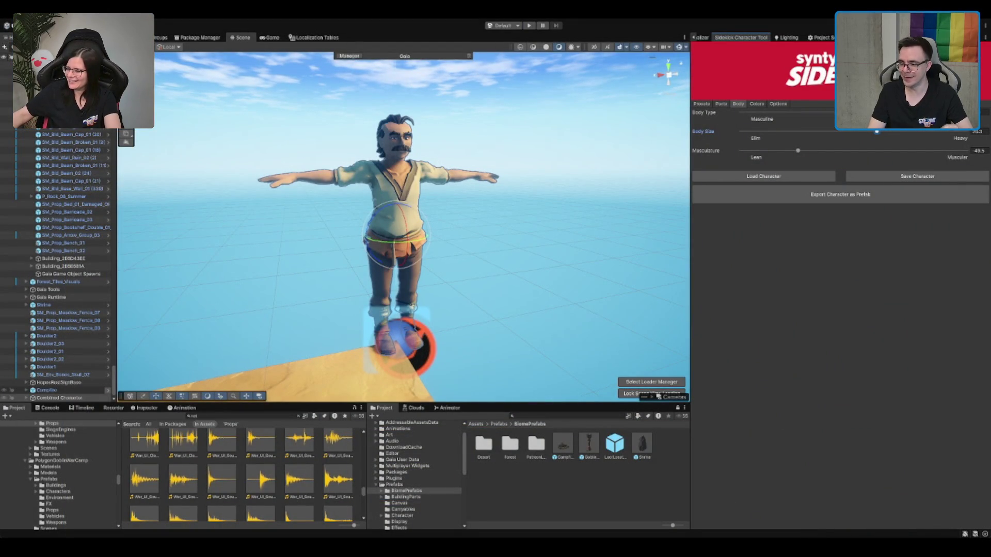
Step: Reframe the character and switch the Sidekick Character Tool to its Parts page
drag(443, 163, 611, 114)
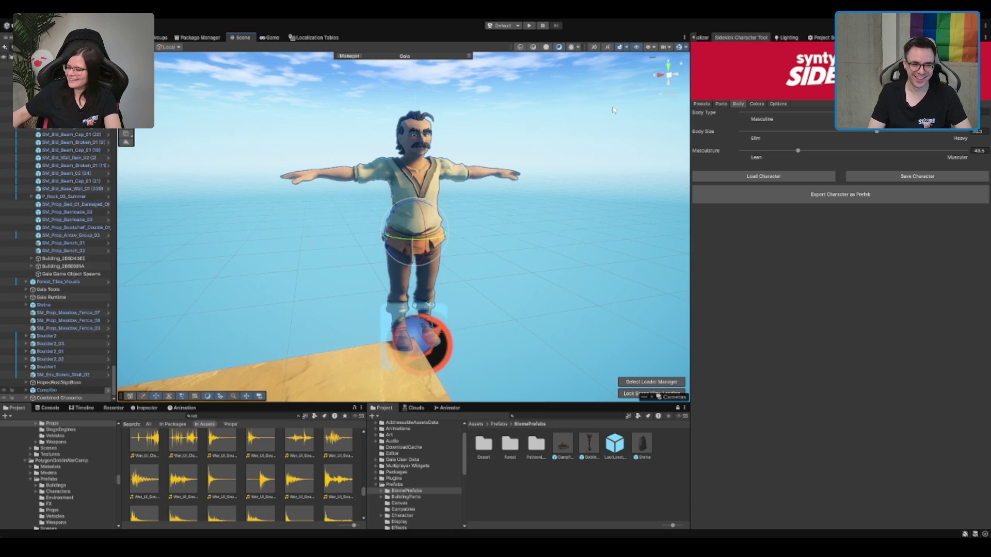
click(721, 104)
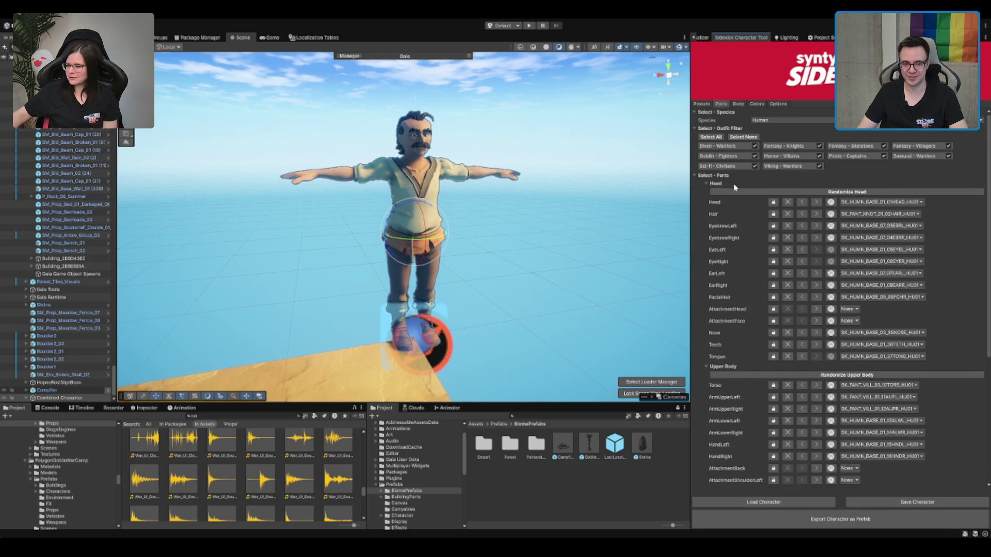
Step: Collapse the Head, Upper Body and Lower Body part lists, then re-expand Head
click(707, 183)
click(707, 192)
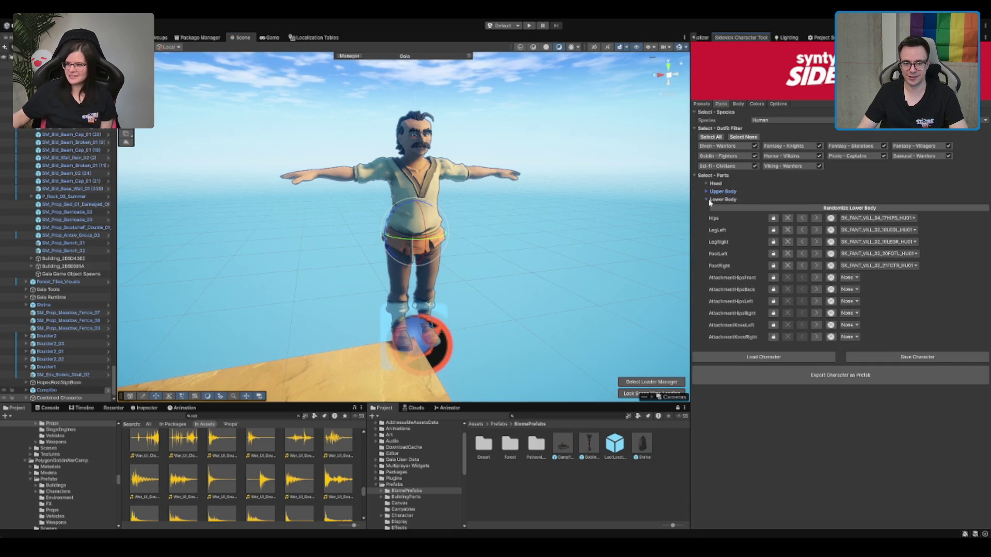
click(708, 200)
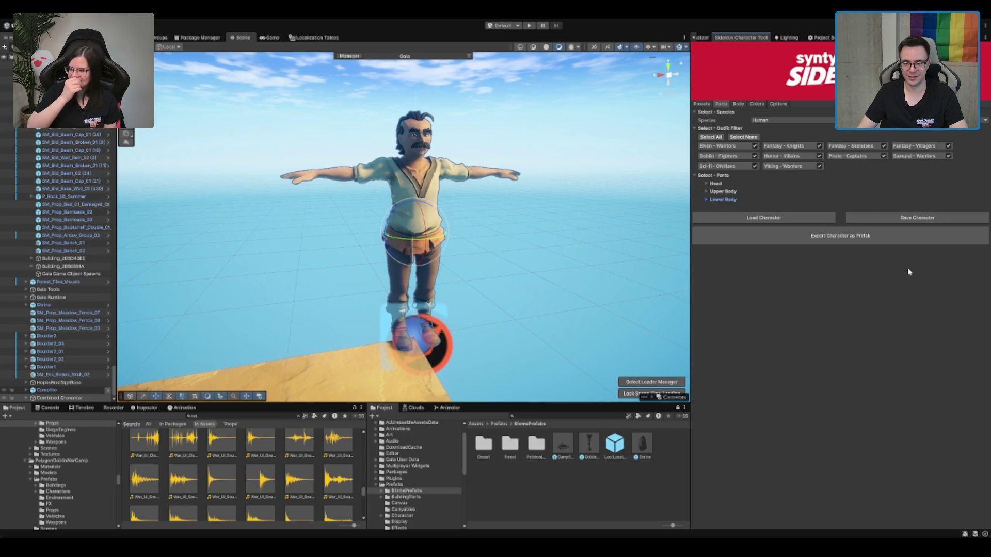
click(738, 109)
click(721, 104)
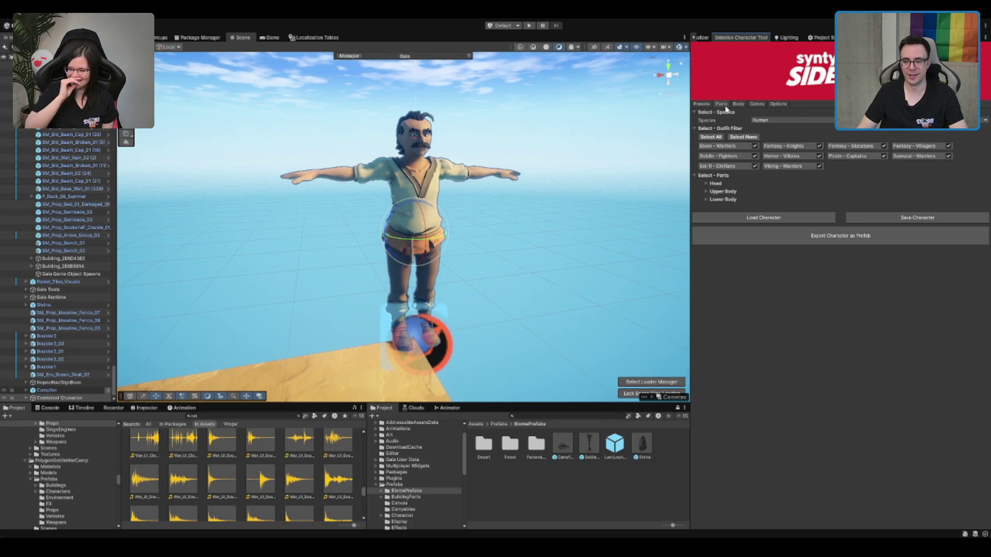
click(715, 183)
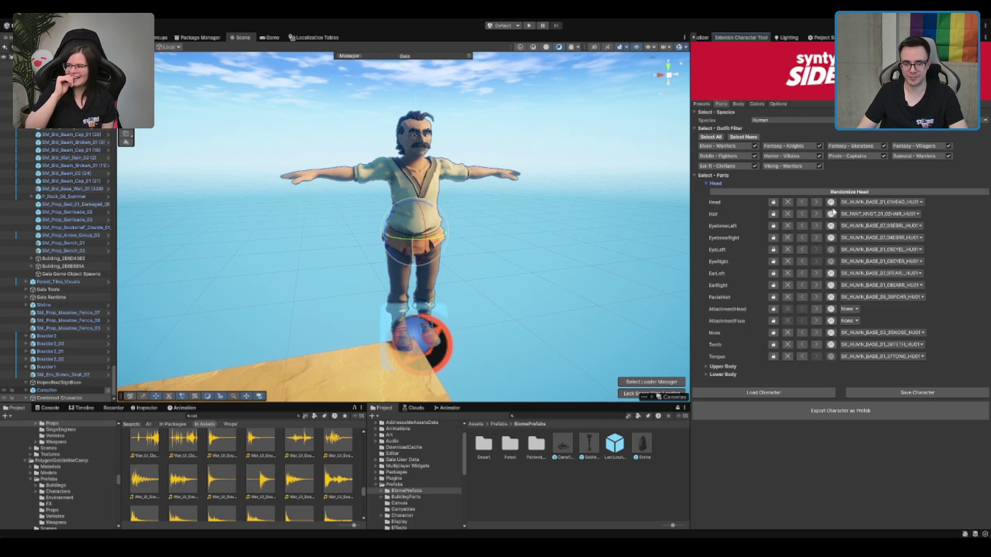
Step: Cycle the FacialHair part to None and inspect the clean-shaven face from the side
click(817, 298)
click(817, 298)
click(817, 298)
scroll(462, 205, up, 5)
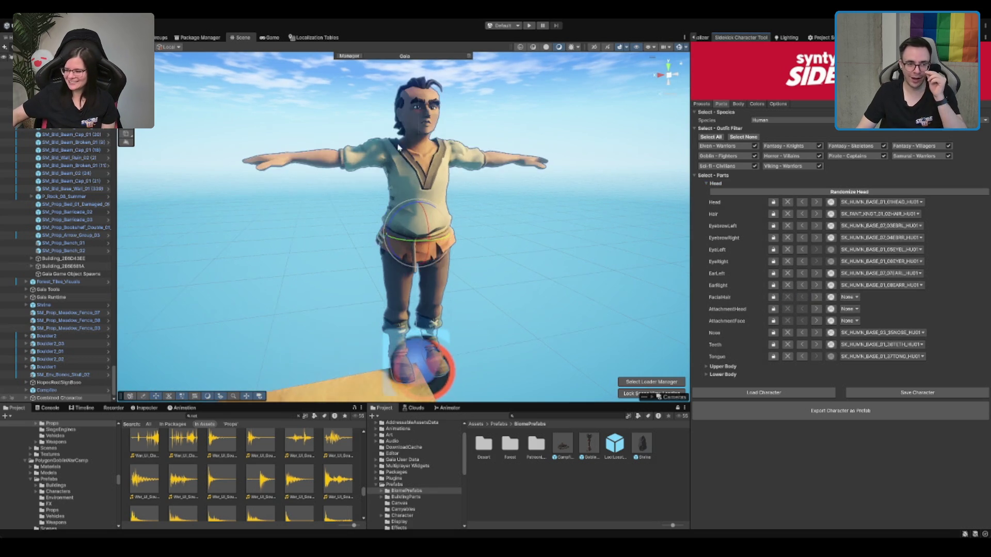
drag(462, 205, 524, 210)
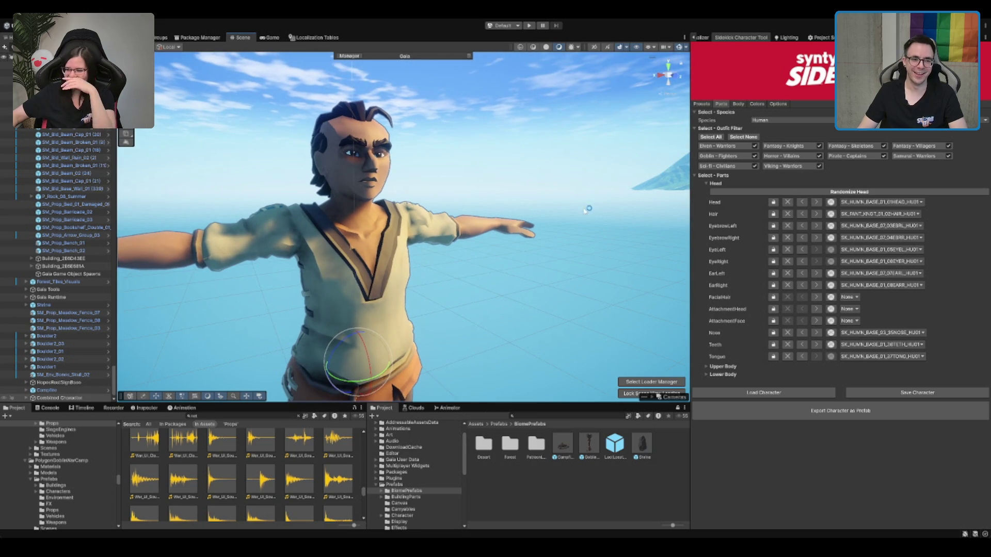
mouse_move(476, 232)
mouse_down()
mouse_move(416, 155)
mouse_move(476, 123)
mouse_move(491, 142)
mouse_move(522, 142)
mouse_up()
Step: Step through hair styles until the long curly SK_HUMN_BASE_05_02HAIR is applied
click(817, 213)
click(817, 214)
click(816, 213)
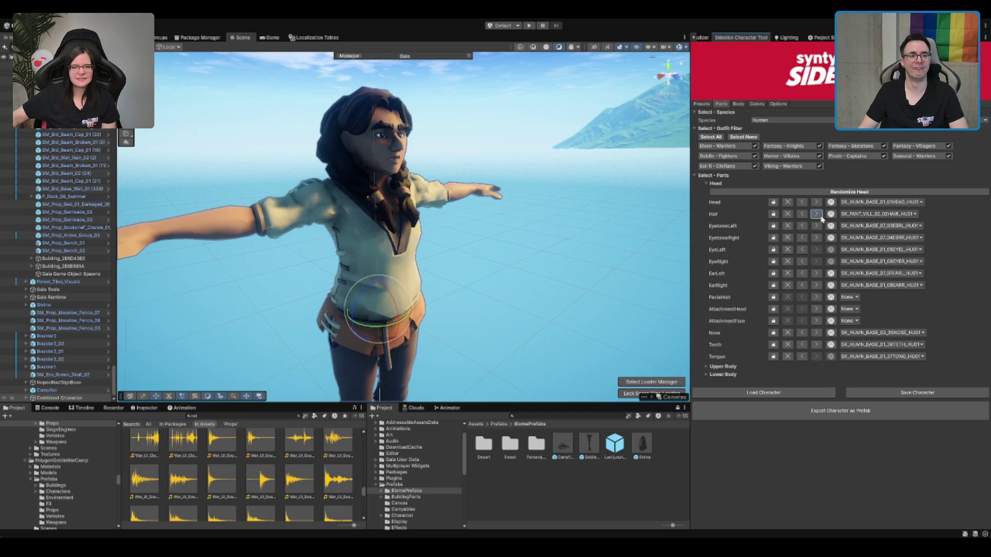
click(816, 214)
click(821, 217)
click(821, 218)
click(821, 217)
click(822, 217)
click(821, 217)
click(822, 217)
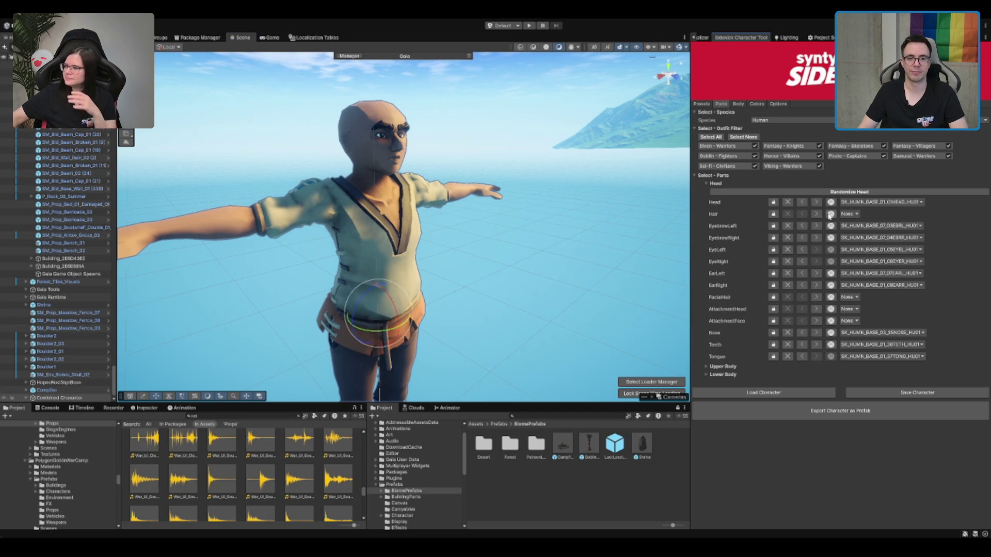
click(822, 217)
click(820, 217)
click(820, 217)
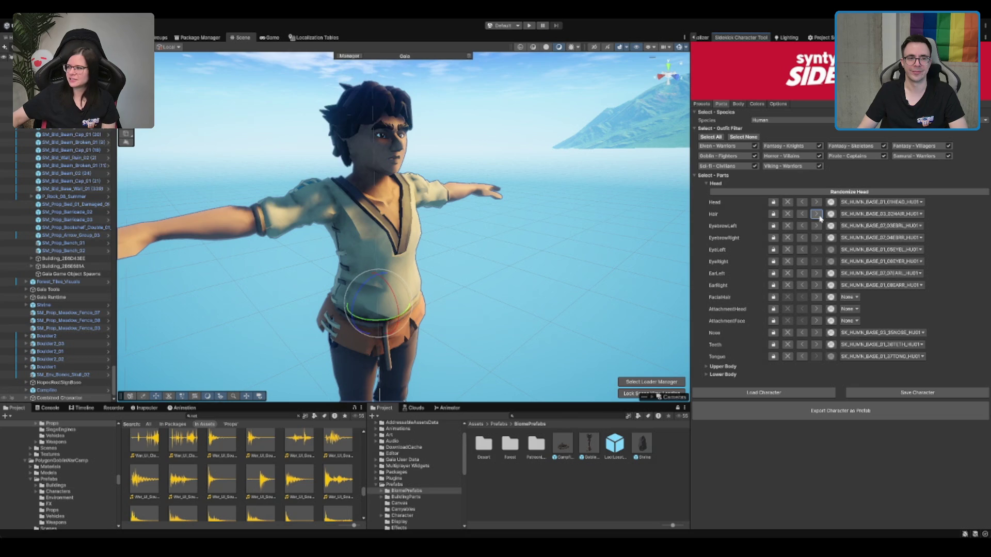
click(820, 218)
click(817, 214)
mouse_move(593, 227)
mouse_down()
mouse_move(540, 227)
mouse_move(527, 210)
mouse_move(556, 214)
mouse_move(474, 202)
mouse_move(523, 202)
mouse_move(529, 253)
mouse_move(486, 217)
mouse_move(700, 170)
mouse_up()
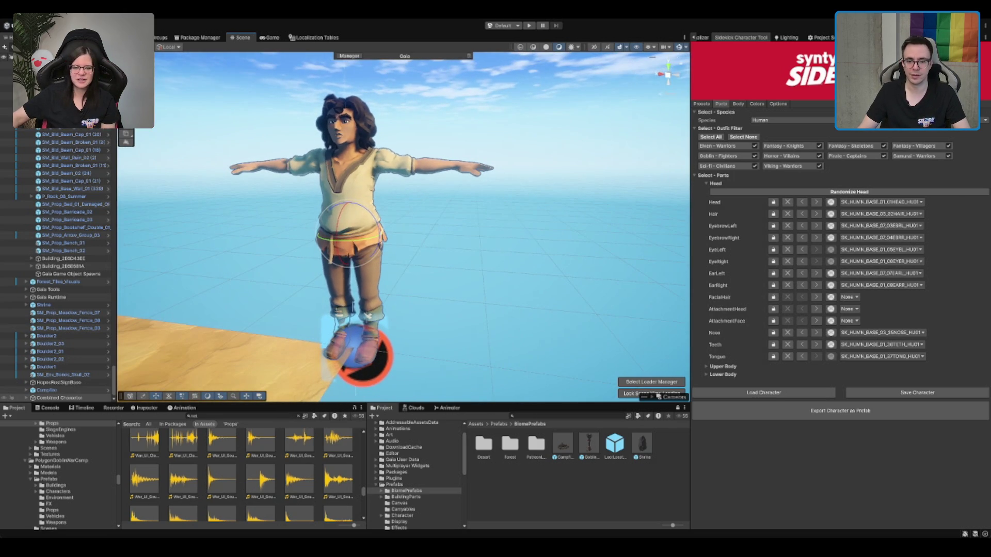
Step: Swap the torso for the laced vest and export the character as a prefab
click(742, 104)
click(722, 105)
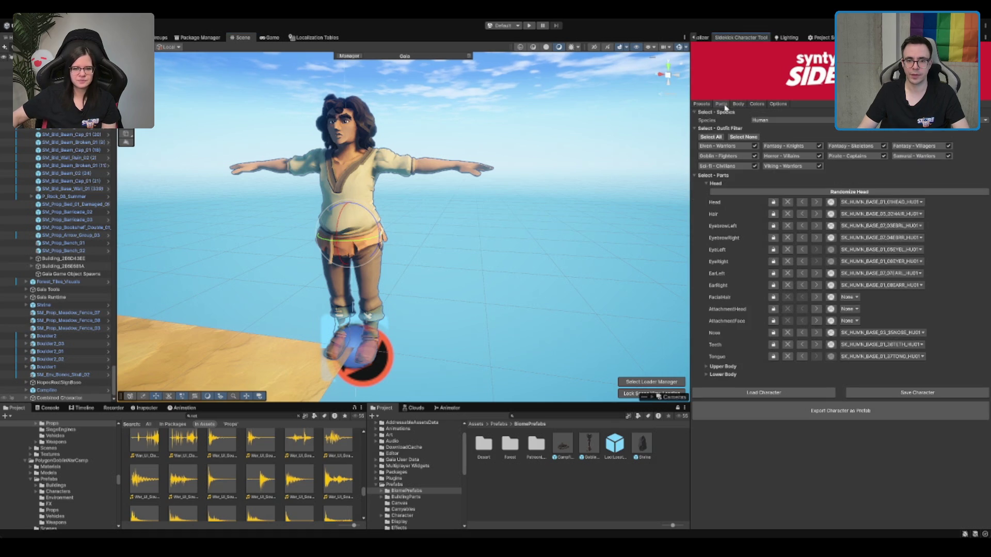
click(732, 184)
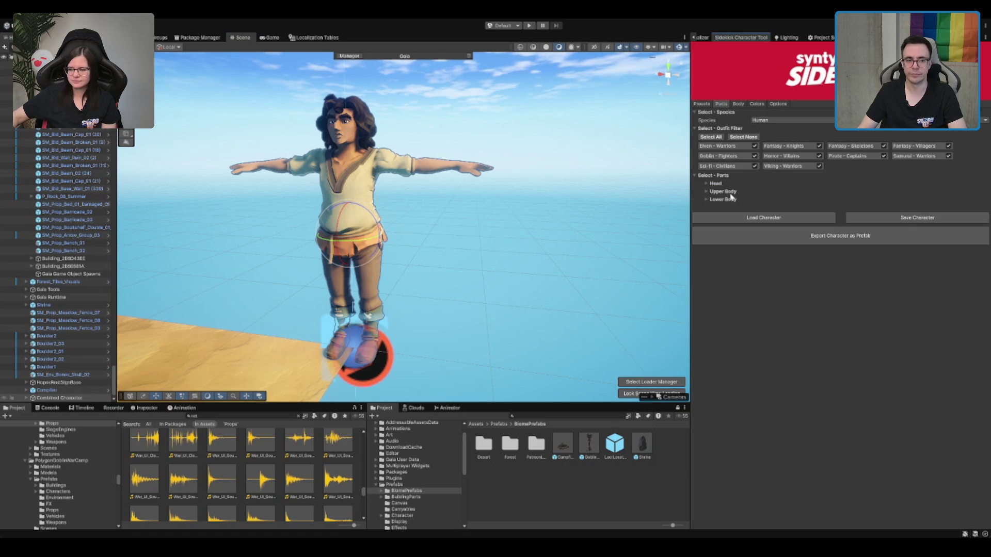
click(723, 192)
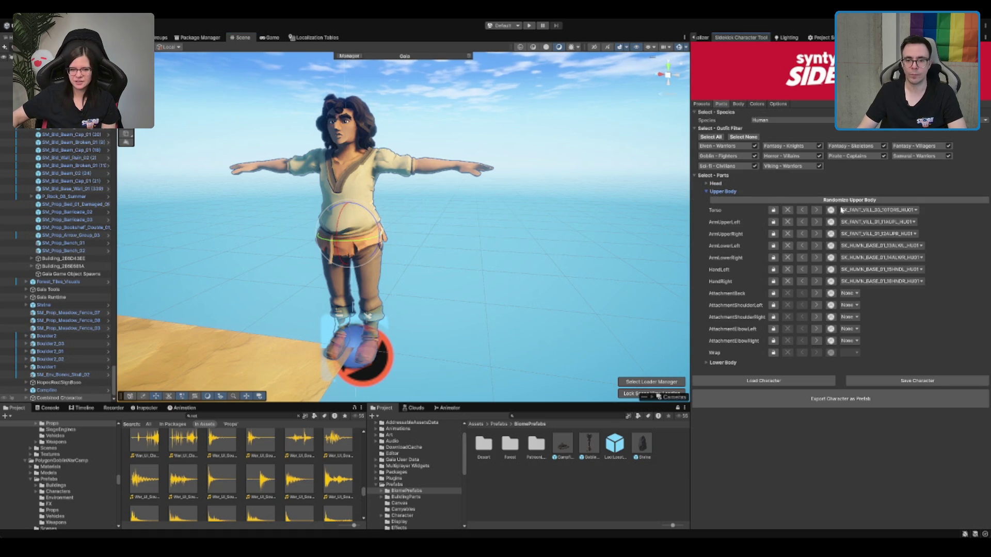
click(817, 210)
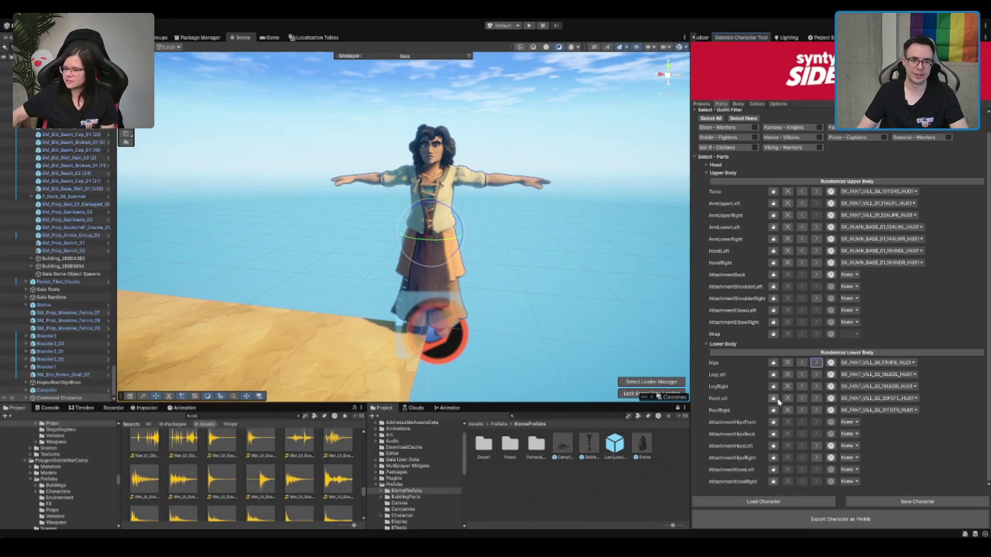
click(812, 524)
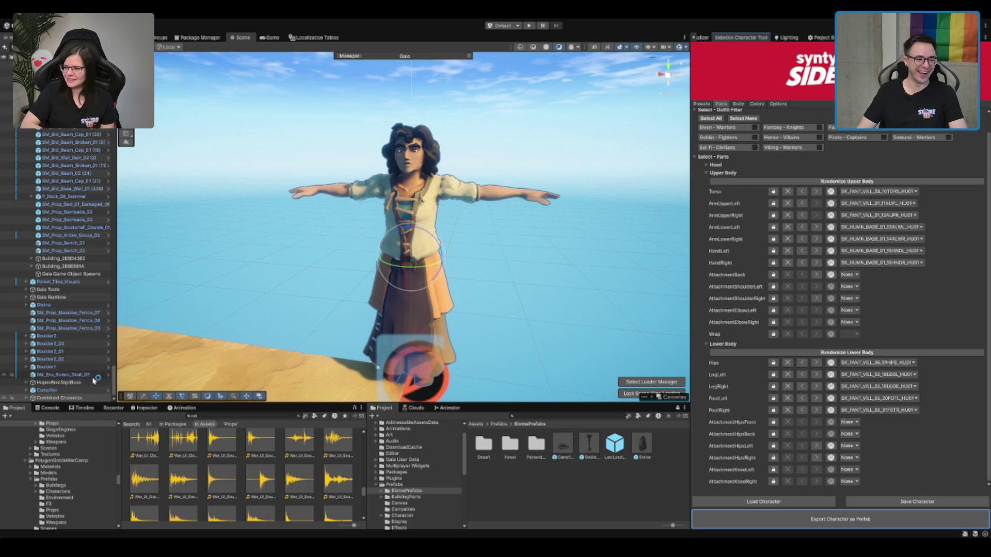
Step: Delete the Combined Character preview from the scene
key(Delete)
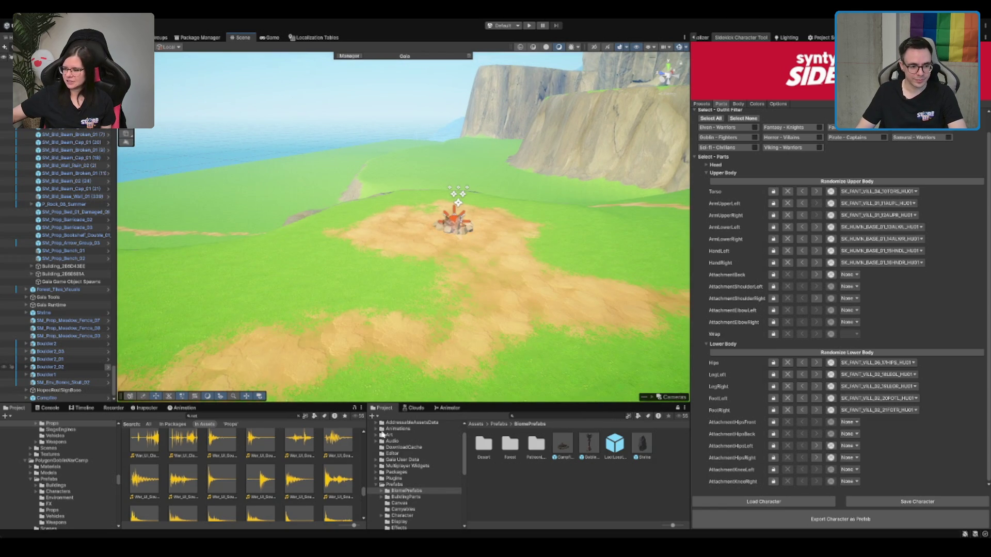
Step: Open Prefabs > Character > NPCs and drag the AlinaHope prefab beside the campfire
scroll(418, 480, down, 2)
click(400, 493)
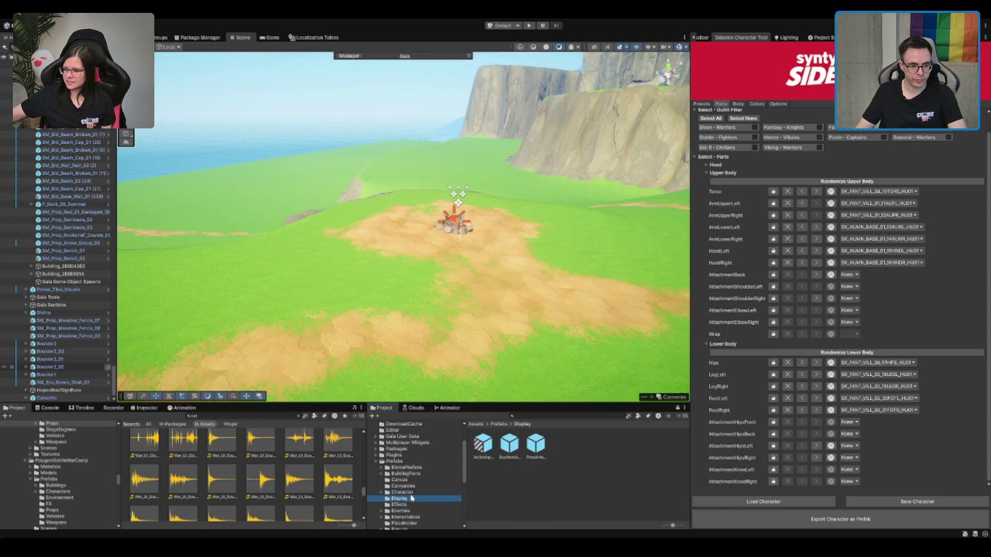
double_click(483, 445)
click(403, 504)
double_click(483, 445)
scroll(424, 484, down, 3)
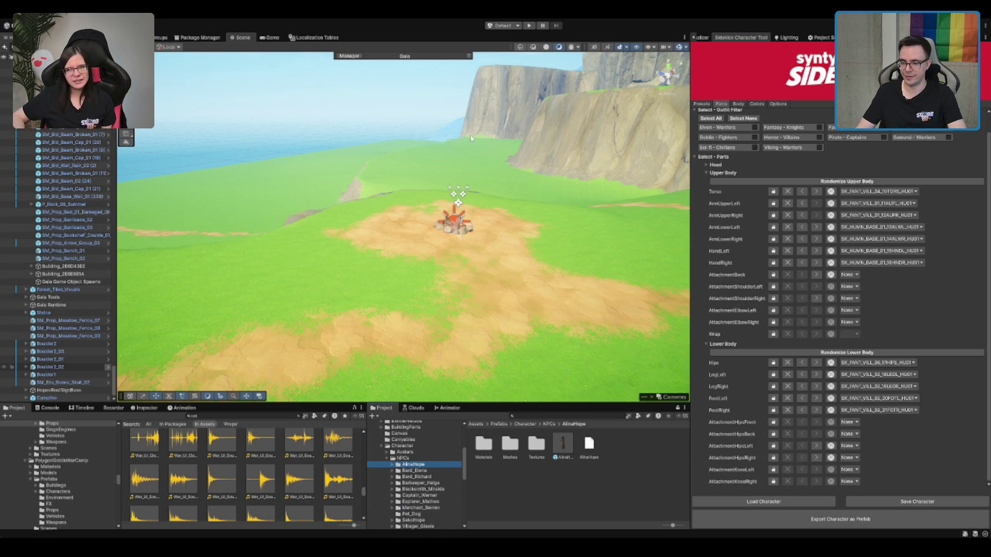
drag(577, 455, 396, 251)
Step: Drag the SekoHope prefab to the other side of the campfire, then select the woman
click(437, 471)
scroll(437, 474, down, 3)
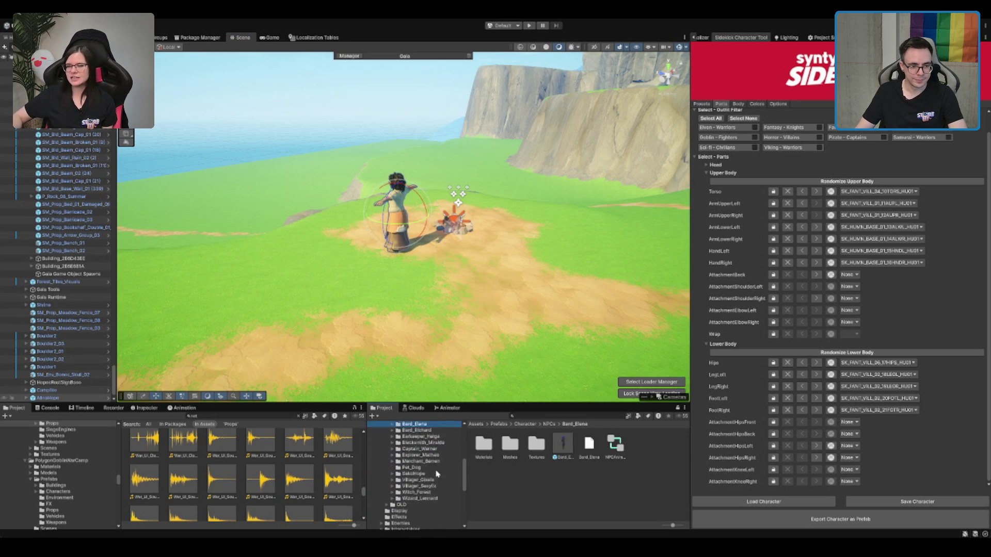
click(436, 445)
click(415, 451)
mouse_move(563, 445)
mouse_down()
mouse_move(560, 367)
mouse_move(503, 236)
mouse_up()
click(406, 208)
click(406, 208)
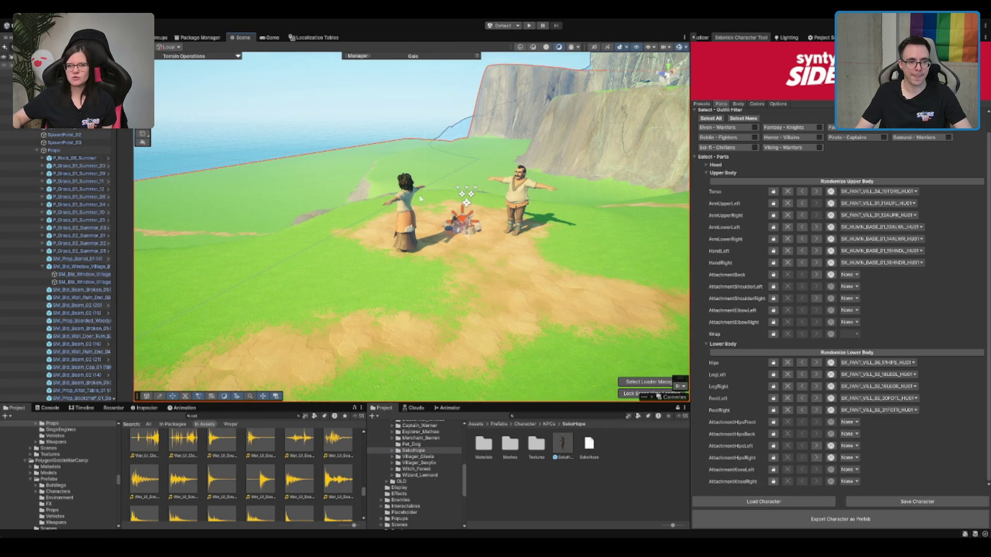
Step: Rotate and move the AlinaHope woman so she faces forward right beside the man
scroll(79, 272, down, 1)
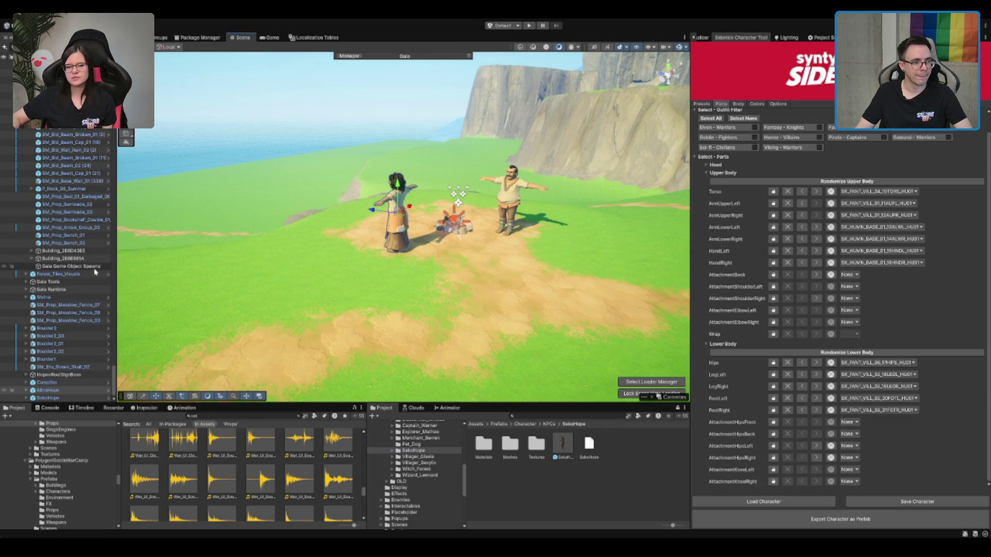
key(e)
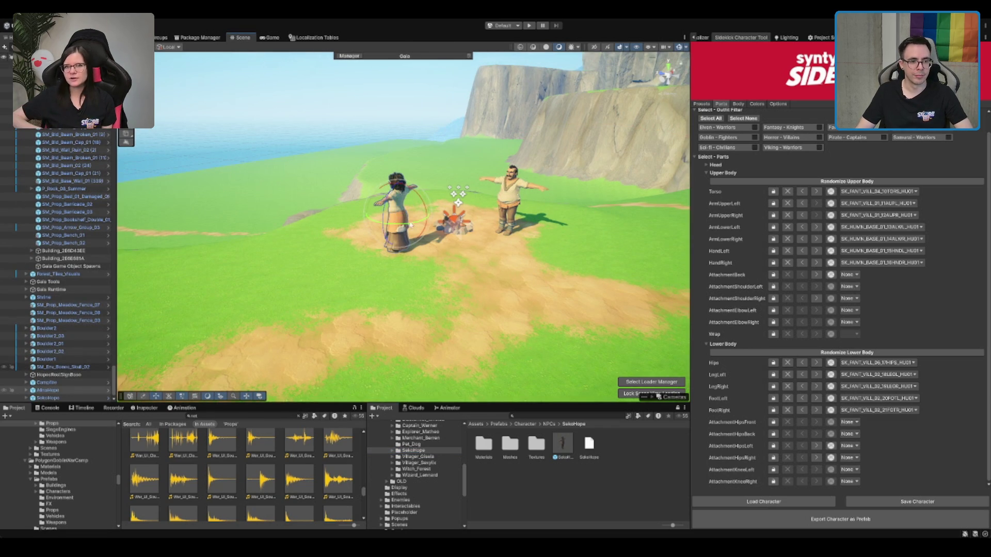
key(w)
mouse_move(402, 218)
mouse_down()
mouse_move(454, 205)
mouse_move(409, 180)
mouse_up()
key(f)
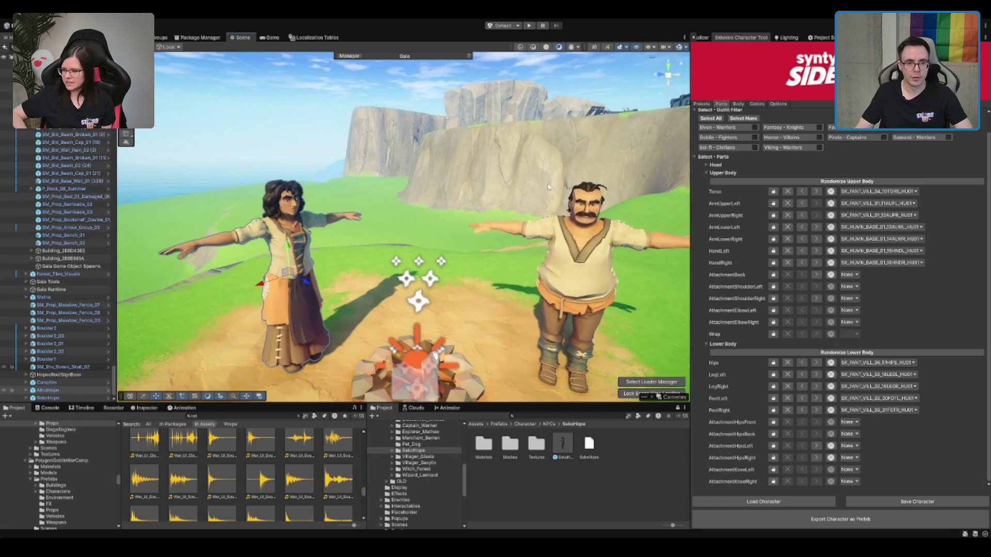
mouse_move(286, 276)
mouse_down()
mouse_move(274, 275)
mouse_move(627, 276)
mouse_up()
key(f)
drag(399, 262, 457, 248)
key(w)
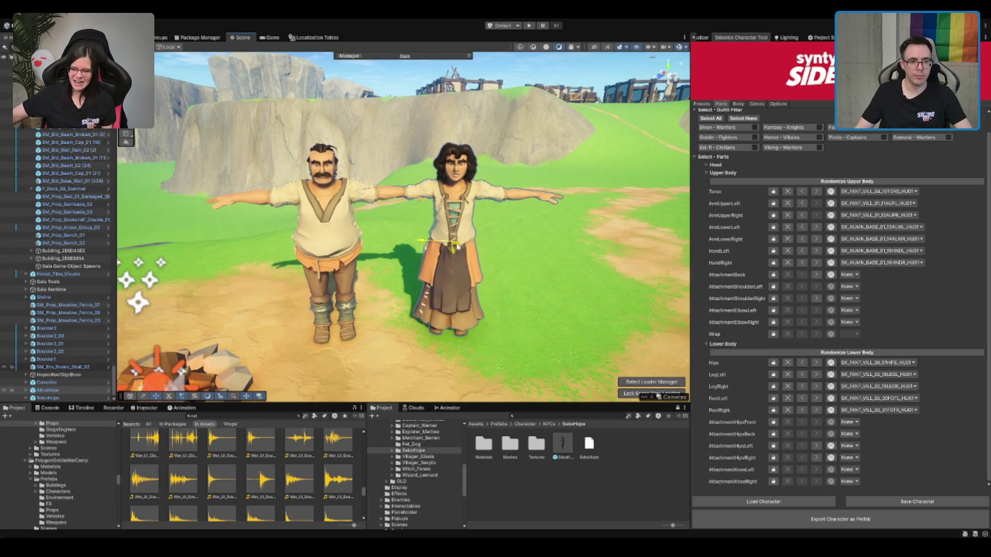
scroll(459, 253, up, 5)
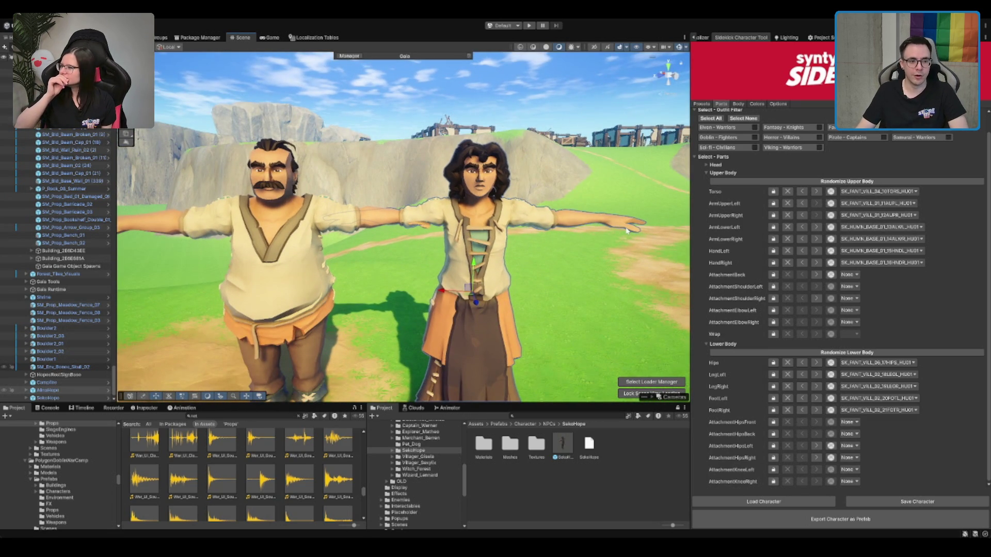
scroll(628, 234, down, 2)
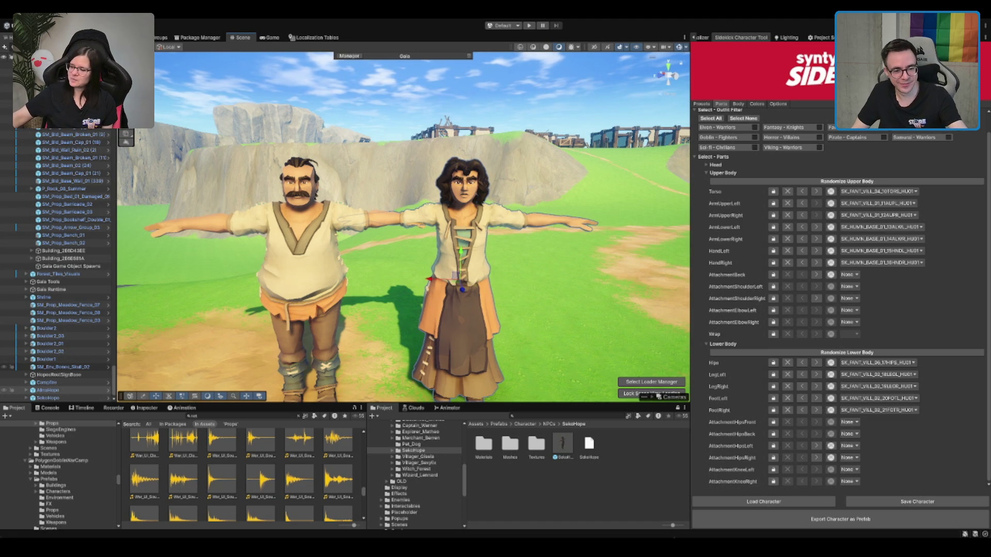
Step: Clear the 'ndal' project search so the SekoHope folder contents are listed again
text(sandal)
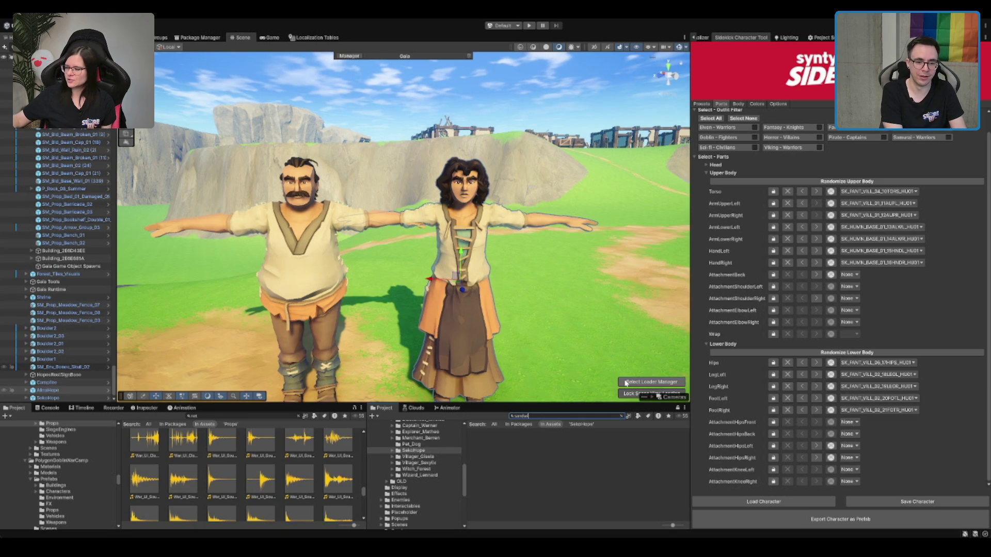
key(BackSpace)
key(BackSpace)
key(BackSpace)
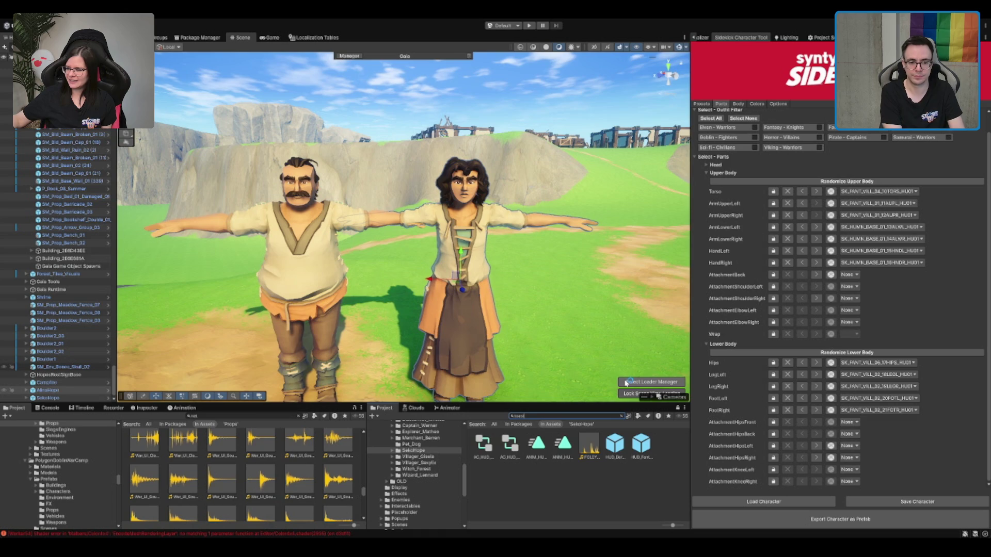
key(BackSpace)
key(BackSpace)
key(BackSpace)
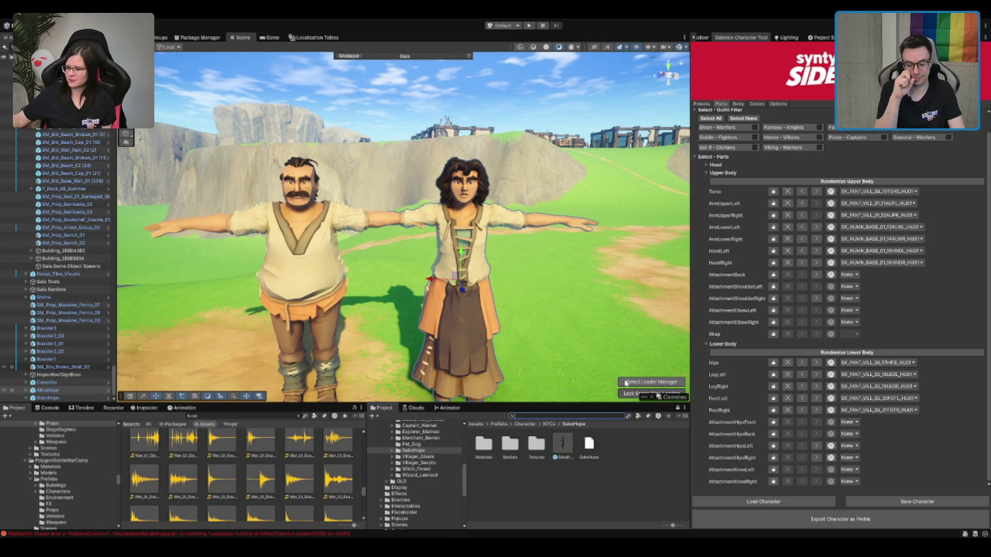
scroll(557, 104, down, 10)
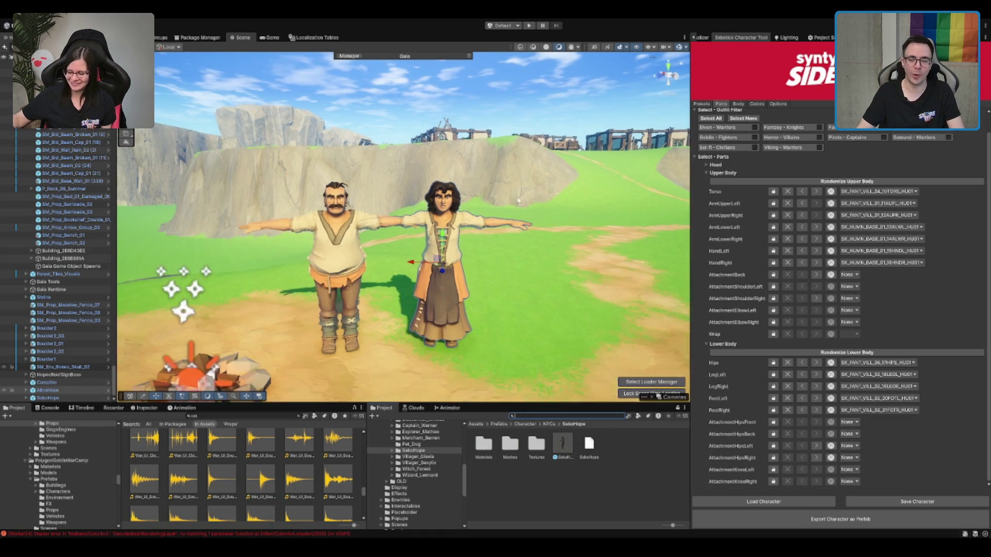
scroll(438, 146, down, 3)
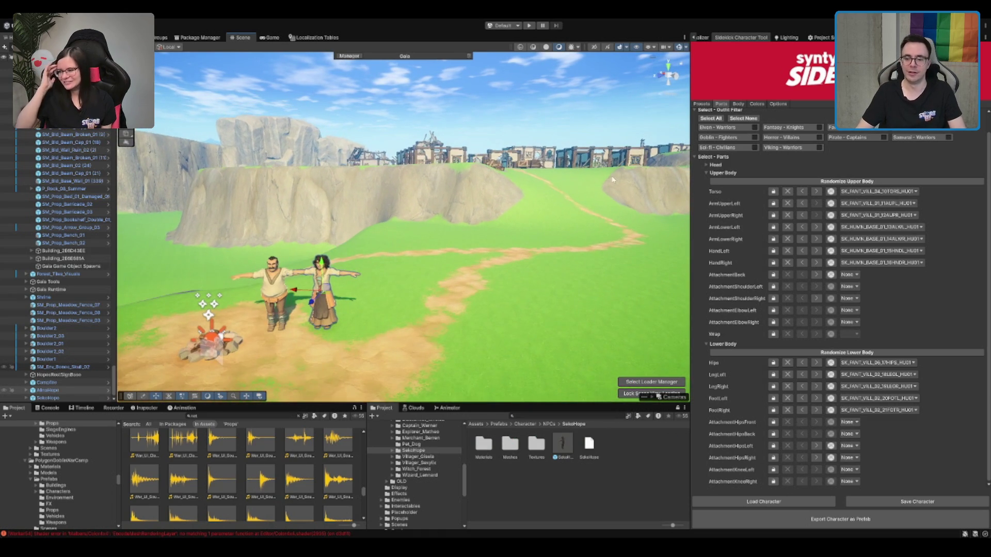
Step: Fly over the village and cliffs, then return to a close view of the campfire villagers
mouse_move(438, 146)
mouse_down()
mouse_move(488, 177)
mouse_move(535, 177)
mouse_move(534, 216)
mouse_move(554, 244)
mouse_move(506, 250)
mouse_move(558, 215)
mouse_up()
mouse_move(382, 235)
mouse_down()
mouse_move(609, 257)
mouse_move(443, 214)
mouse_up()
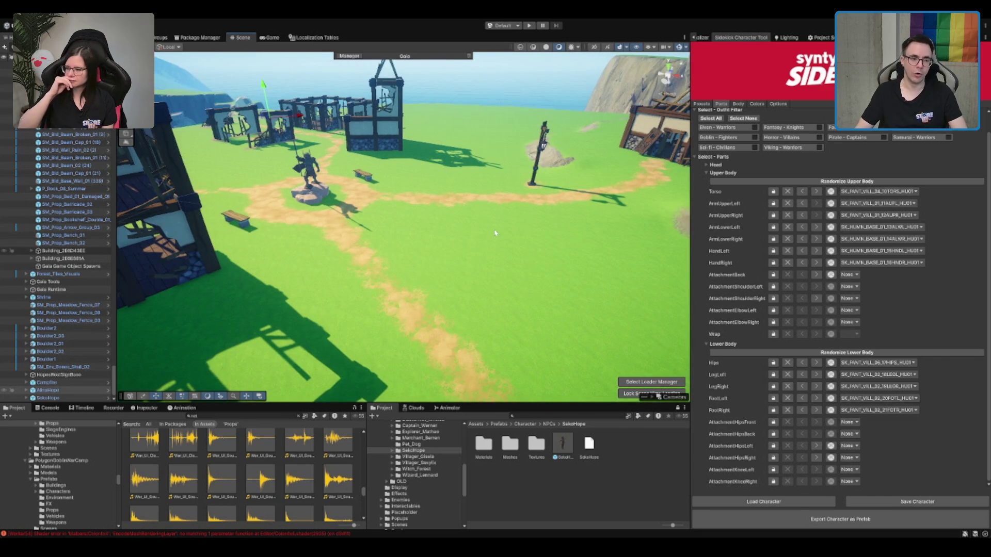
drag(292, 177, 478, 253)
mouse_move(393, 234)
mouse_down()
mouse_move(405, 206)
mouse_move(372, 185)
mouse_move(348, 212)
mouse_move(495, 231)
mouse_up()
mouse_move(413, 176)
mouse_down()
mouse_move(602, 277)
mouse_move(481, 253)
mouse_move(476, 288)
mouse_move(471, 266)
mouse_up()
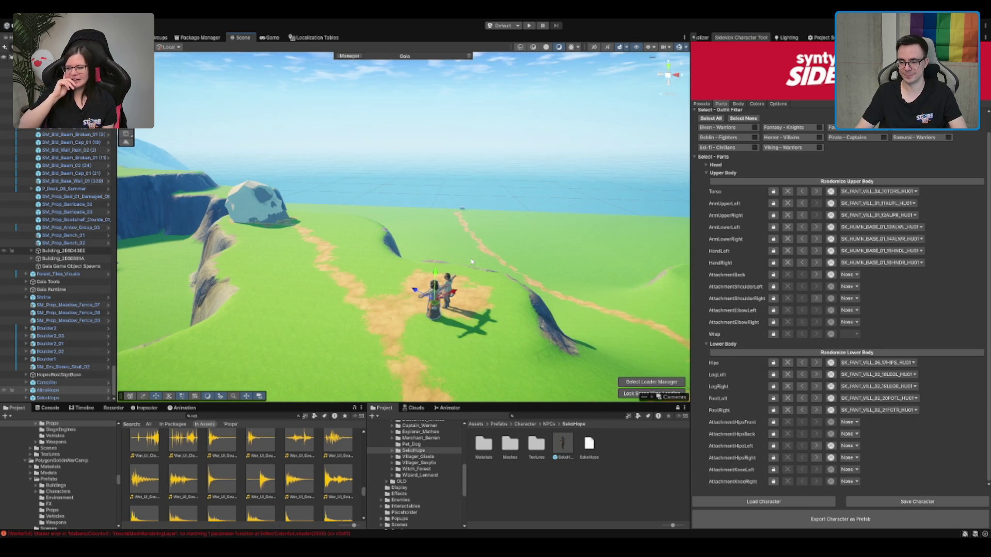
drag(404, 274, 495, 248)
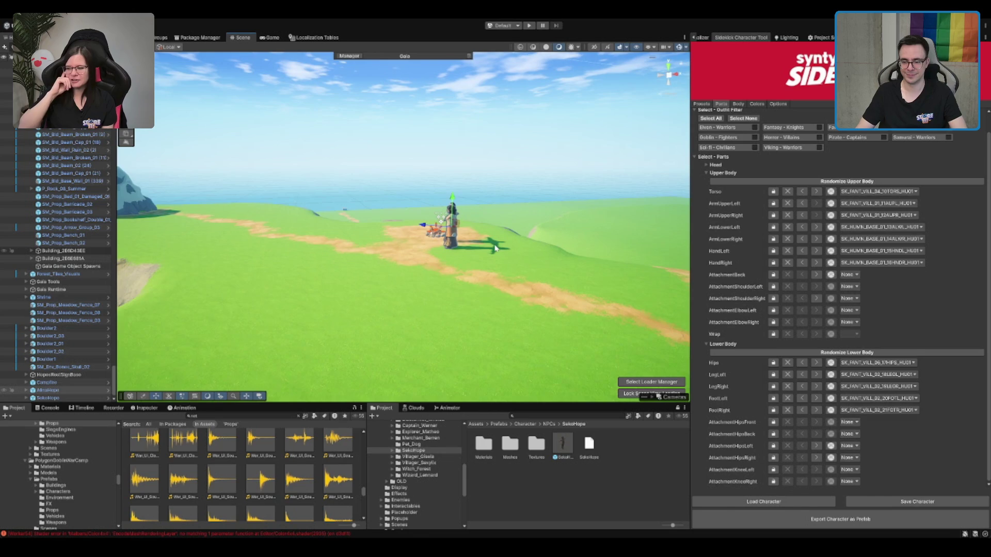
scroll(485, 252, up, 5)
mouse_move(441, 268)
mouse_down()
mouse_move(460, 252)
mouse_move(445, 237)
mouse_up()
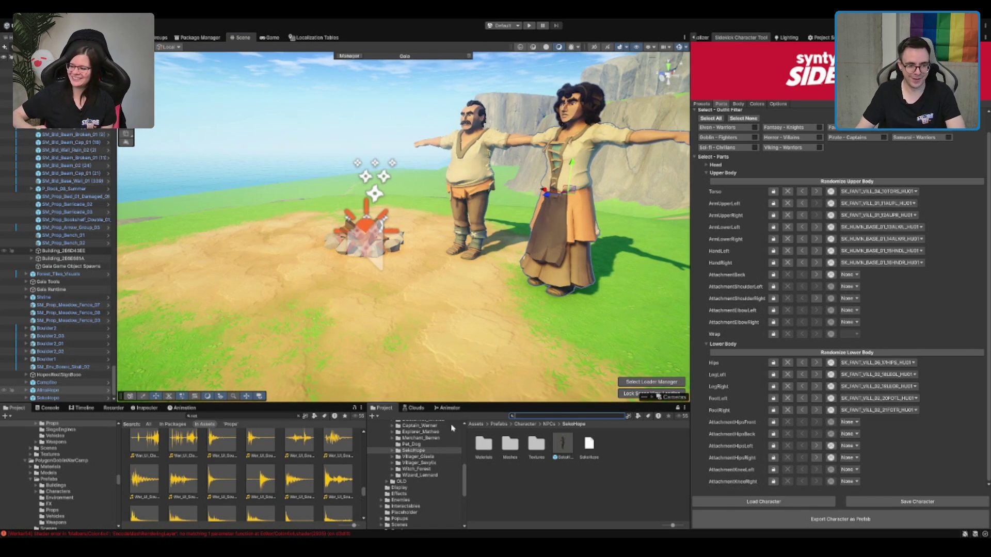
Step: Expand Packages in the Project window and open the Meadow Environment package
scroll(452, 480, up, 10)
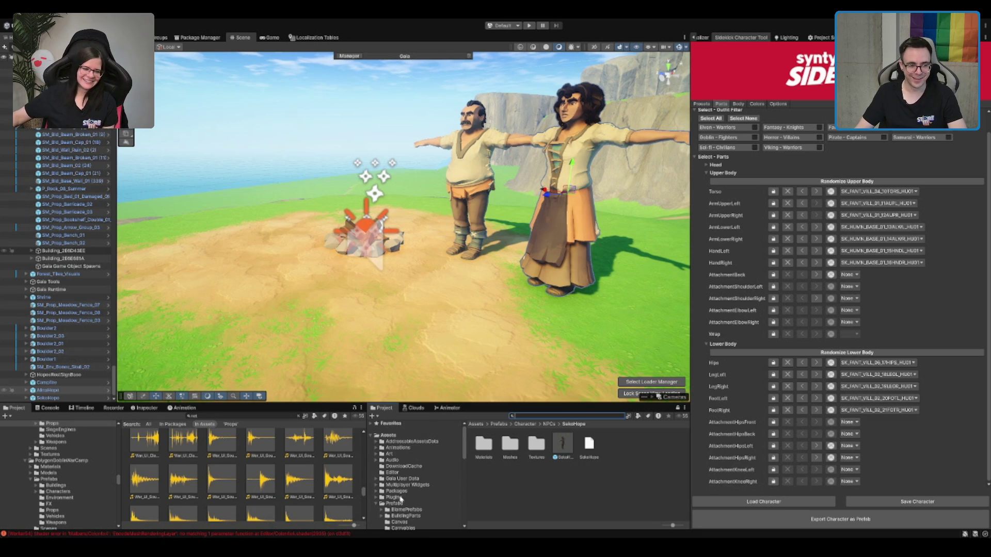
click(413, 504)
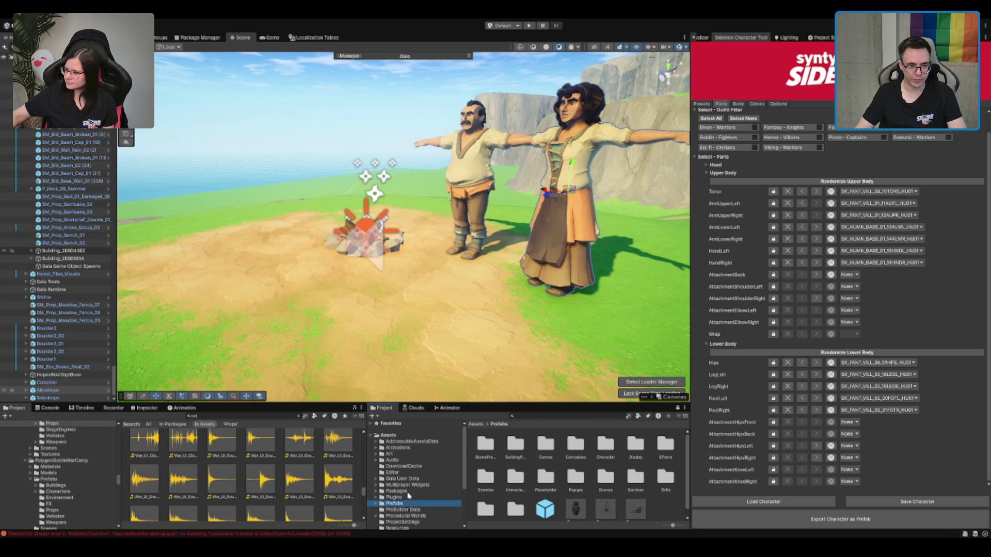
double_click(397, 491)
click(402, 498)
click(426, 475)
click(434, 456)
click(432, 452)
key(Left)
click(421, 458)
click(425, 463)
click(433, 481)
Step: Open the Meadow Environment Prefabs > Props - Summer folder
scroll(441, 480, down, 1)
click(446, 472)
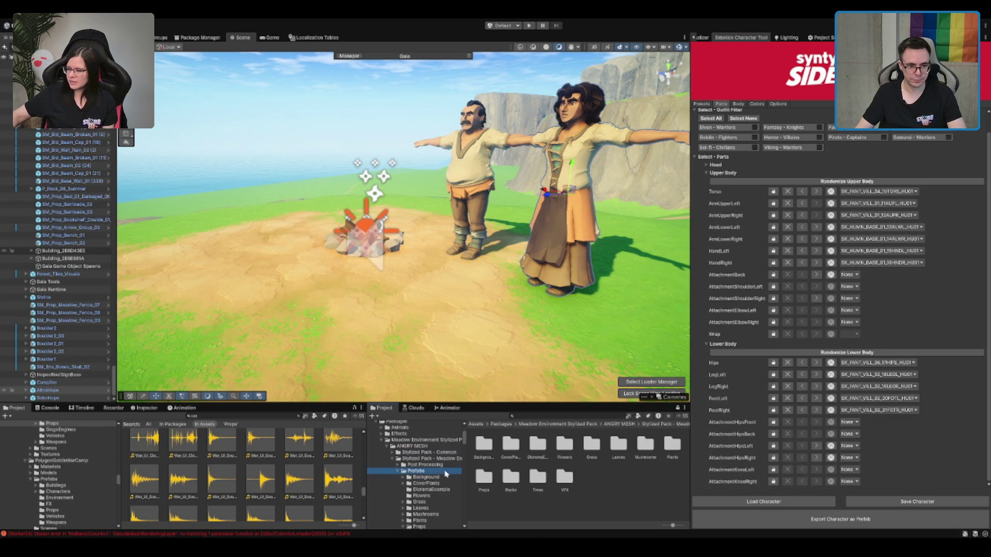
scroll(439, 475, down, 3)
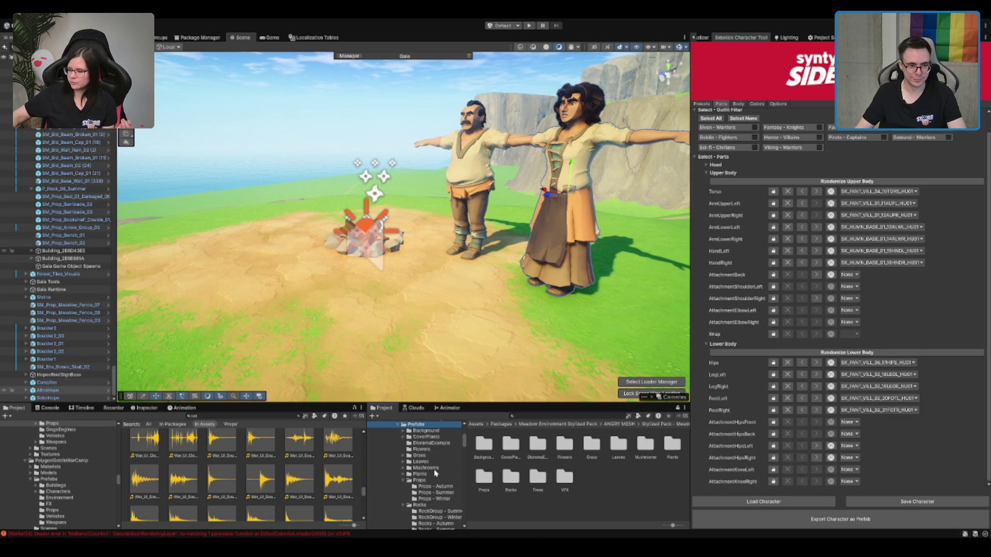
click(433, 480)
key(Down)
key(Down)
scroll(549, 463, up, 1)
Step: Drag P_Log_01_Summer next to the campfire and rotate it to a new angle
mouse_move(599, 464)
mouse_down()
mouse_move(568, 460)
mouse_move(279, 251)
mouse_move(314, 237)
mouse_move(299, 220)
mouse_move(310, 227)
mouse_up()
key(e)
drag(397, 263, 438, 304)
key(w)
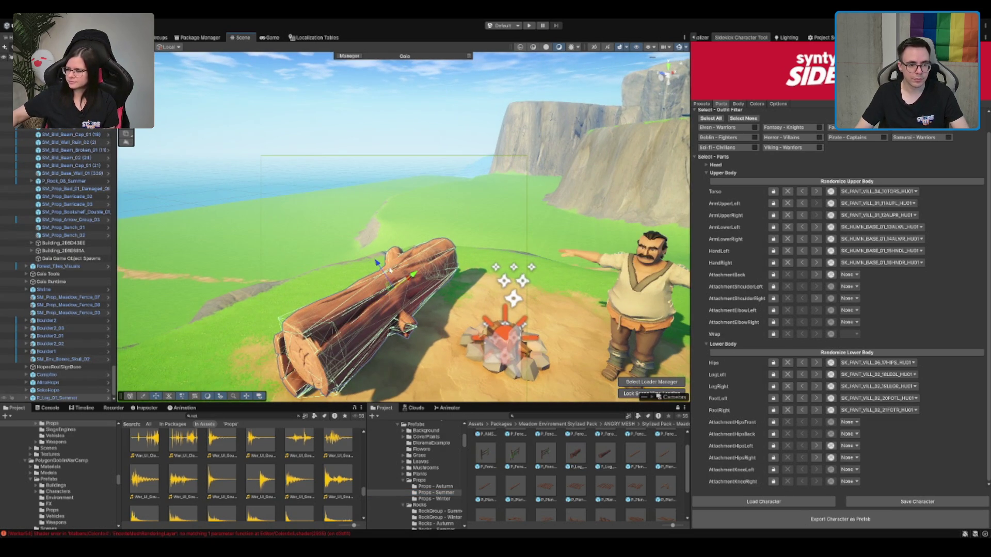
Step: Frame the log and nudge it into place beside the campfire
key(x)
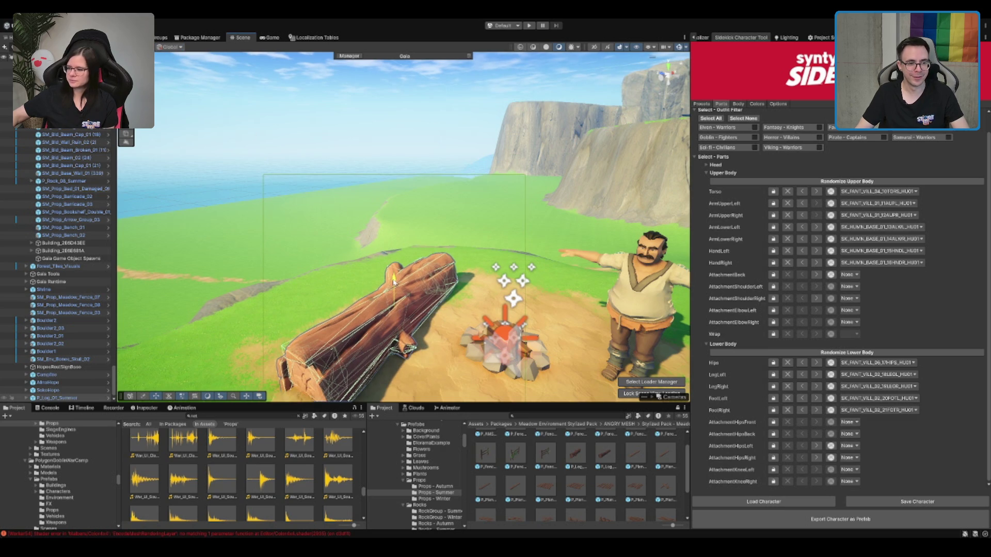
scroll(570, 210, down, 5)
key(f)
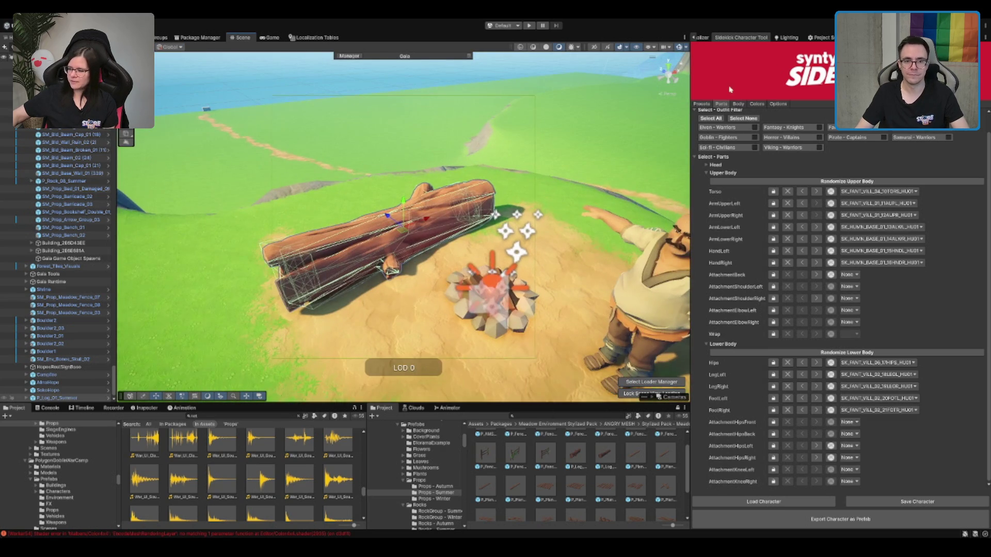
drag(692, 111, 817, 53)
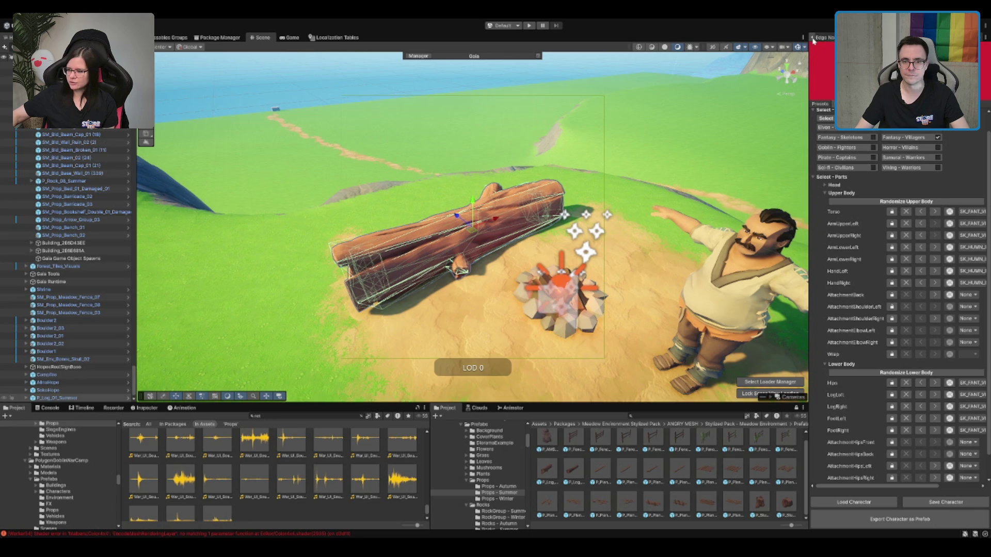
click(819, 38)
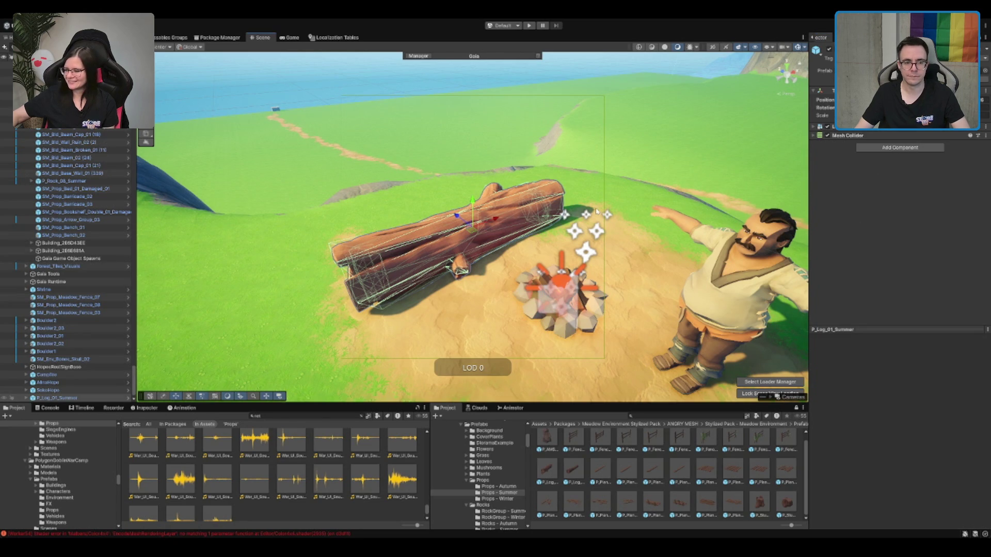
mouse_move(454, 227)
mouse_down()
mouse_move(480, 217)
mouse_move(457, 214)
mouse_move(440, 239)
mouse_up()
Step: Rotate the log so it lies flat behind the campfire
key(e)
drag(316, 285, 310, 287)
click(296, 261)
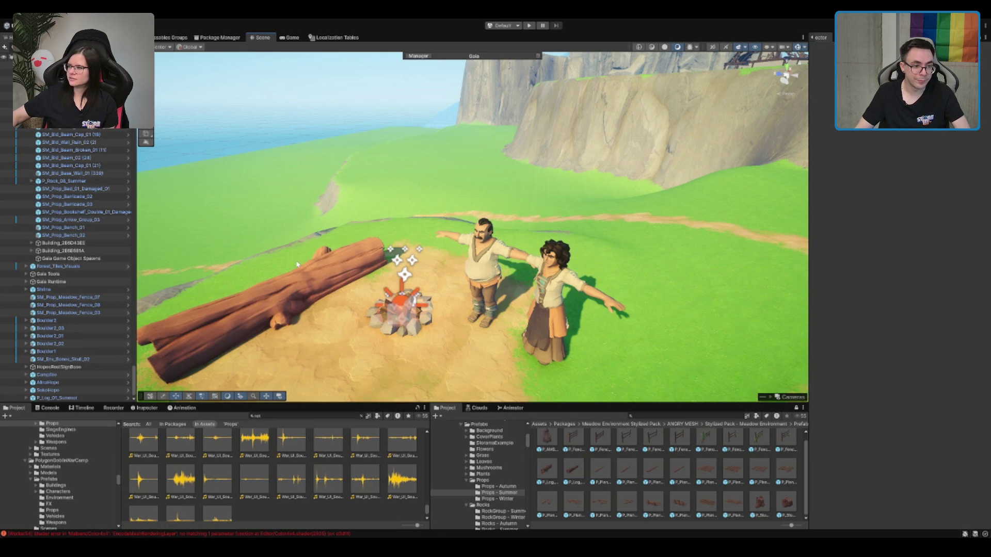
click(296, 263)
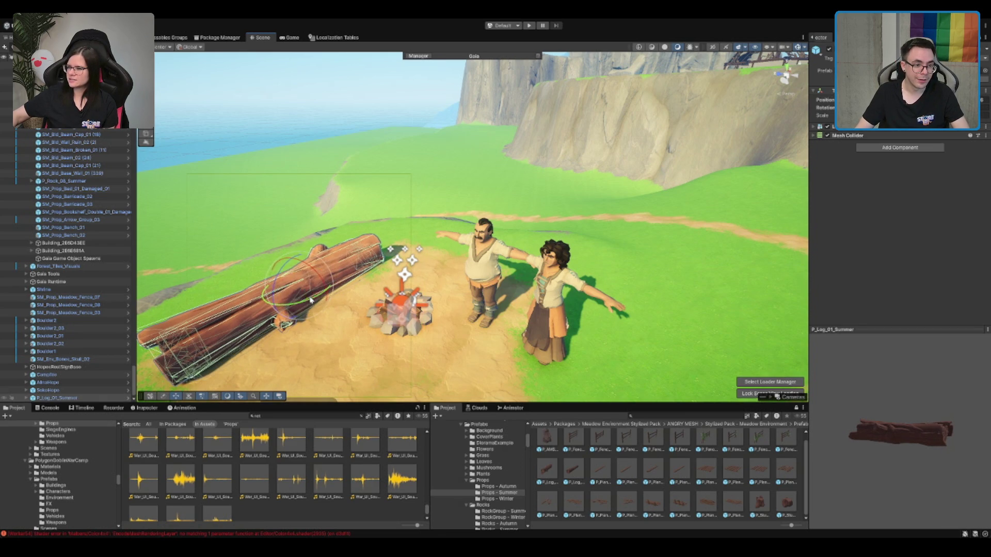
drag(310, 300, 302, 291)
key(w)
mouse_move(435, 275)
mouse_down()
mouse_move(548, 233)
mouse_move(529, 262)
mouse_up()
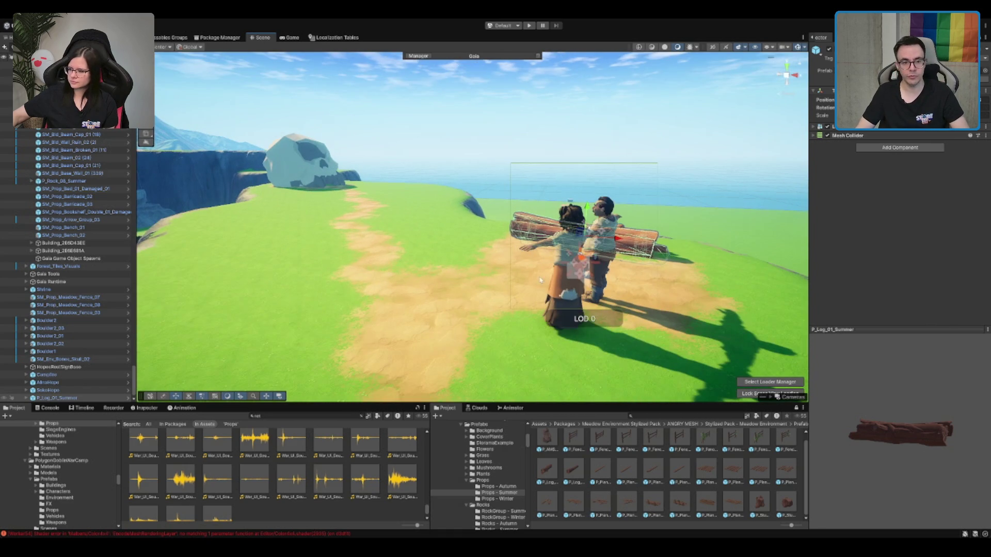
Step: Move the SokoHope man back up onto the log
click(613, 221)
mouse_move(611, 220)
mouse_down()
mouse_move(560, 240)
mouse_move(537, 299)
mouse_up()
mouse_move(436, 289)
mouse_down()
mouse_move(442, 266)
mouse_move(430, 219)
mouse_up()
Step: Drag AlinaHope across the field to the left hill and frame her
click(420, 336)
drag(421, 335, 564, 289)
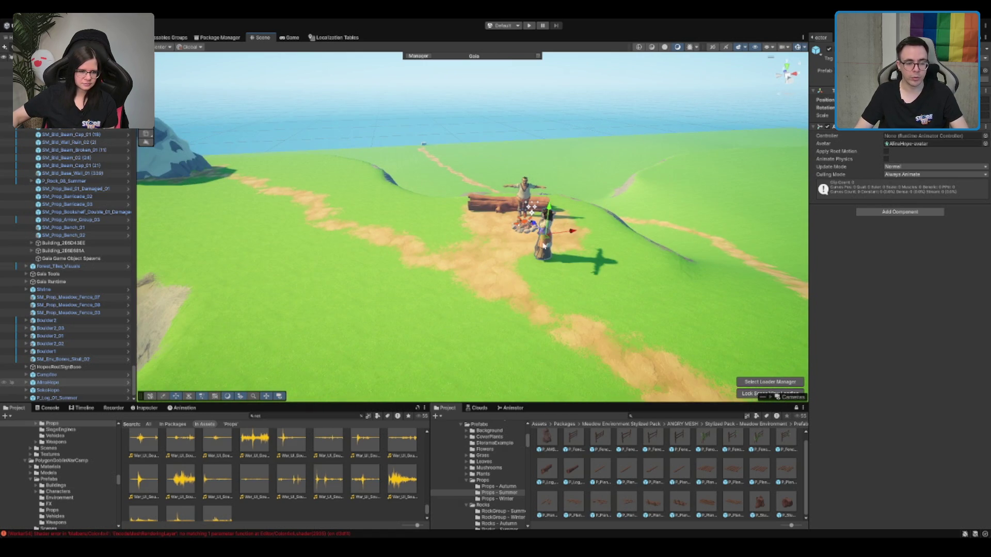
mouse_move(543, 247)
mouse_down()
mouse_move(300, 168)
mouse_move(230, 173)
mouse_move(504, 246)
mouse_move(502, 230)
mouse_move(473, 216)
mouse_move(381, 215)
mouse_up()
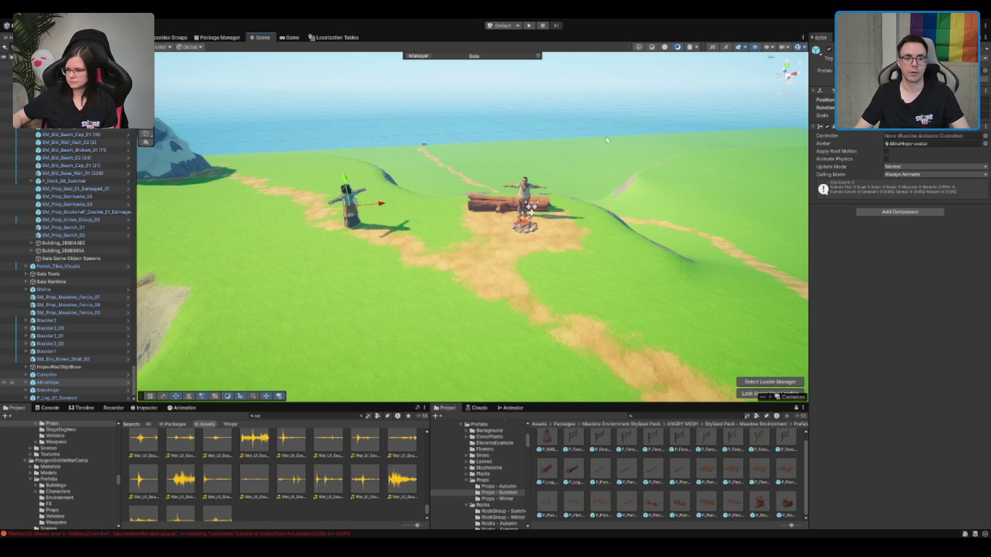
key(f)
mouse_move(542, 174)
mouse_down()
mouse_move(529, 214)
mouse_move(634, 264)
mouse_move(545, 187)
mouse_up()
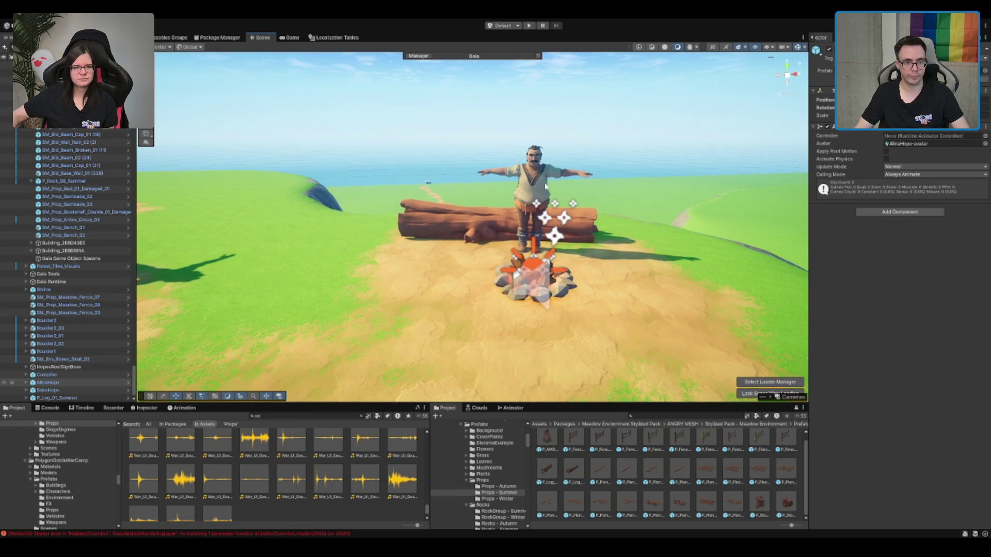
click(546, 186)
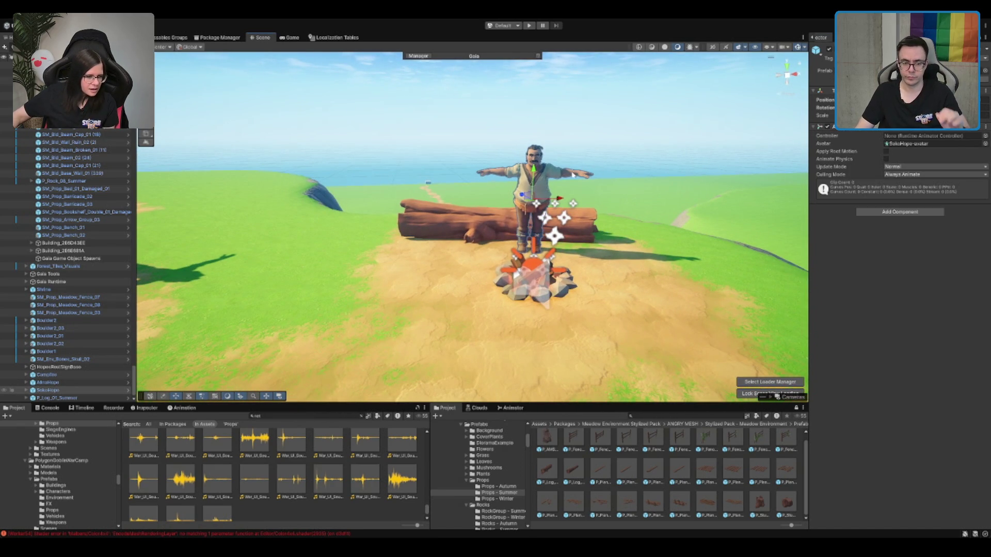
scroll(498, 450, up, 10)
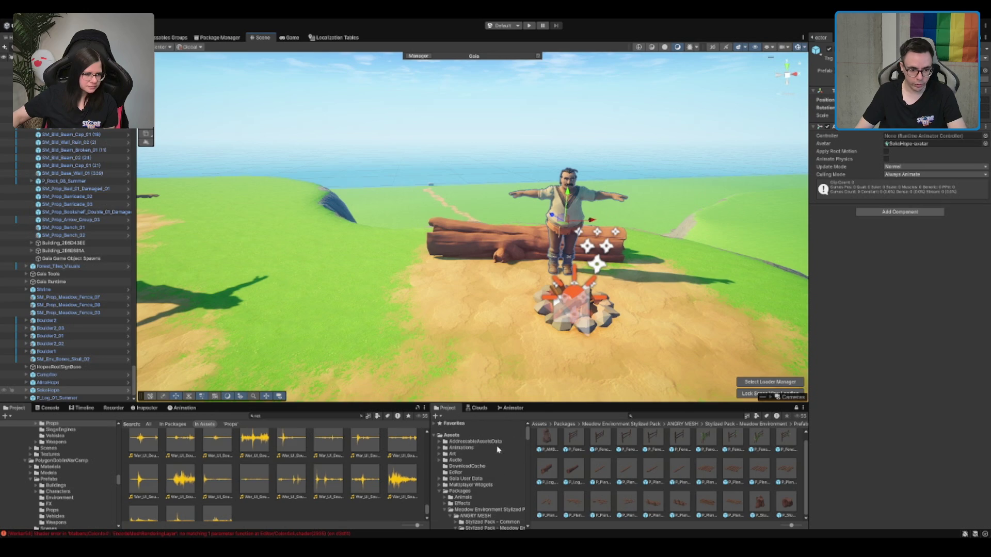
Step: Browse to the Villager_Gisela folder and select its NPCAnimator controller
double_click(486, 492)
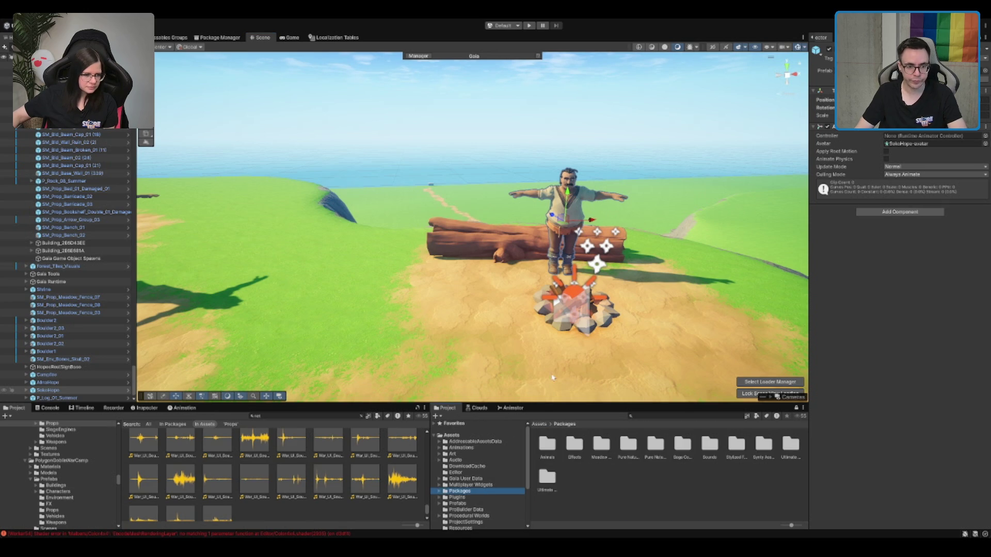
scroll(486, 480, down, 3)
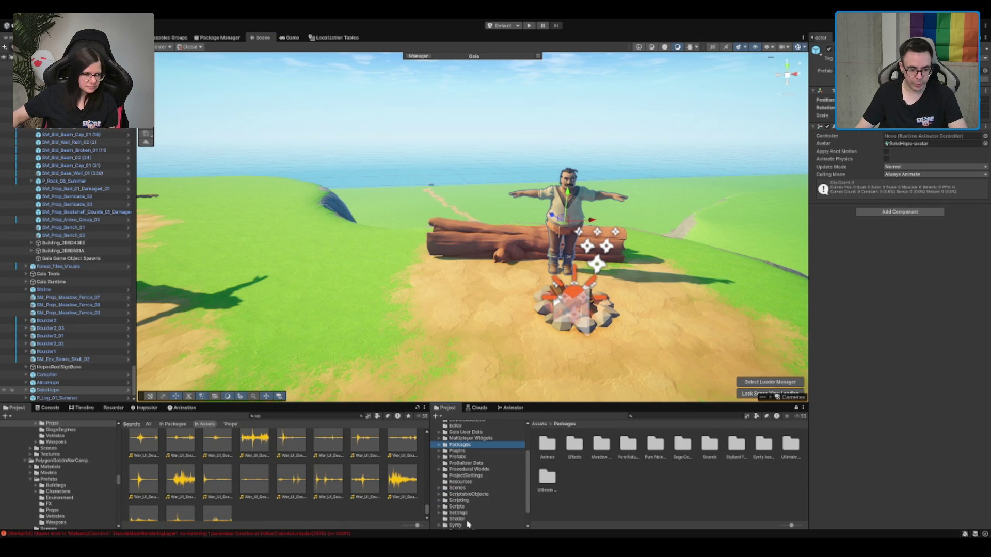
key(Down)
key(Right)
key(Left)
key(Down)
key(Right)
key(Down)
scroll(485, 470, down, 3)
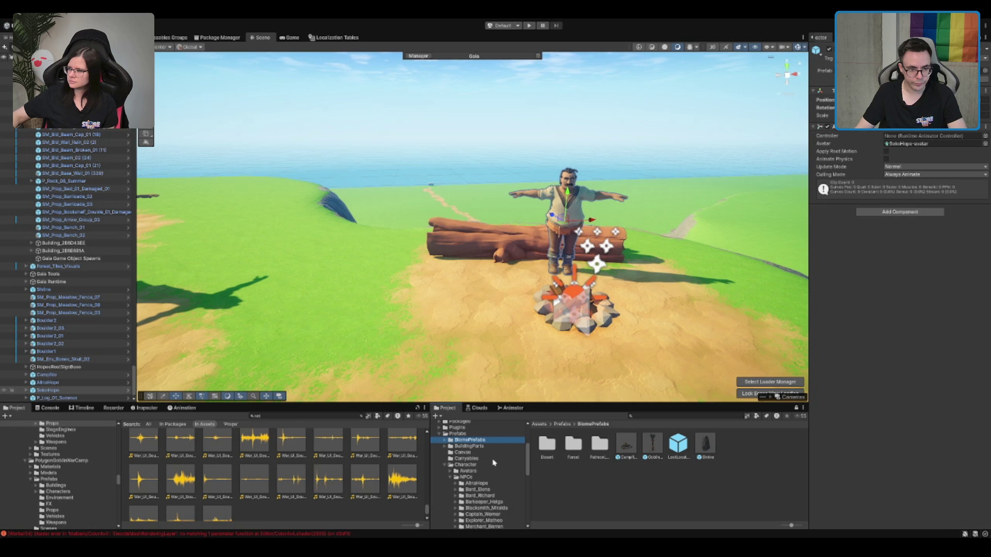
scroll(491, 475, down, 3)
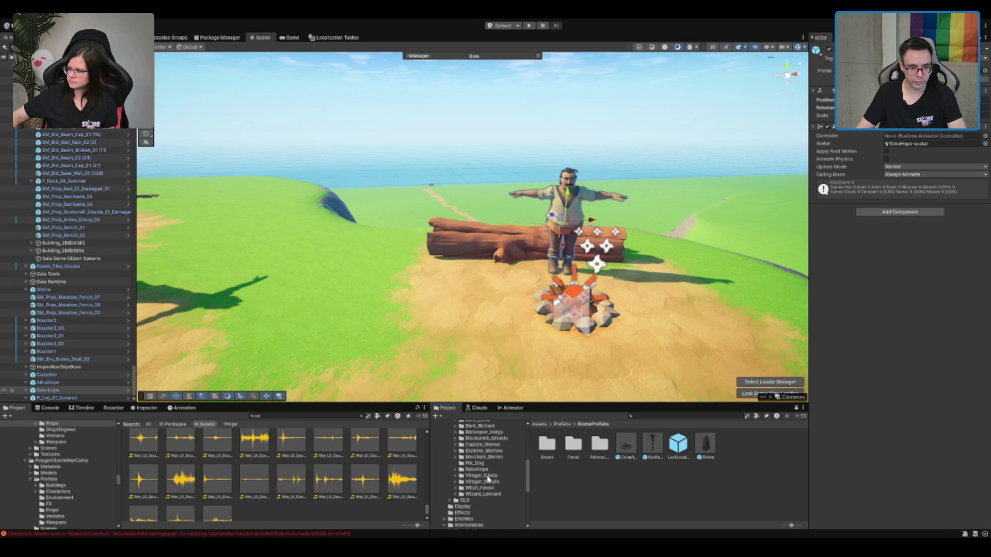
click(481, 476)
click(627, 445)
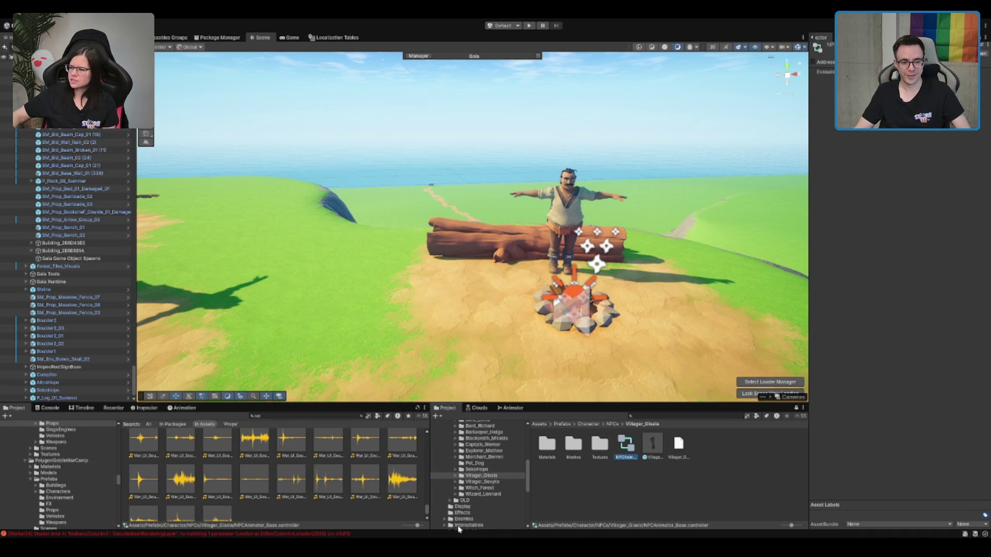
Step: Paste the controller into the SokoHope folder and assign NPCAnimator_Base to SokoHope's Animator
click(488, 470)
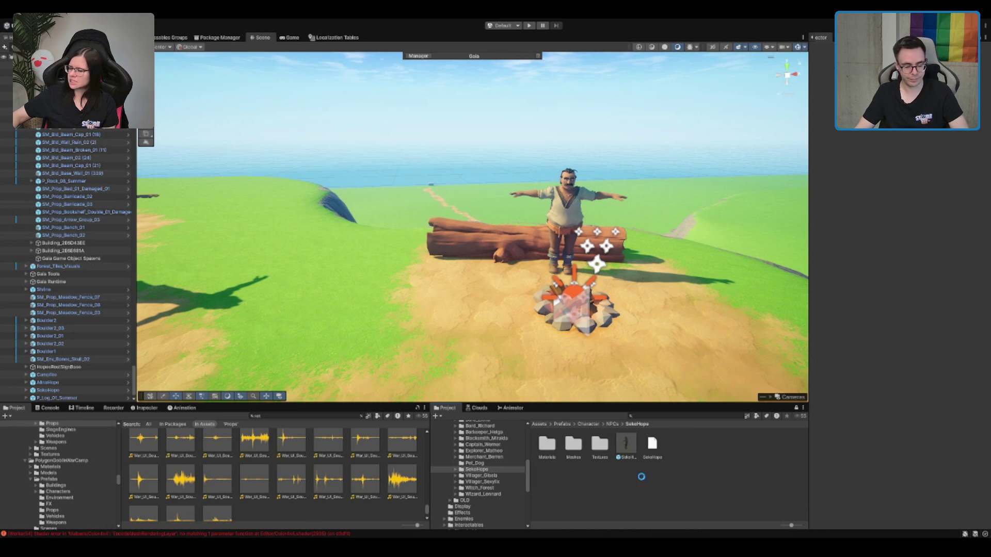
key(ctrl+v)
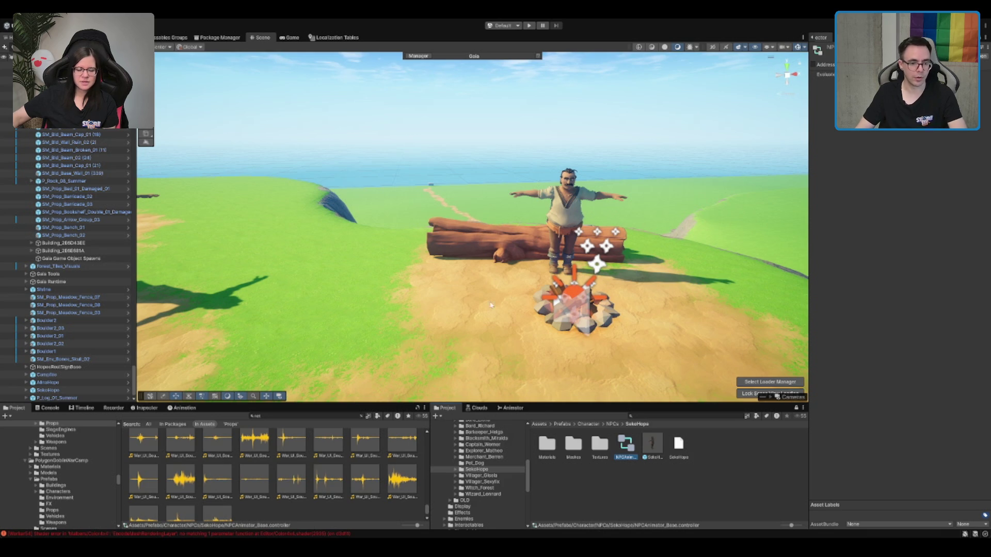
click(570, 191)
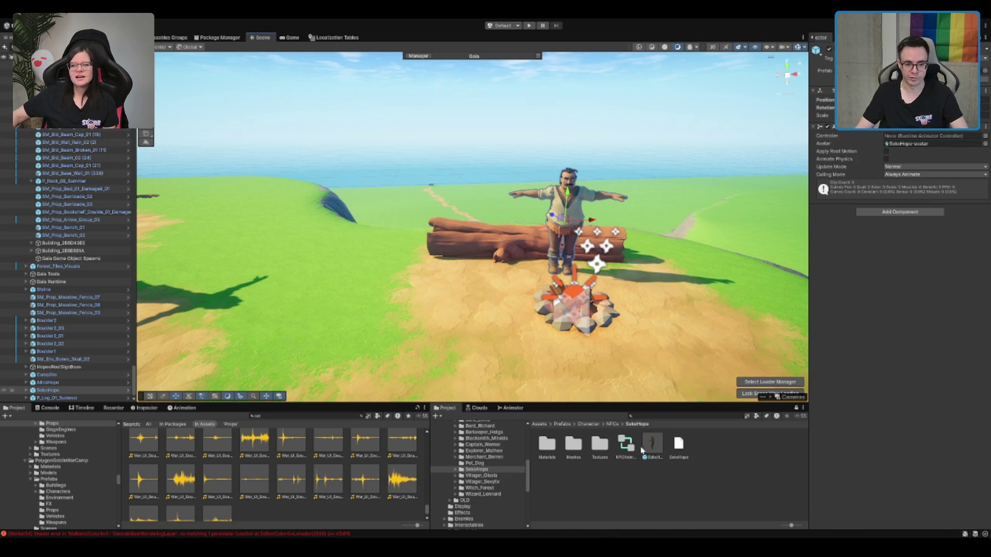
drag(939, 138, 940, 137)
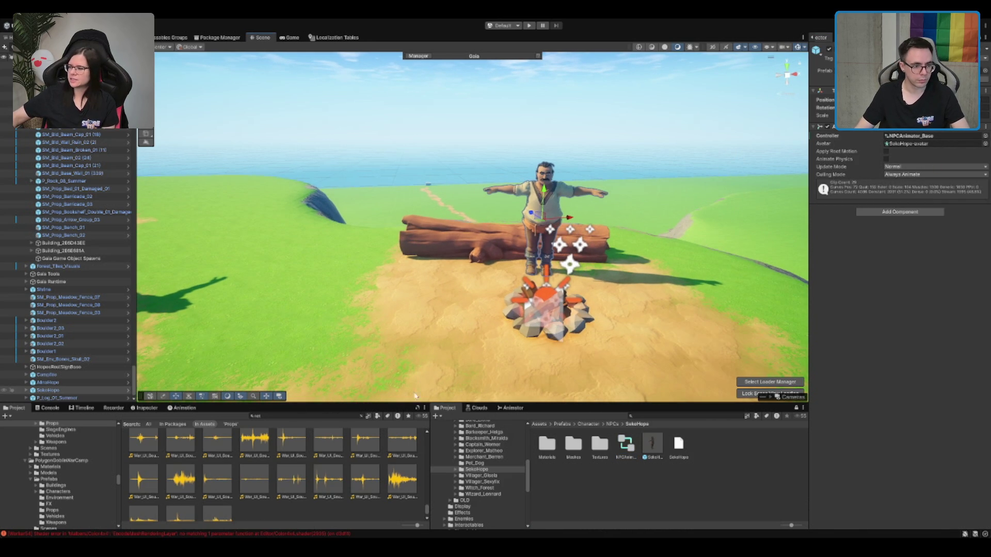
Step: Enlarge the bottom panels, pan the Animator state graph, and return to the Project tab
click(510, 408)
scroll(672, 465, up, 5)
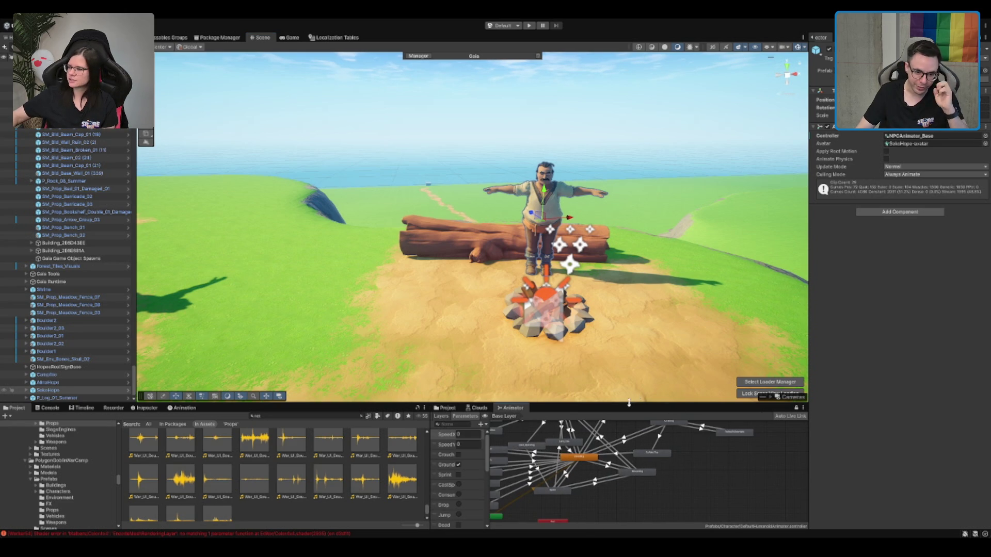
drag(629, 403, 629, 335)
scroll(611, 445, up, 4)
scroll(611, 444, down, 3)
scroll(454, 403, down, 4)
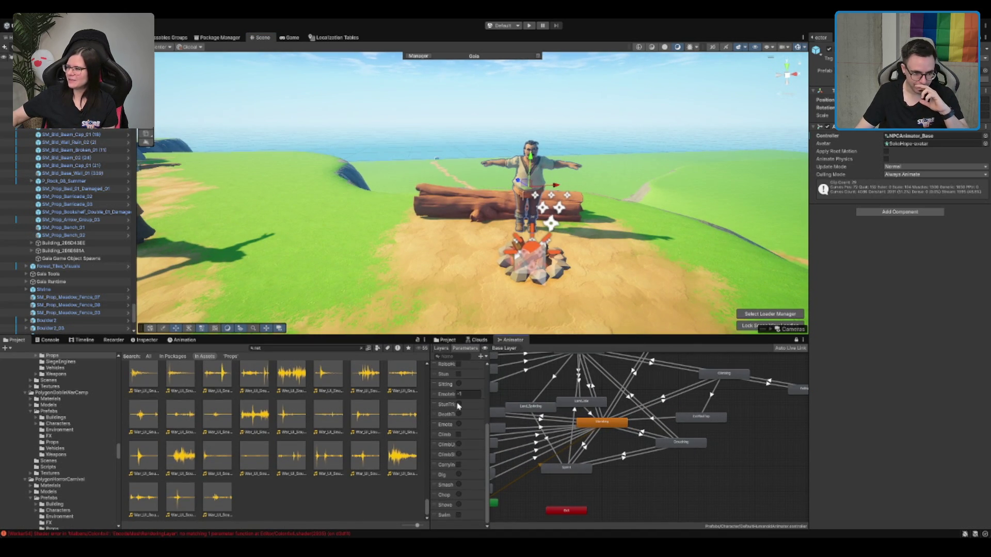
mouse_move(631, 437)
mouse_down()
mouse_move(717, 468)
mouse_move(707, 439)
mouse_move(656, 434)
mouse_up()
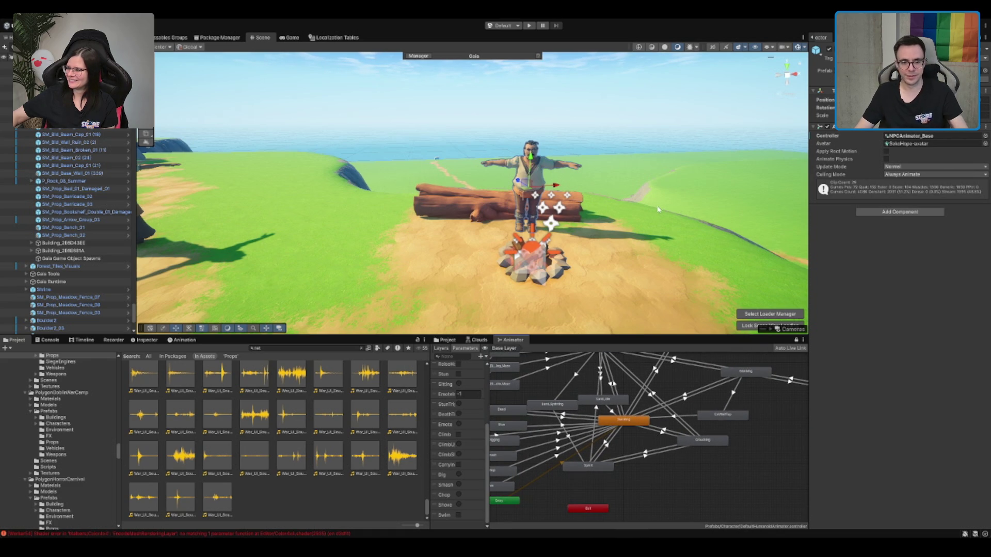
scroll(656, 209, up, 2)
scroll(468, 431, up, 4)
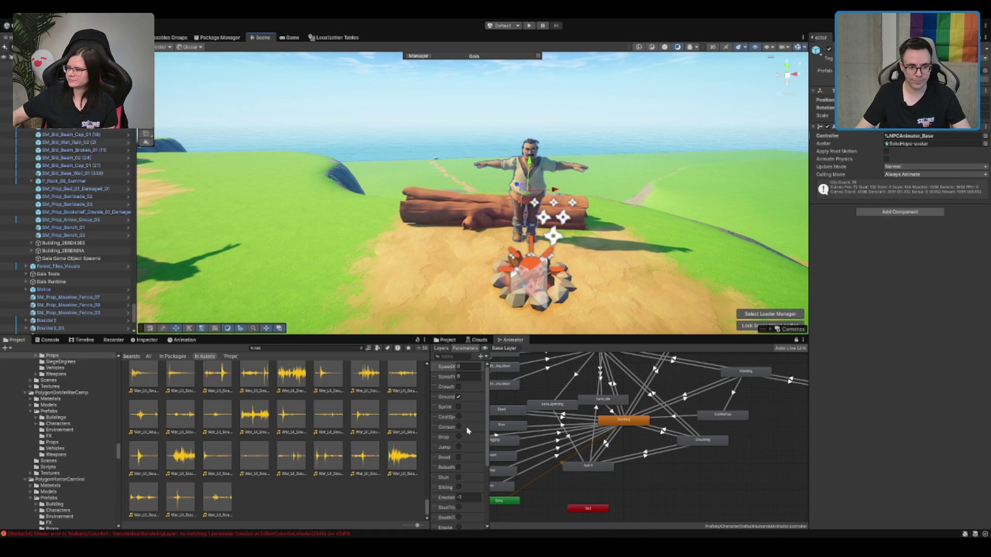
click(447, 340)
scroll(491, 398, up, 2)
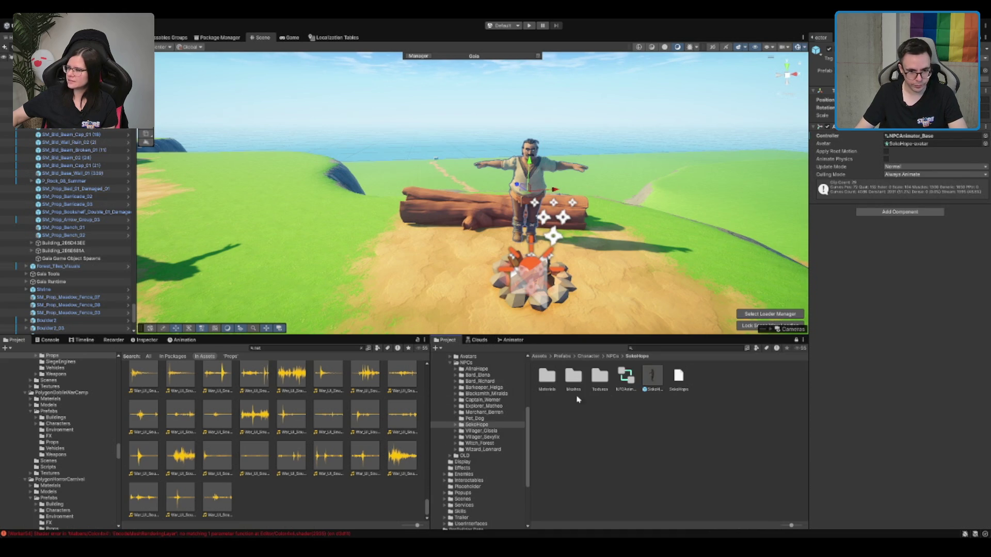
Step: Browse the Villager_Gisela, NPCs and Character folders to the shared NPCAnimator controller
click(630, 386)
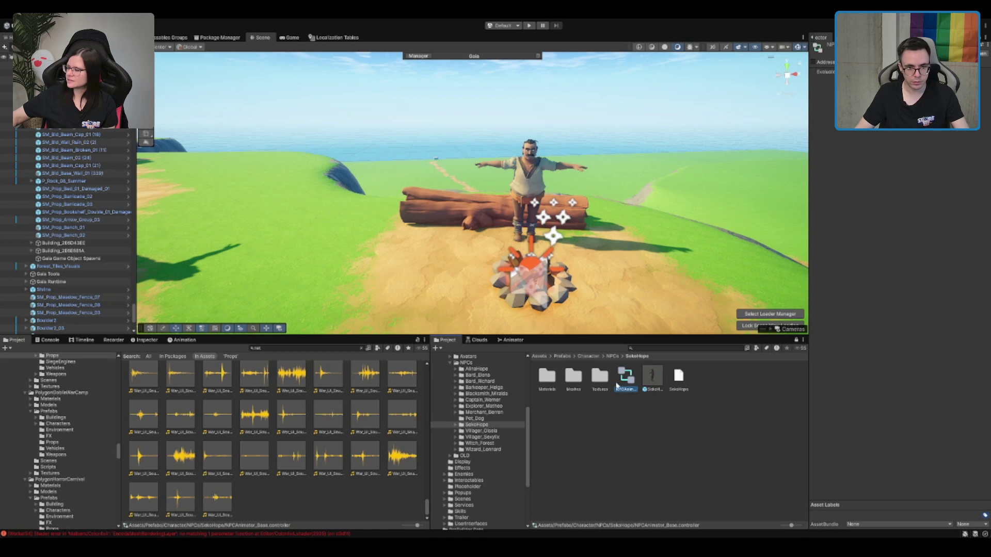
click(488, 432)
click(631, 380)
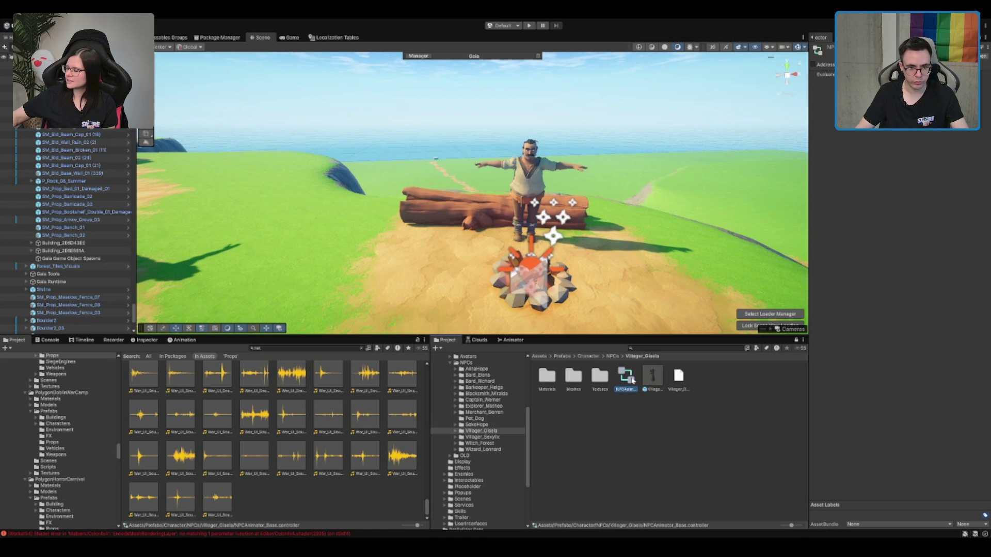
click(613, 419)
click(468, 363)
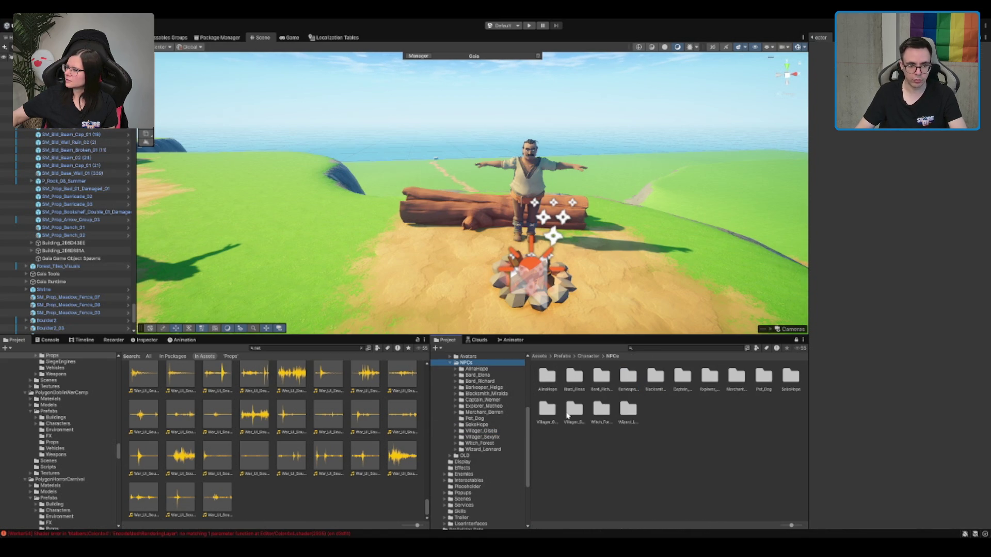
click(588, 357)
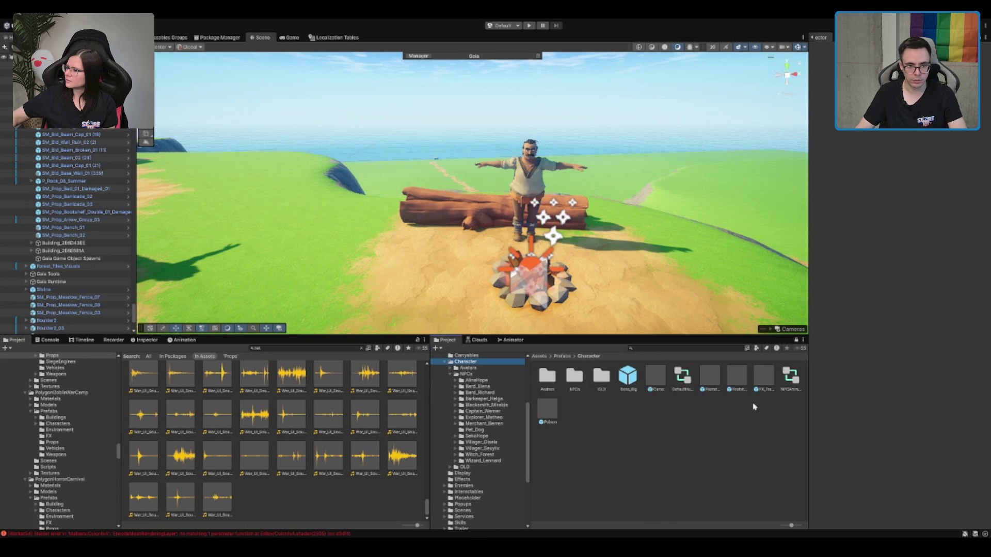
click(789, 385)
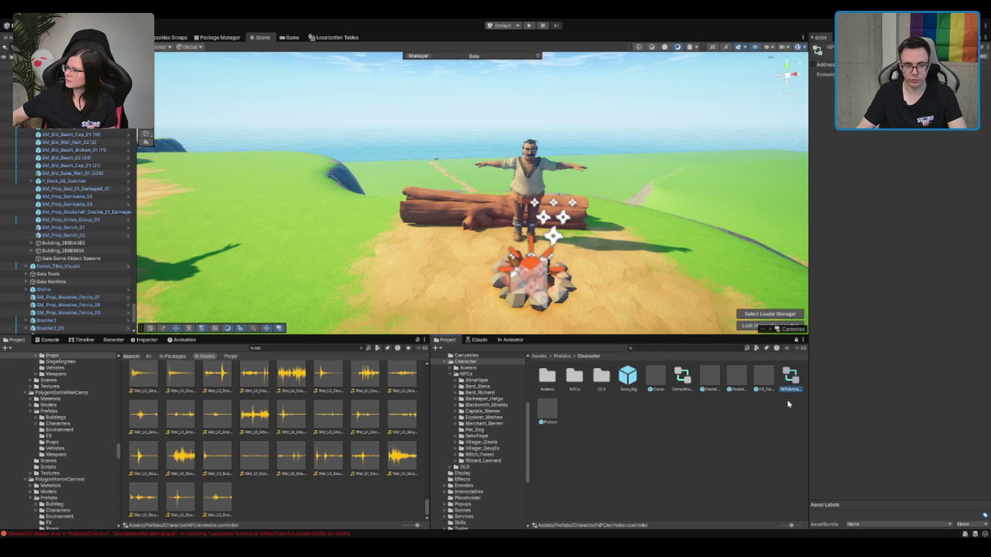
Step: Select SokoHope and ping its assigned controller, opening the SokoHope folder
click(505, 330)
click(513, 340)
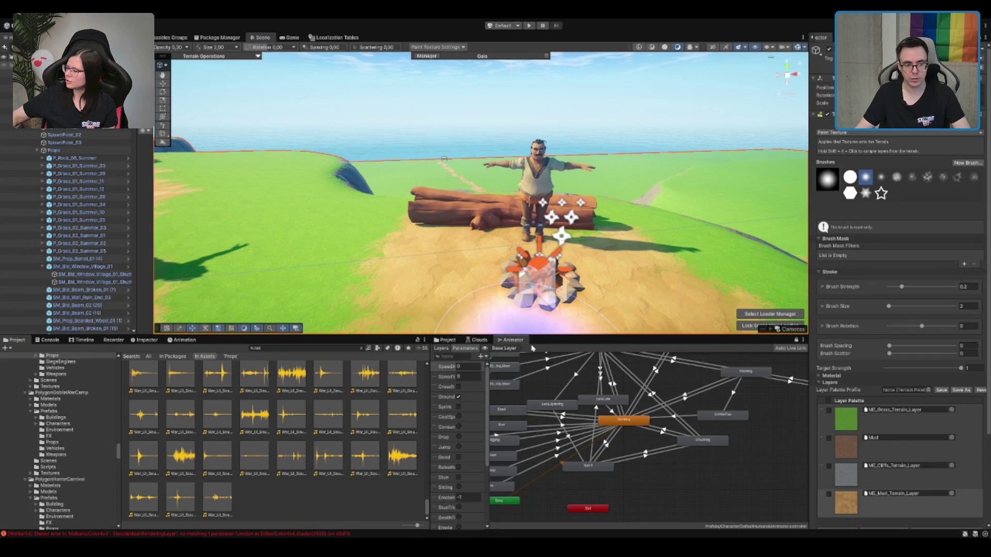
scroll(570, 395, up, 3)
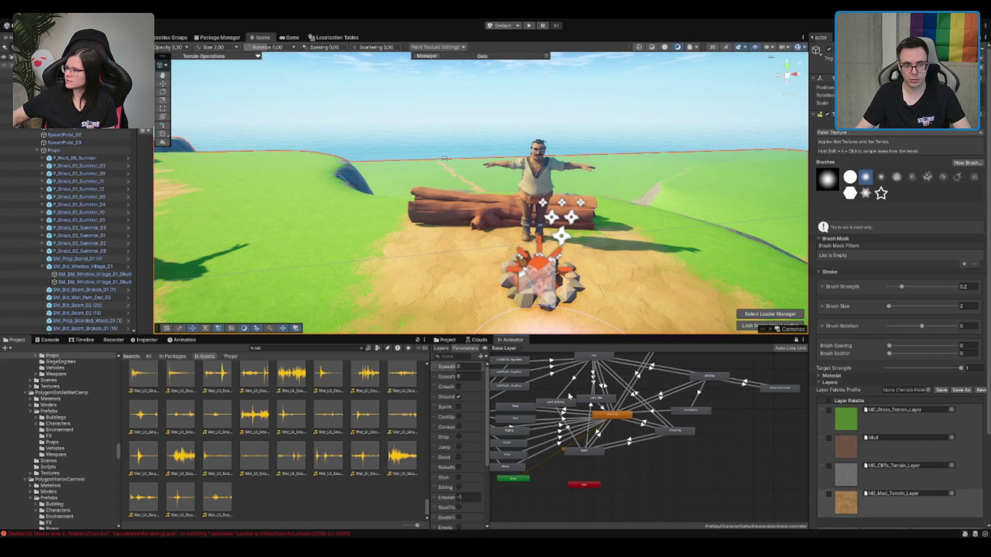
click(447, 340)
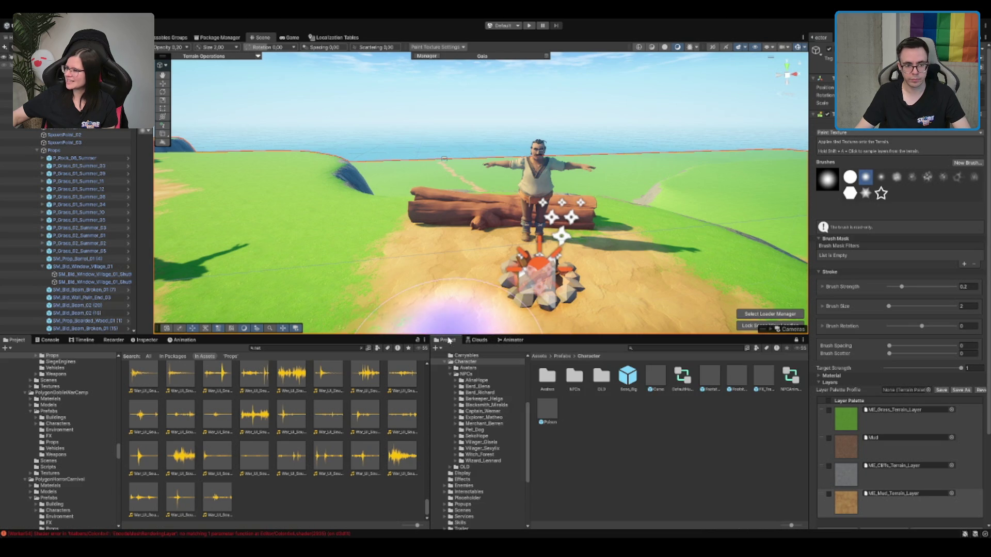
click(518, 234)
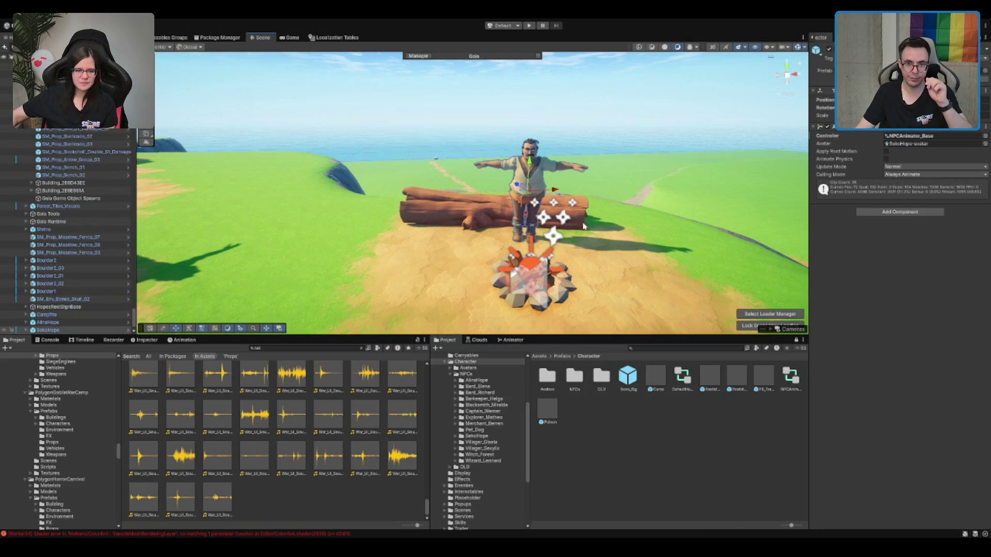
click(901, 136)
click(488, 437)
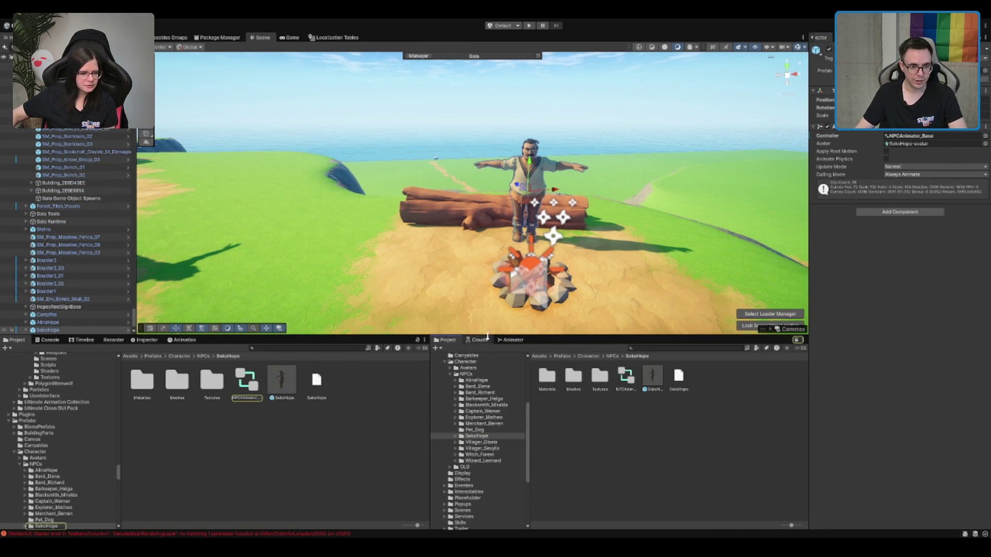
Step: Dock the Animator graph beside the Project browser and adjust the scene view
click(513, 340)
drag(374, 346, 375, 345)
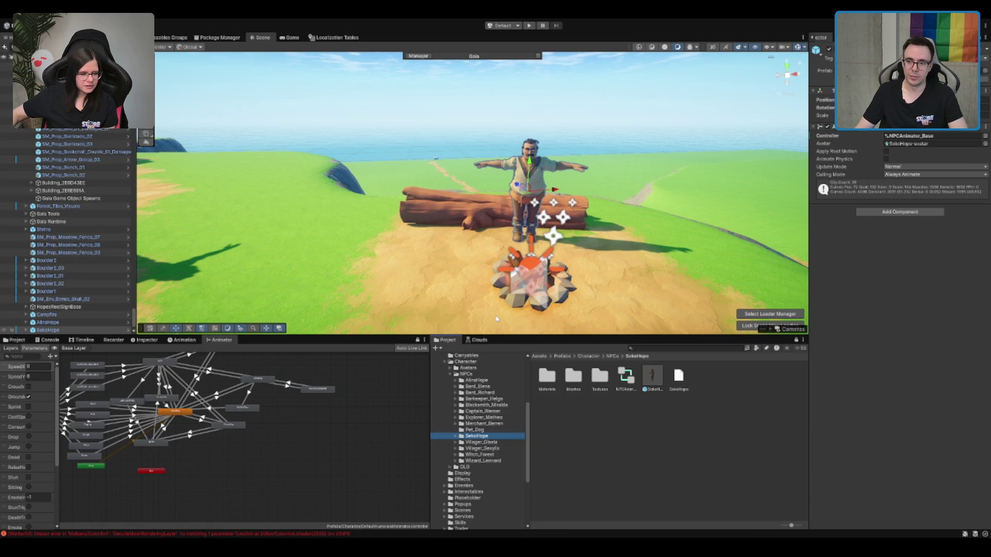
drag(505, 236, 495, 247)
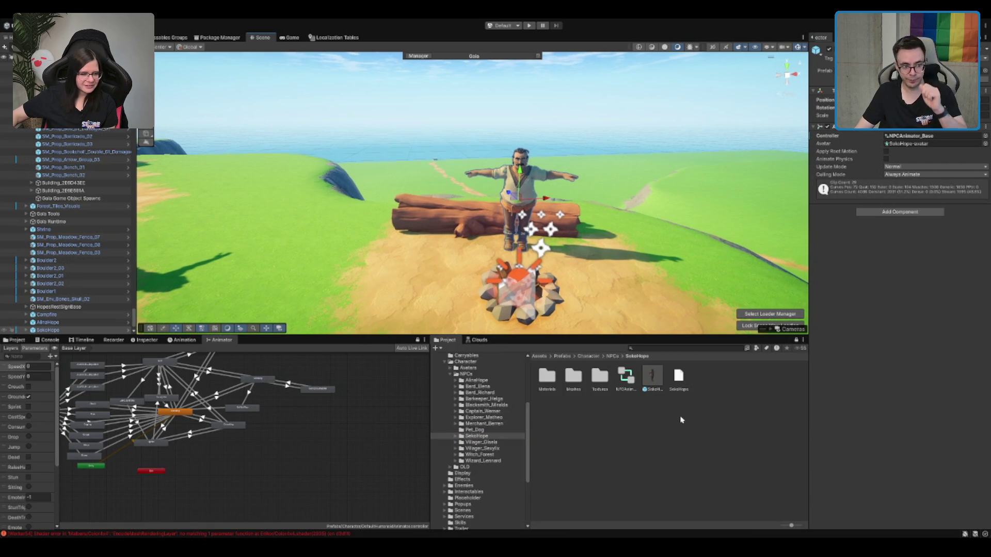
scroll(243, 413, up, 3)
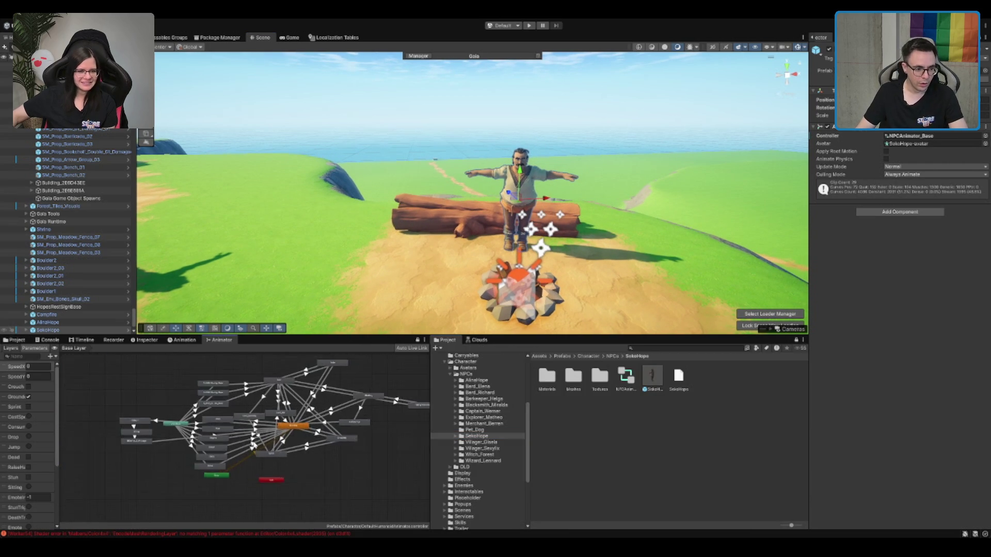
scroll(242, 435, down, 3)
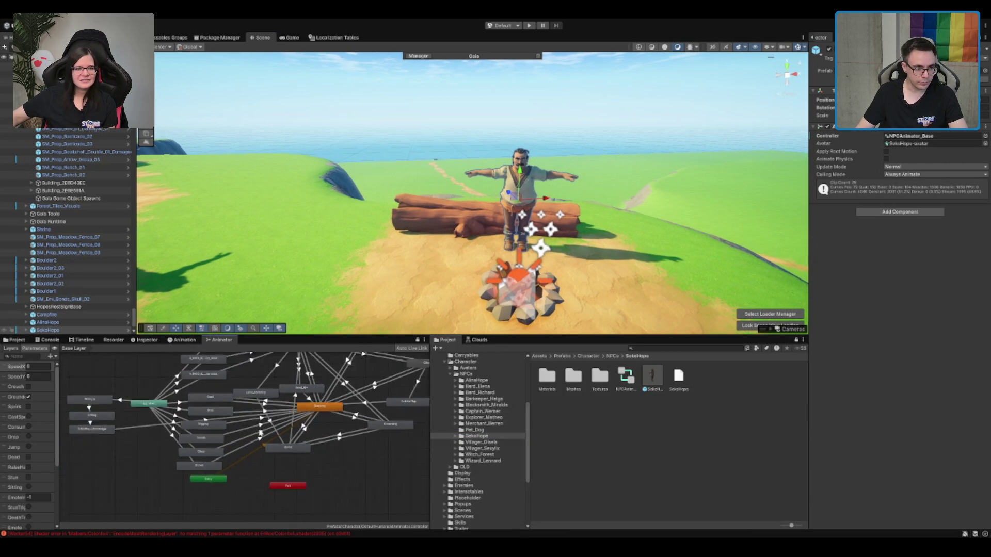
scroll(242, 436, up, 2)
scroll(112, 410, up, 3)
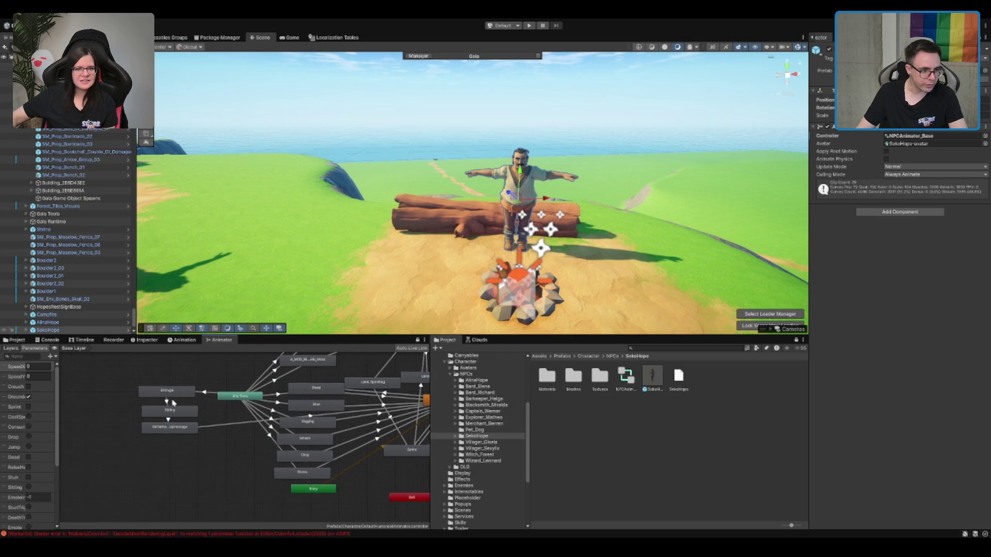
scroll(286, 425, down, 5)
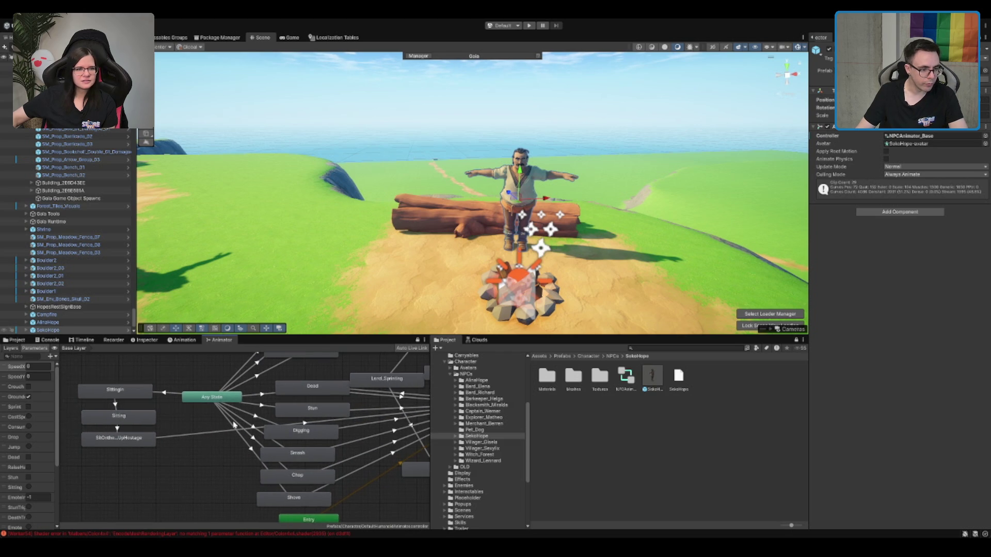
scroll(322, 437, up, 1)
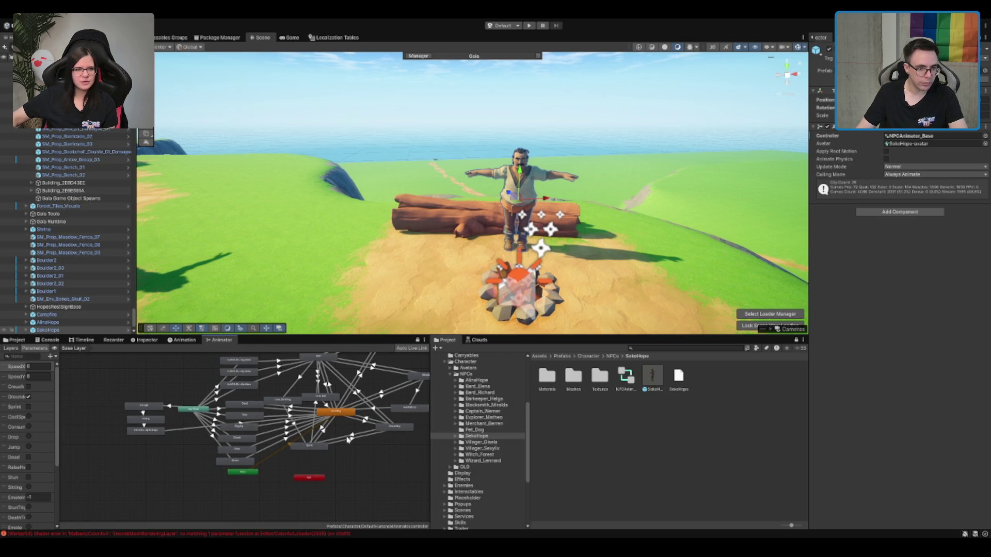
Step: Select Villager_Gisela's animator controller and review its parameters, FaceAddition and Base Layer
click(615, 442)
click(481, 442)
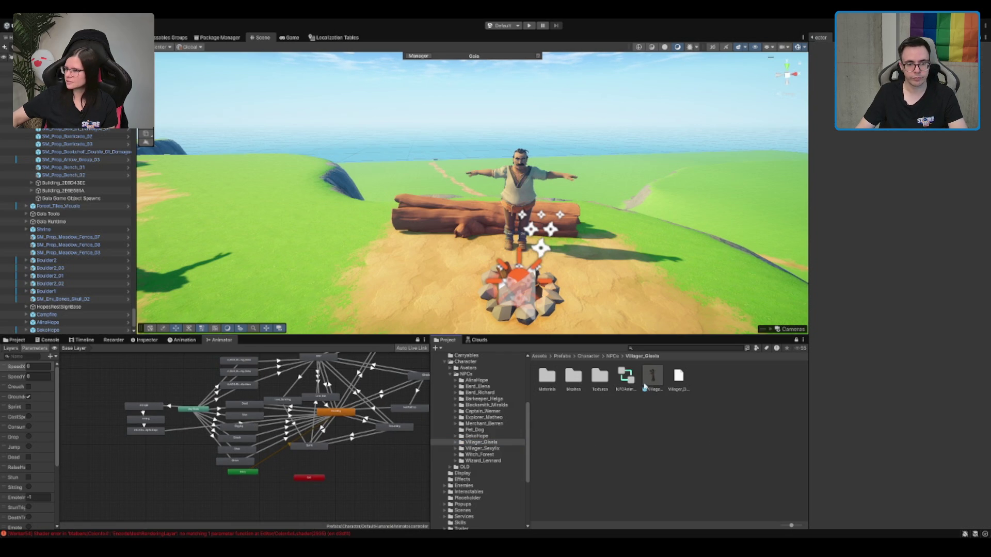
click(626, 377)
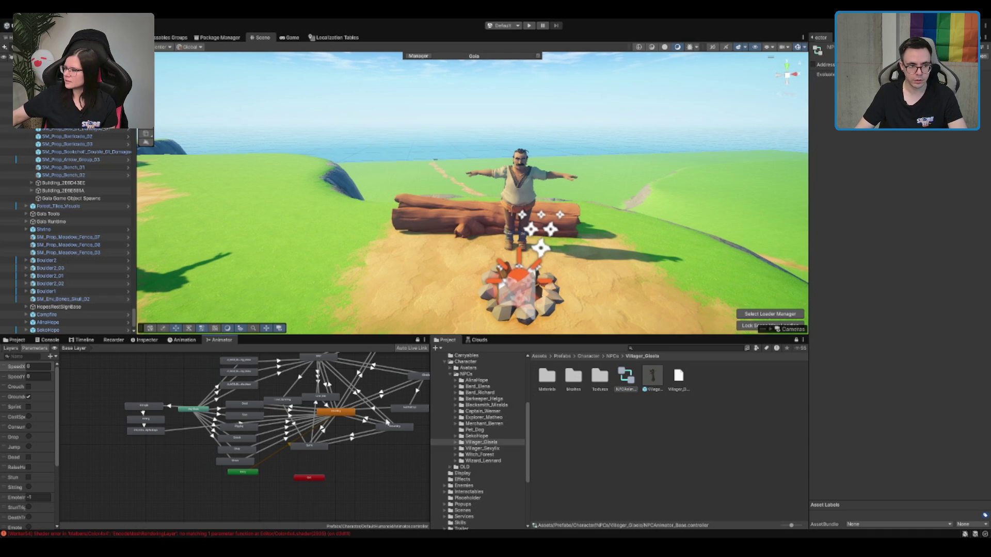
click(17, 355)
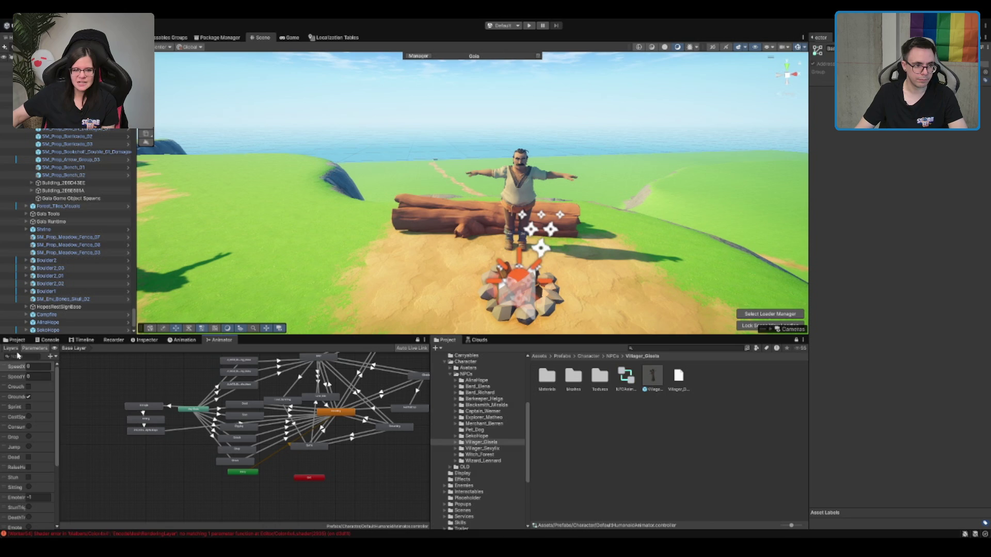
click(19, 350)
click(23, 382)
click(31, 371)
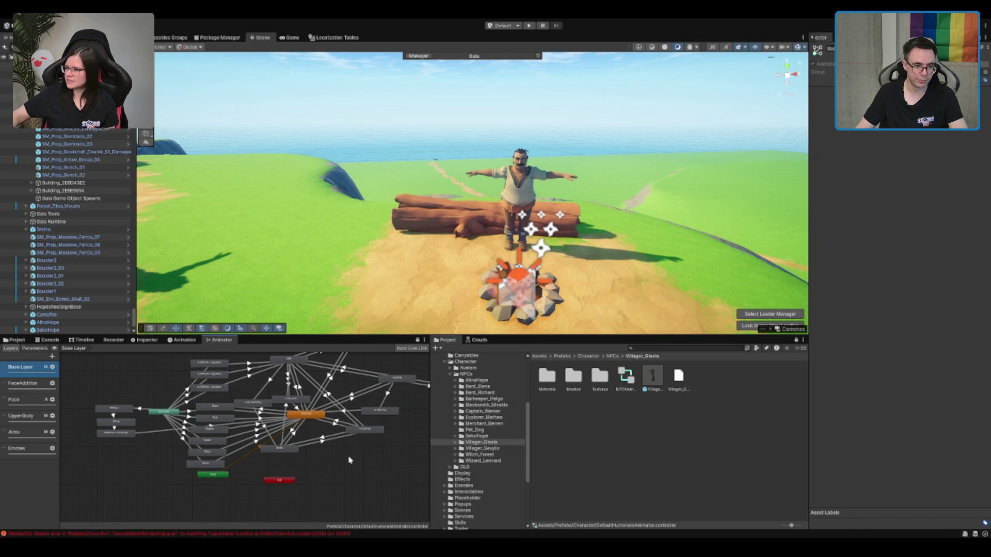
Step: Assign NPCAnimator_Base to the villager's Animator Controller field
click(631, 380)
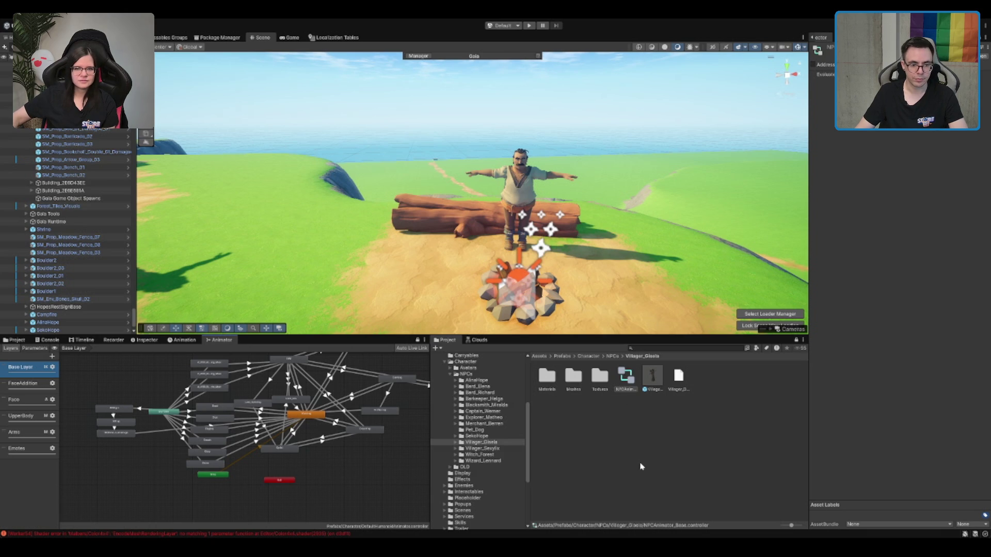
click(519, 183)
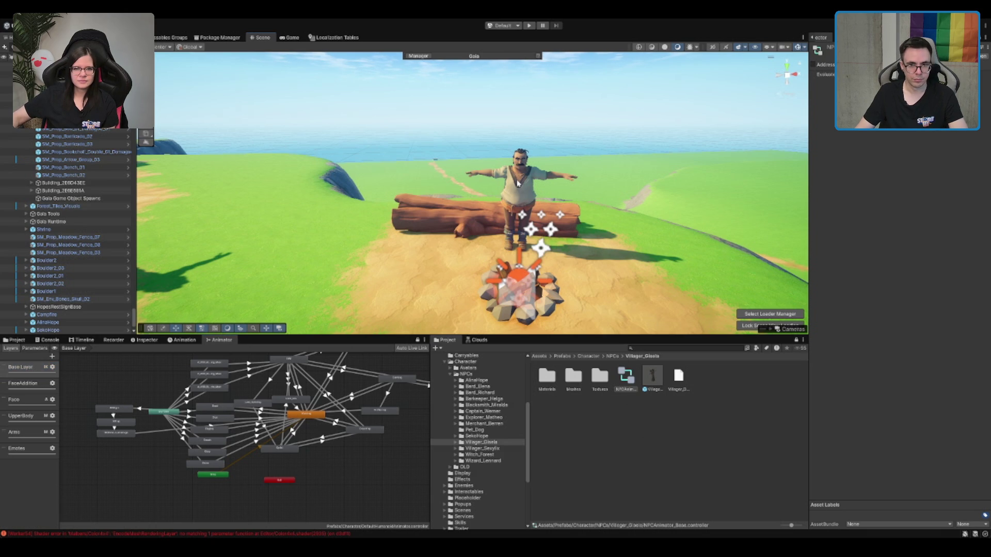
mouse_move(638, 381)
mouse_down()
mouse_move(851, 169)
mouse_move(922, 138)
mouse_up()
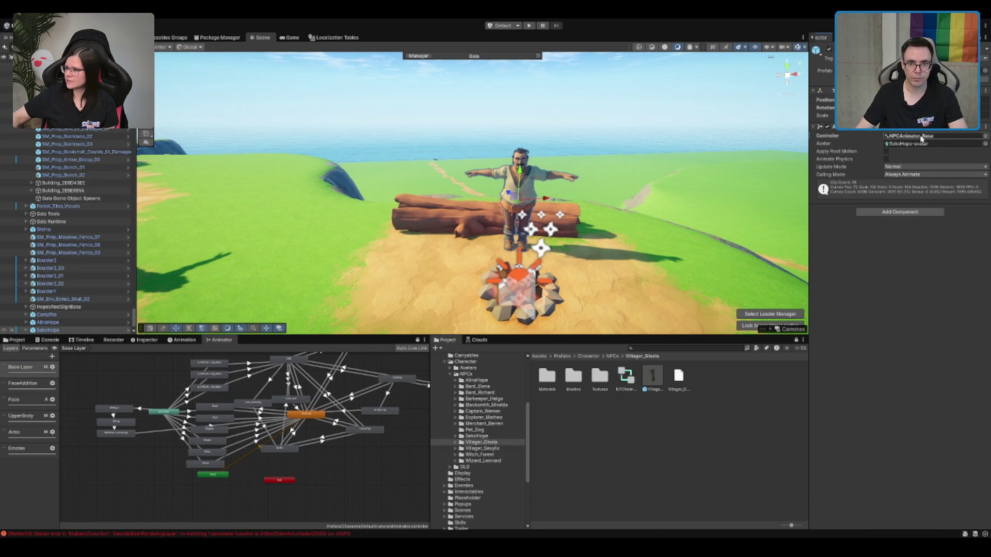
click(394, 509)
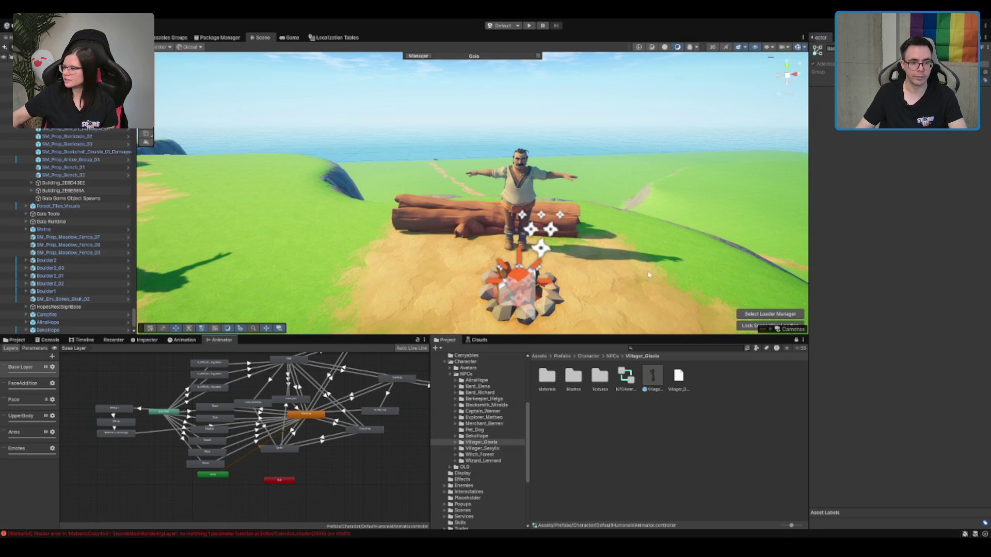
Step: Check the villager's FaceAddition and Base Layer graphs, then open the NPCs folder
click(521, 177)
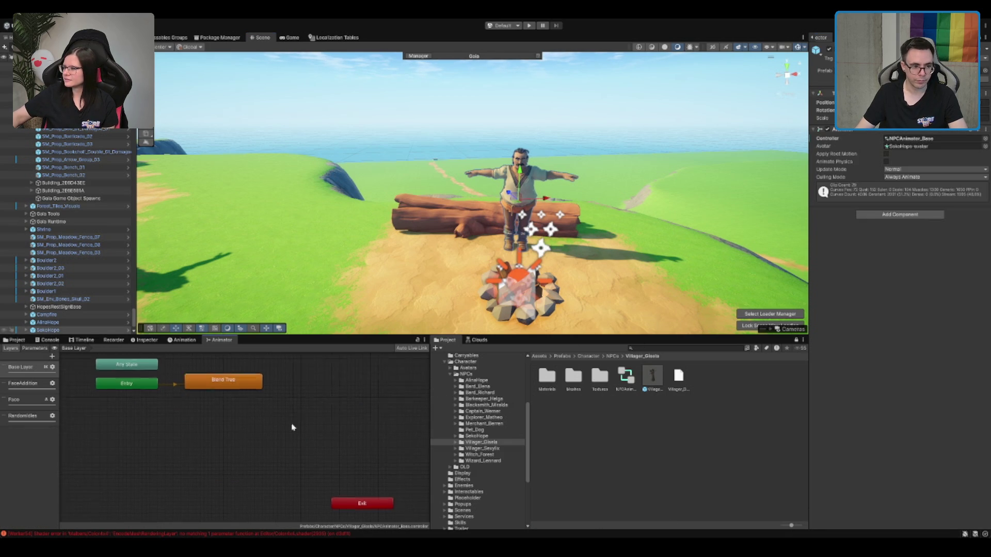
click(31, 385)
click(21, 367)
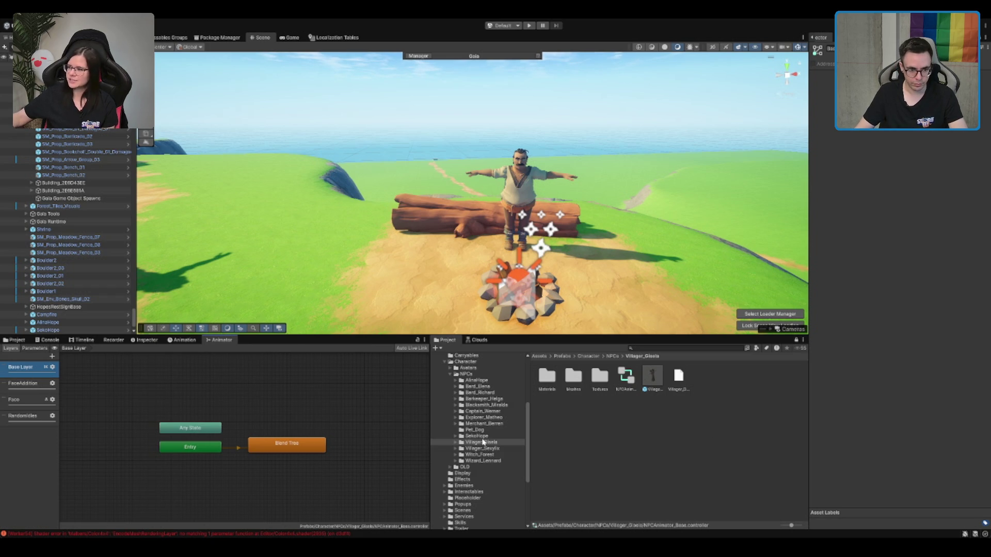
click(625, 377)
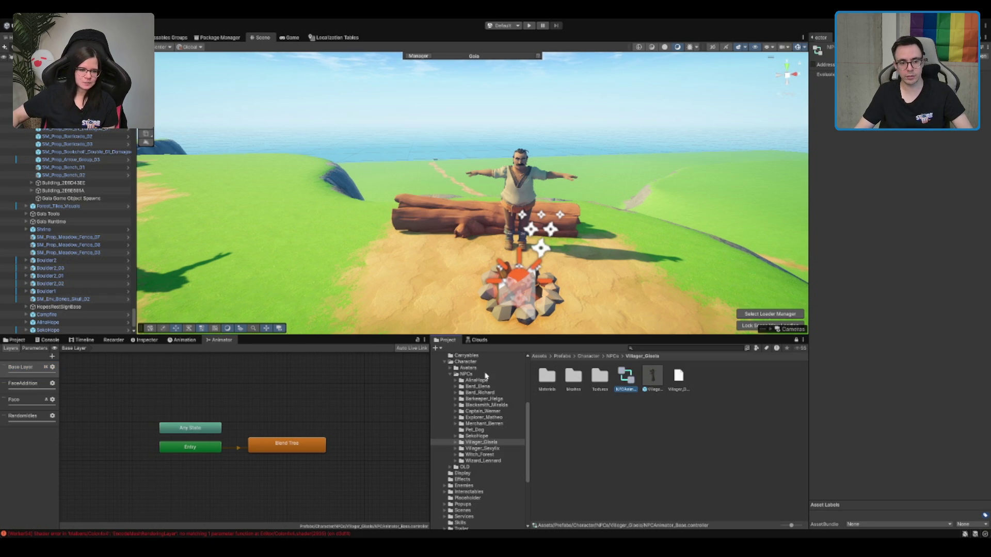
click(467, 374)
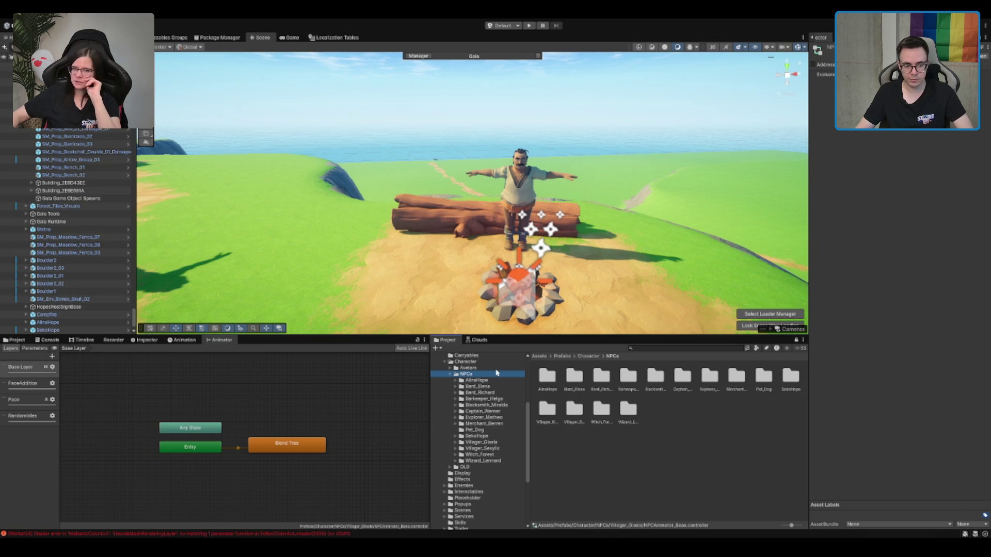
click(665, 424)
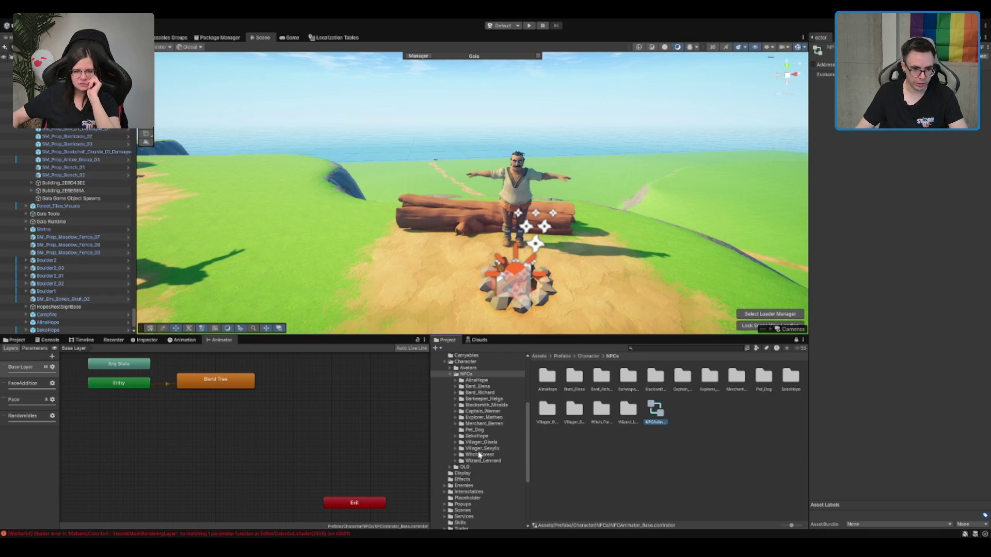
Step: Delete the NPCAnimator controller copy in the SekoHope folder
click(504, 446)
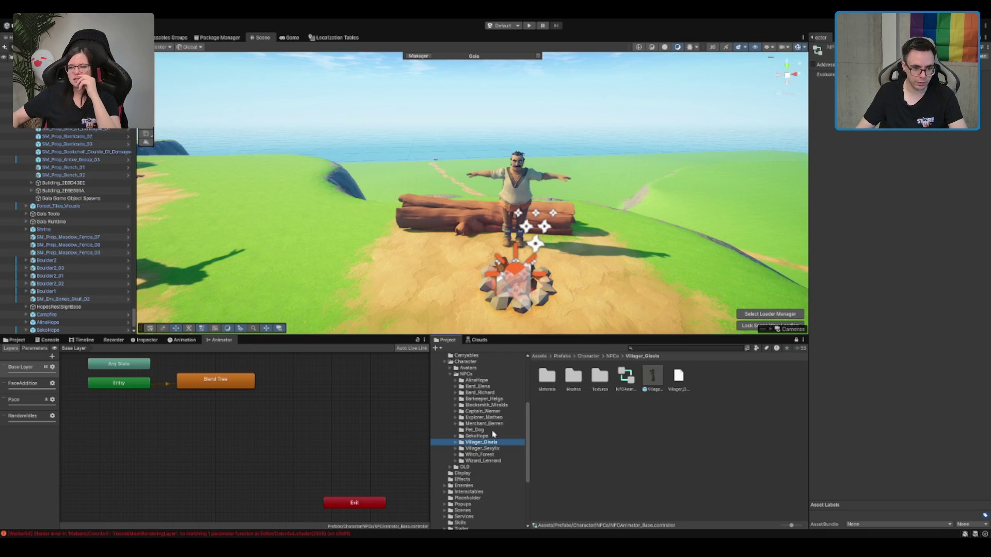
click(494, 436)
click(627, 376)
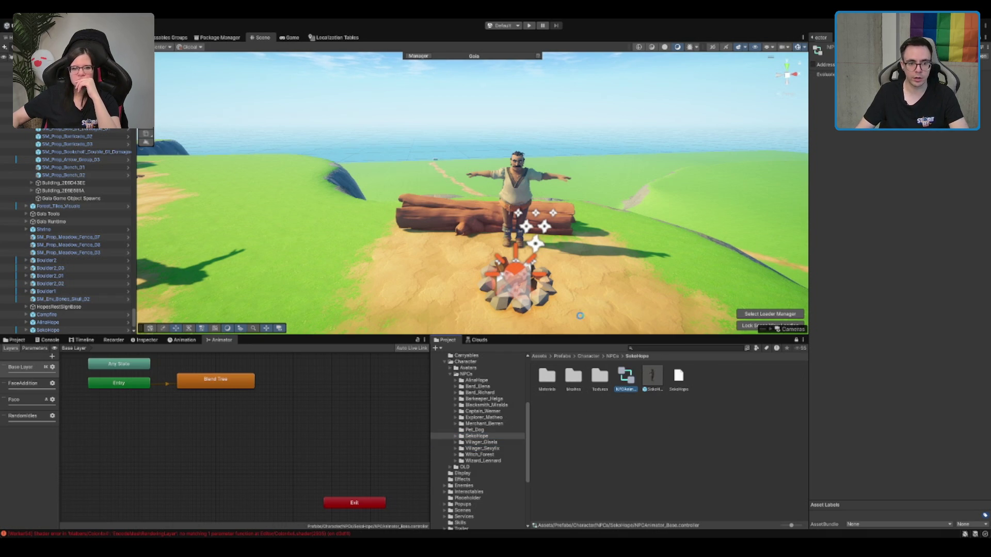
key(Delete)
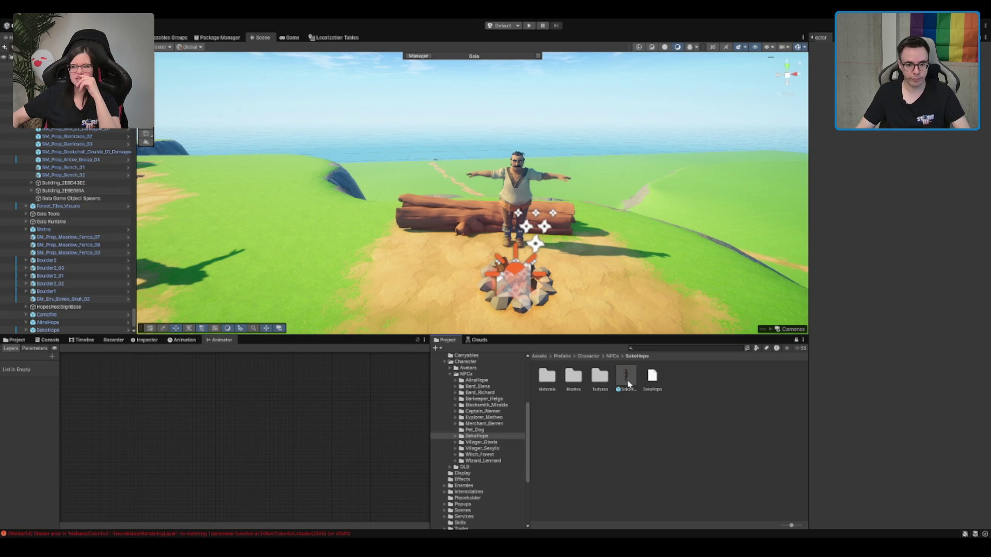
Step: Return to the NPCs folder and carry the shared controller toward the villager's Animator
click(471, 380)
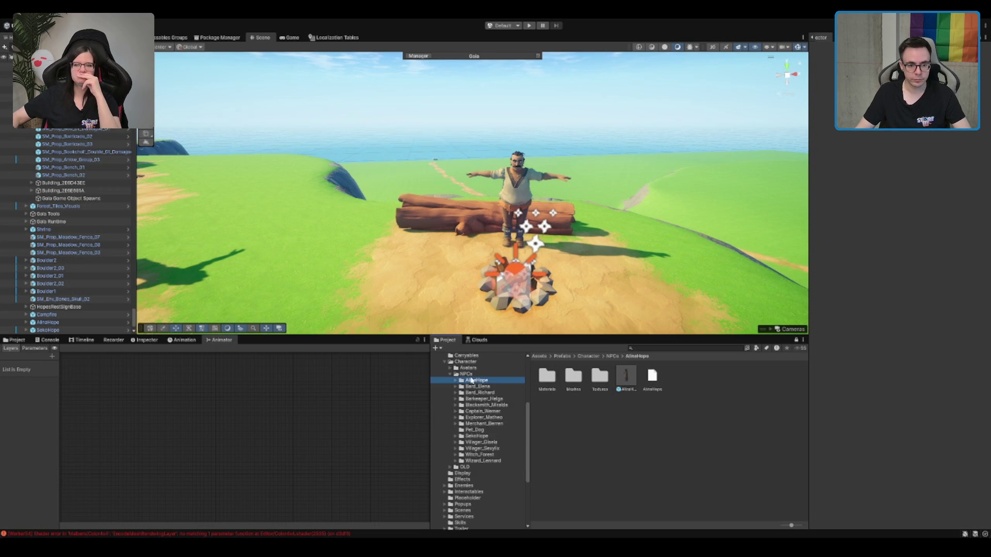
click(476, 375)
click(515, 202)
drag(656, 409, 888, 186)
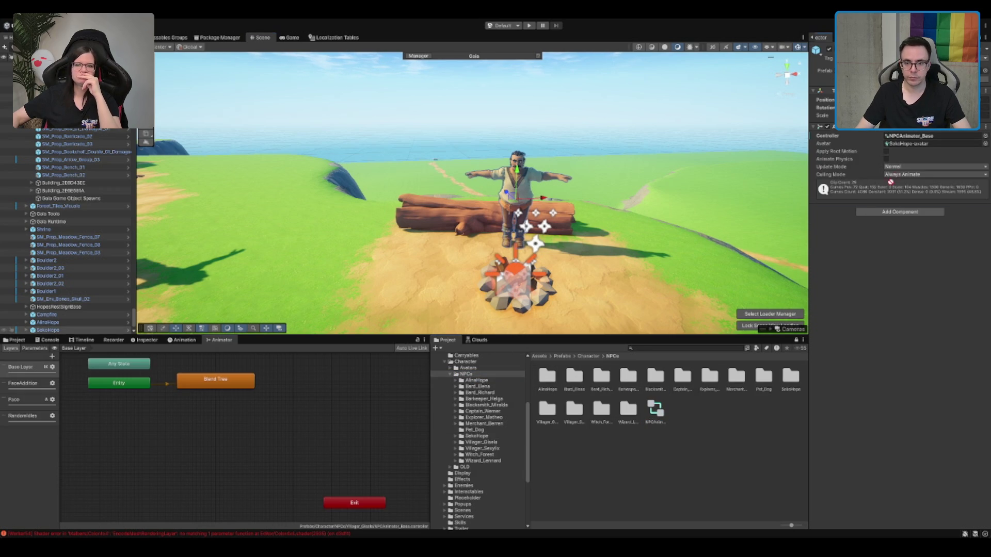
Step: Assign the shared NPCs controller to the villager and frame the Randomidles layer
drag(927, 139, 926, 137)
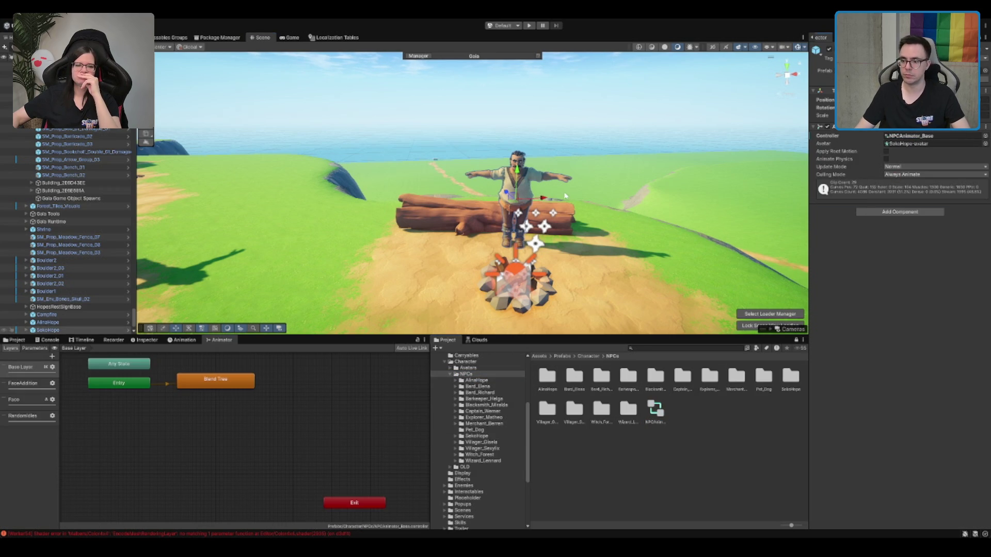
scroll(547, 192, up, 3)
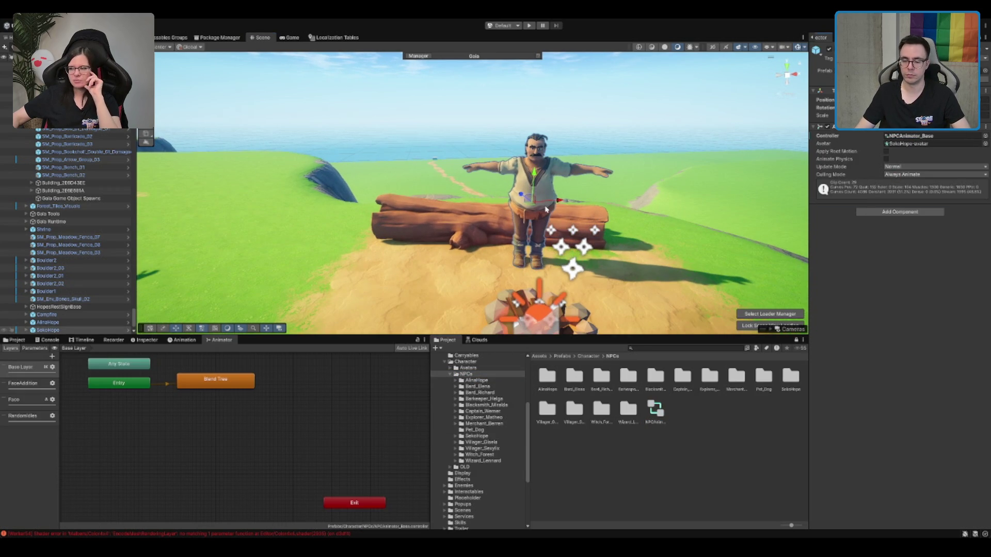
scroll(625, 179, down, 1)
click(31, 417)
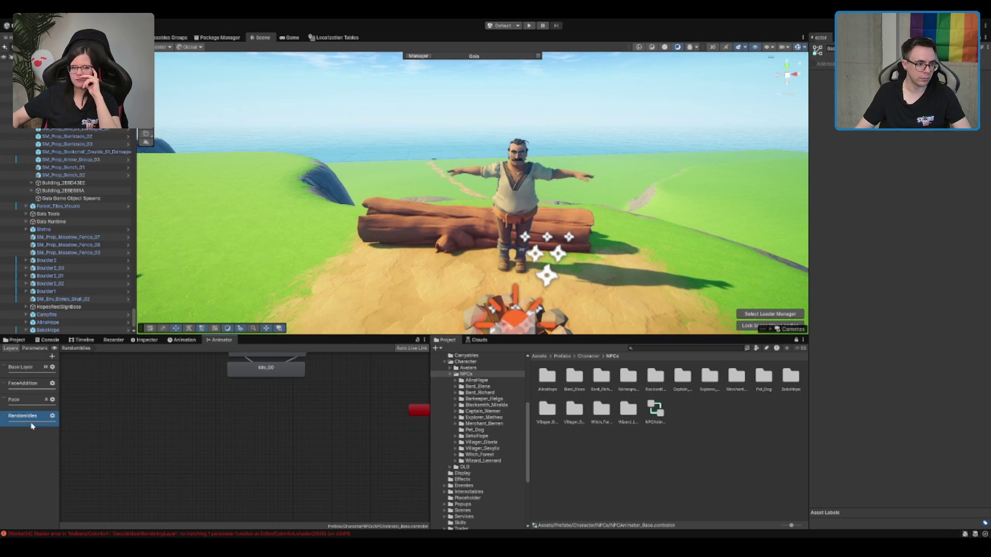
key(a)
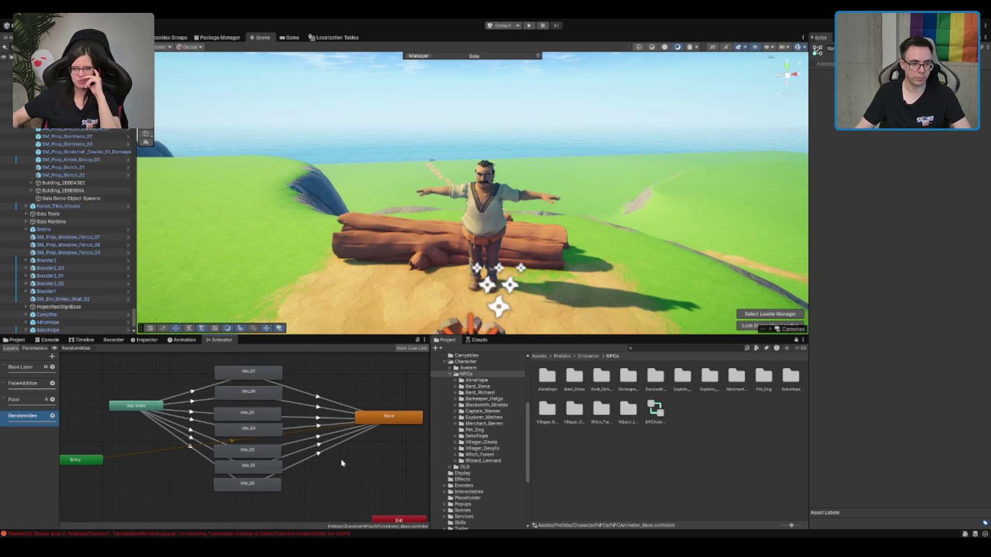
click(28, 368)
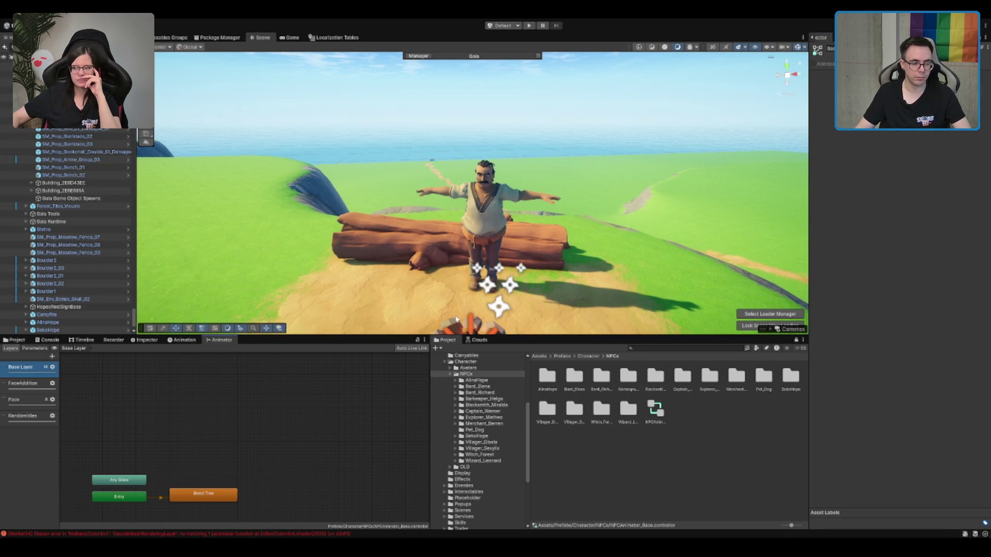
Step: Inspect the RandomIdles Idle_05 state, then return to the Base Layer graph
click(490, 216)
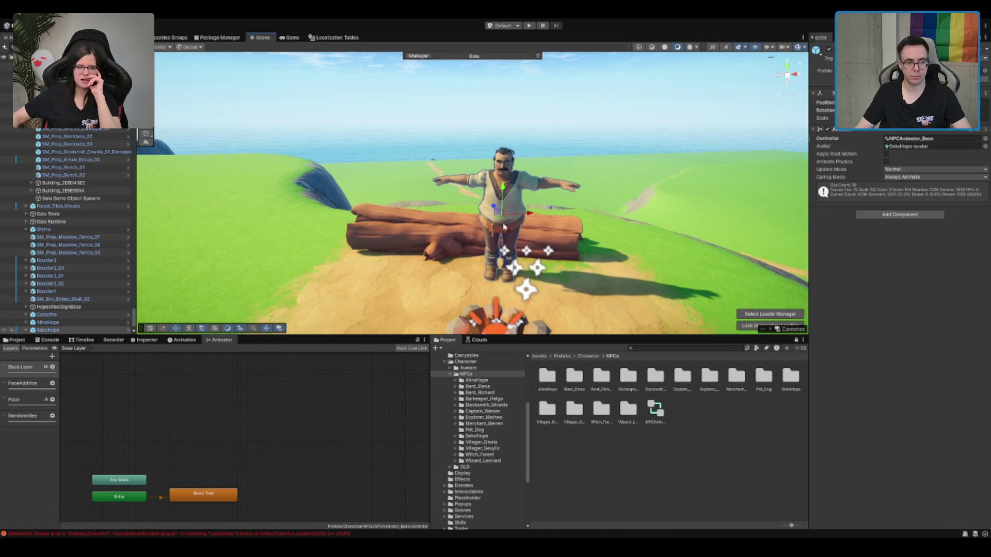
click(324, 396)
click(33, 420)
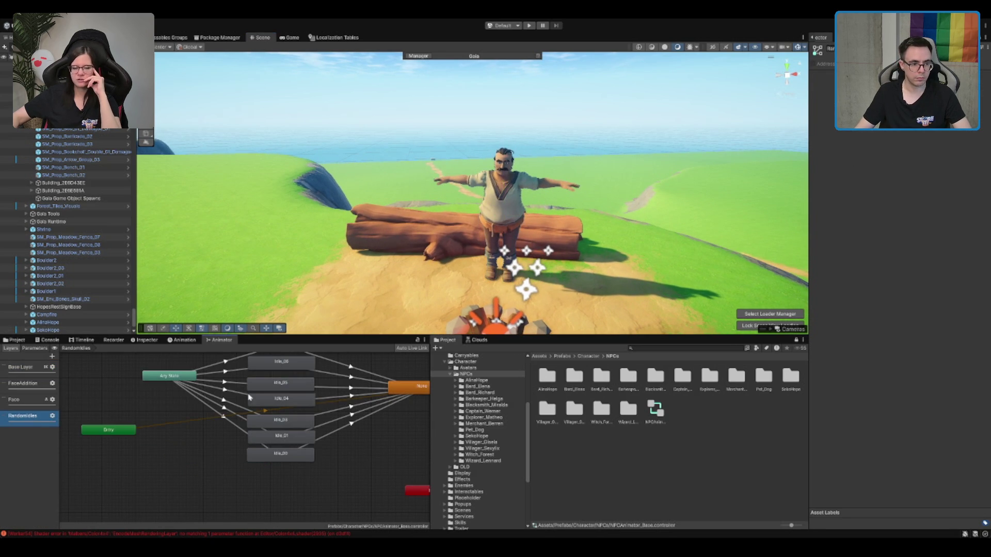
click(282, 385)
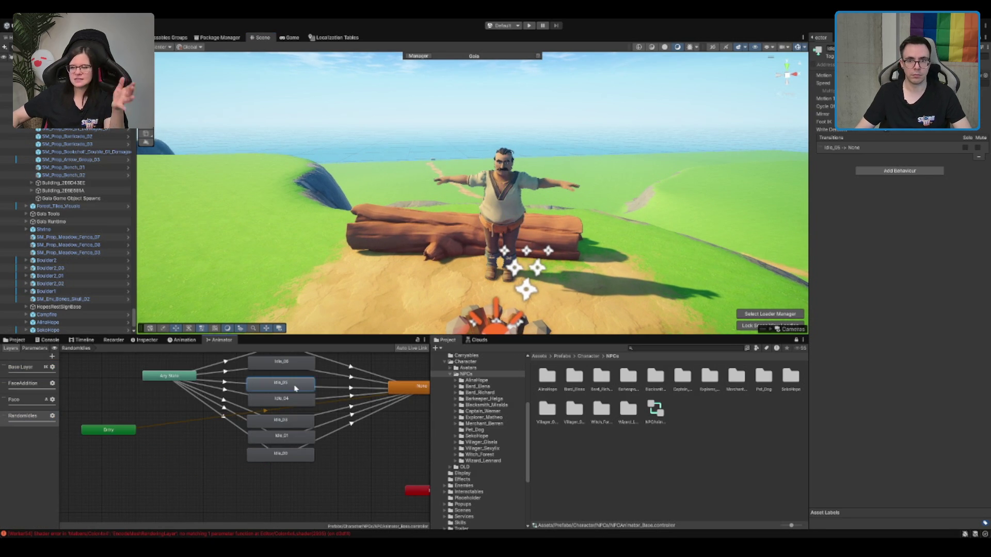
mouse_move(468, 210)
mouse_down()
mouse_move(421, 225)
mouse_move(455, 207)
mouse_up()
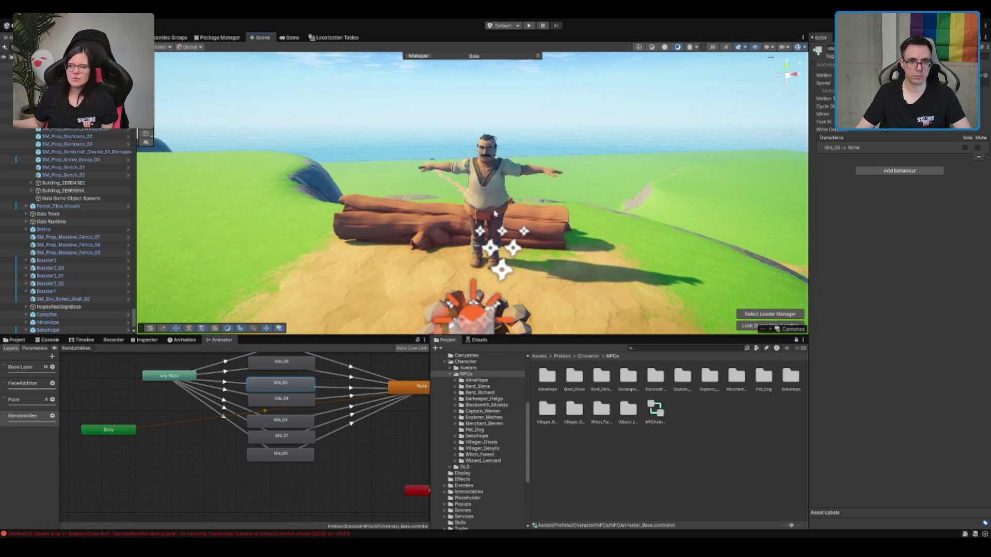
click(36, 371)
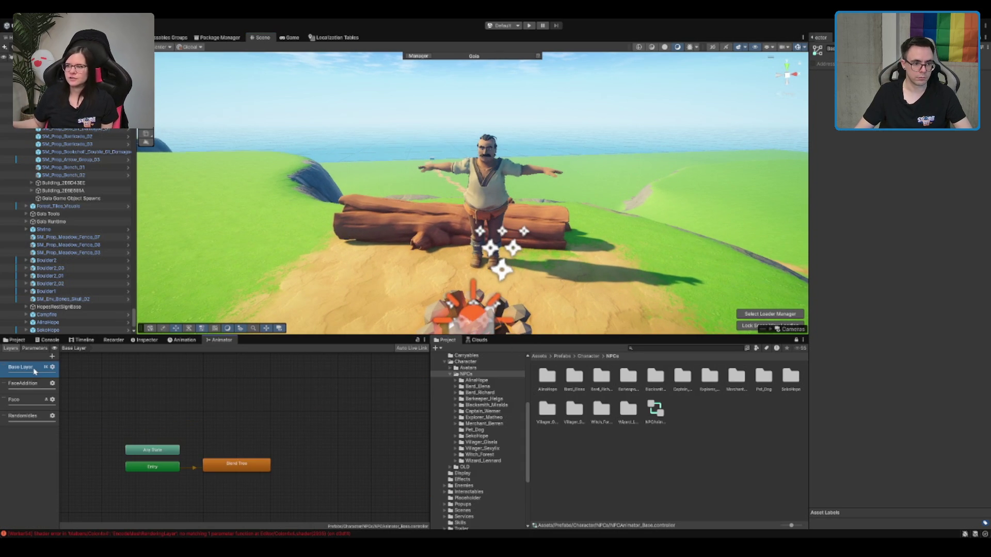
click(497, 166)
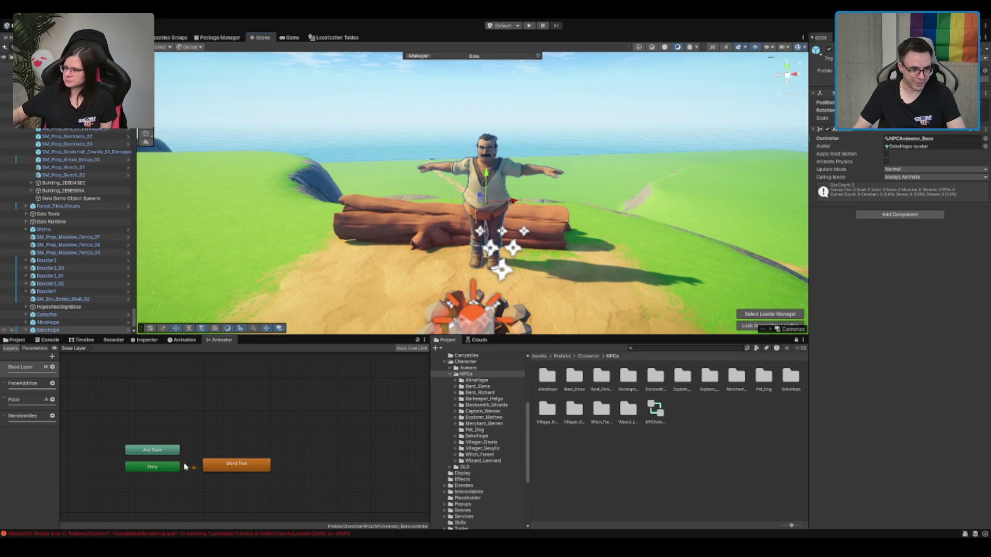
drag(184, 467, 212, 450)
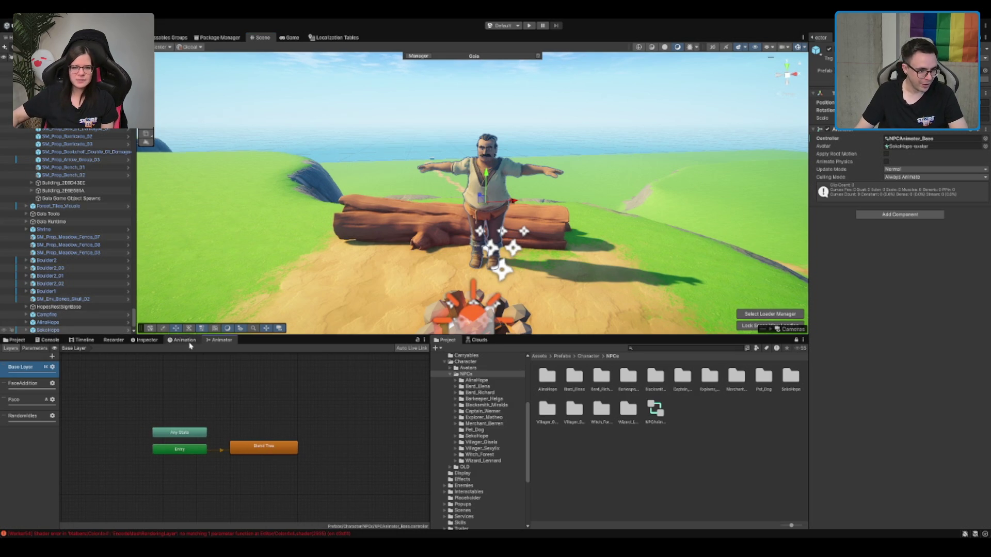
Step: Set the Capsule Collider to height 1.8, center Y 0.9 and radius 0.35
click(184, 340)
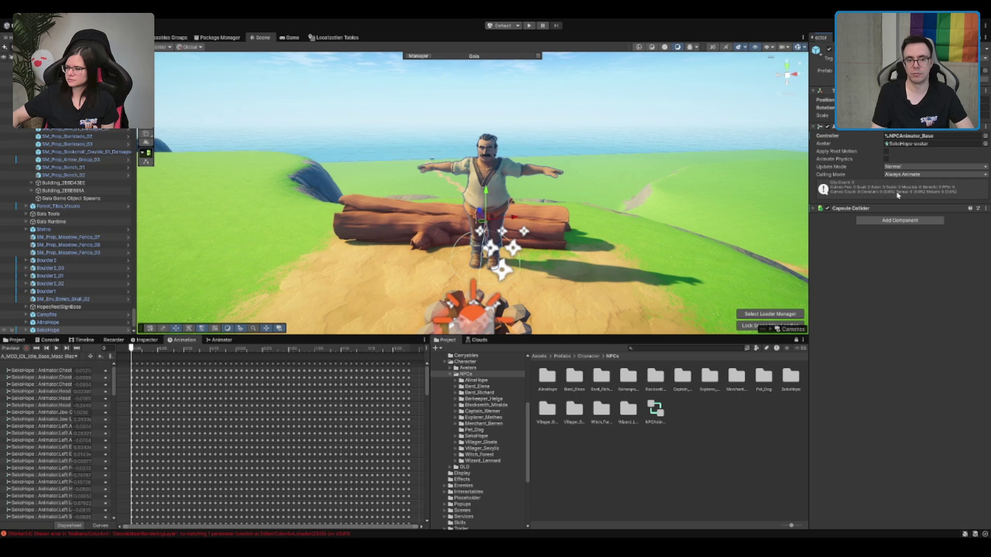
scroll(735, 275, up, 1)
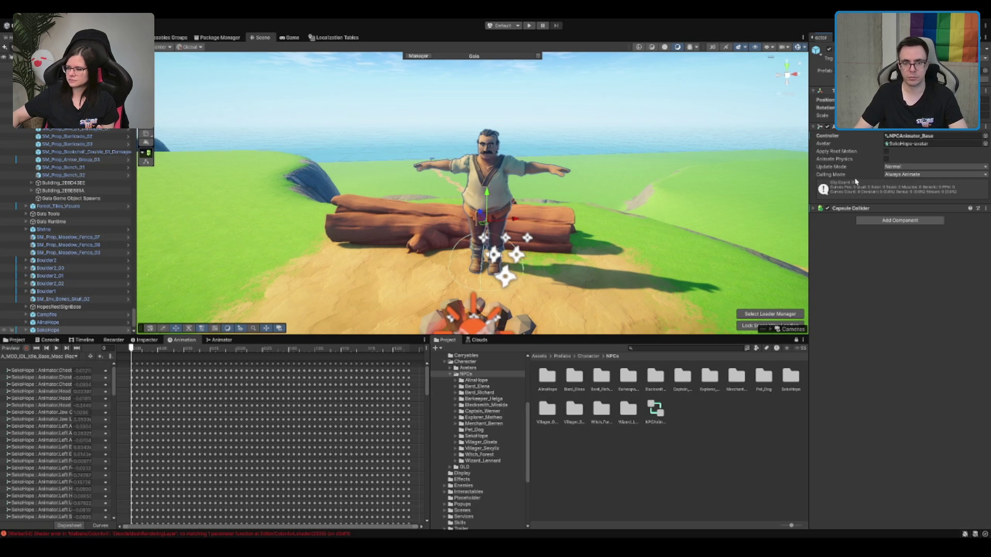
click(850, 209)
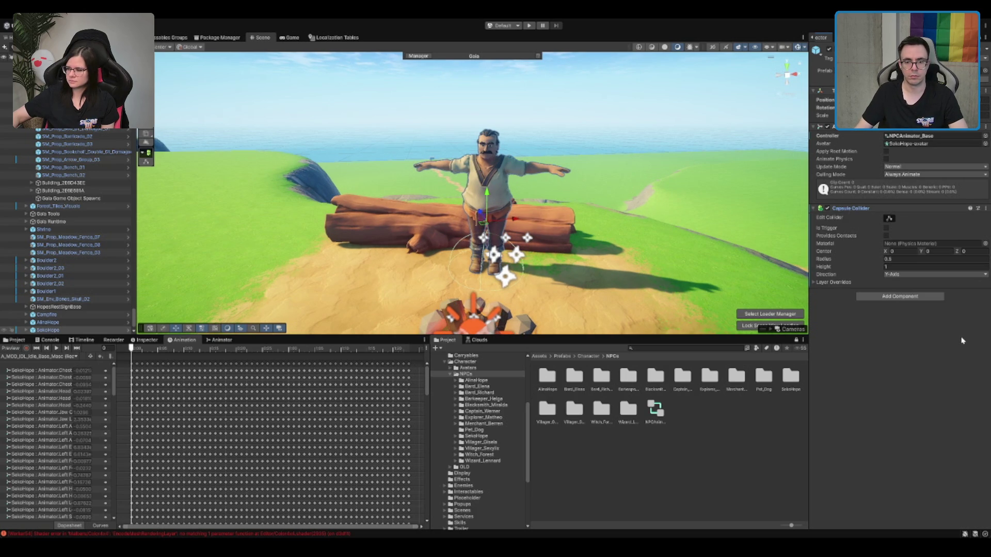
click(854, 284)
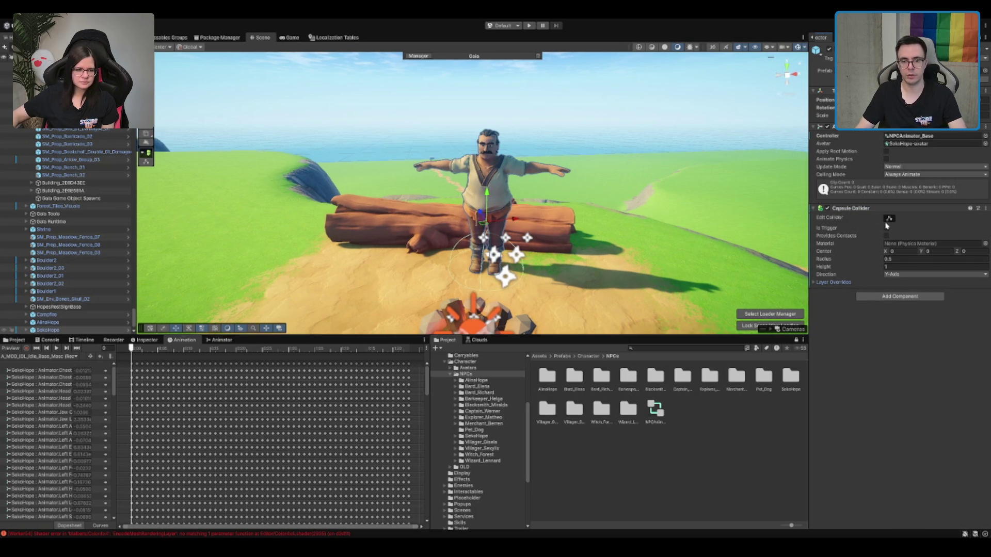
click(903, 267)
text(.8)
click(938, 252)
text(.9)
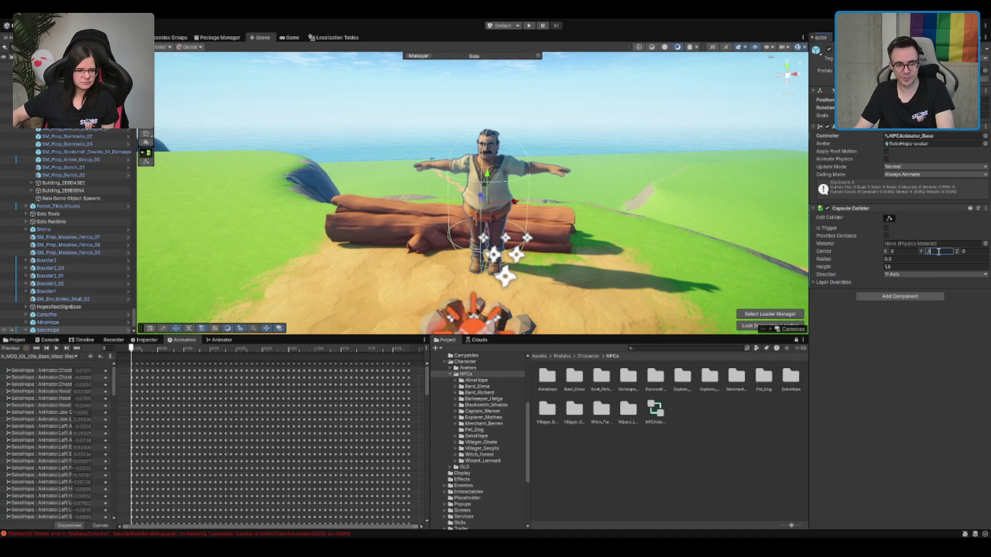
click(920, 259)
text(0.35)
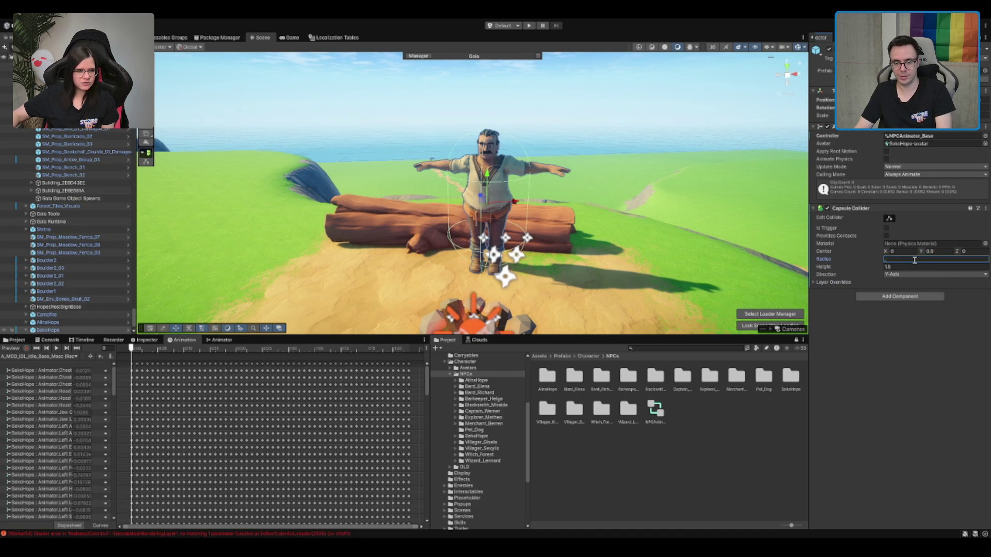
drag(553, 214, 486, 217)
click(842, 207)
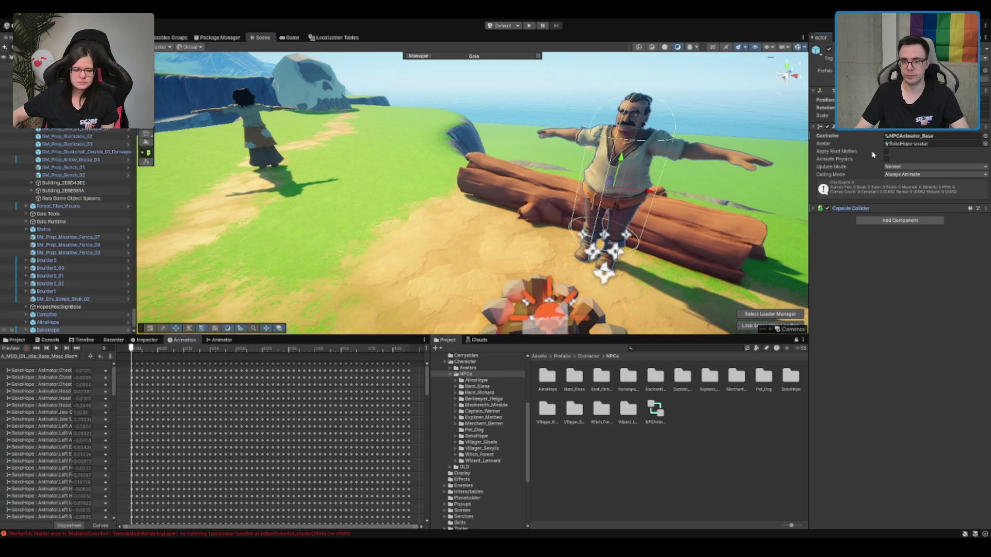
Step: Add a Bool parameter named Sit to the animator, then focus the Project search field
click(708, 426)
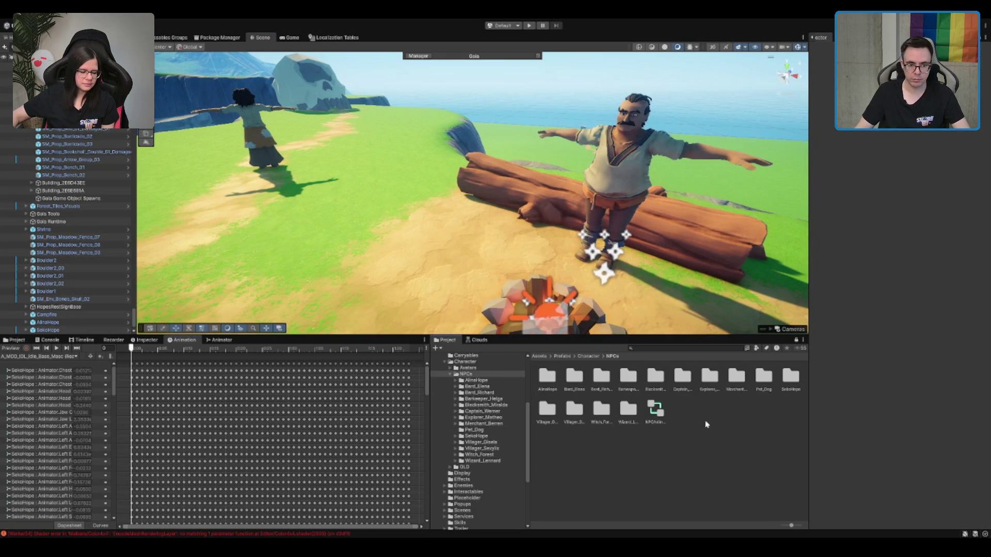
click(220, 340)
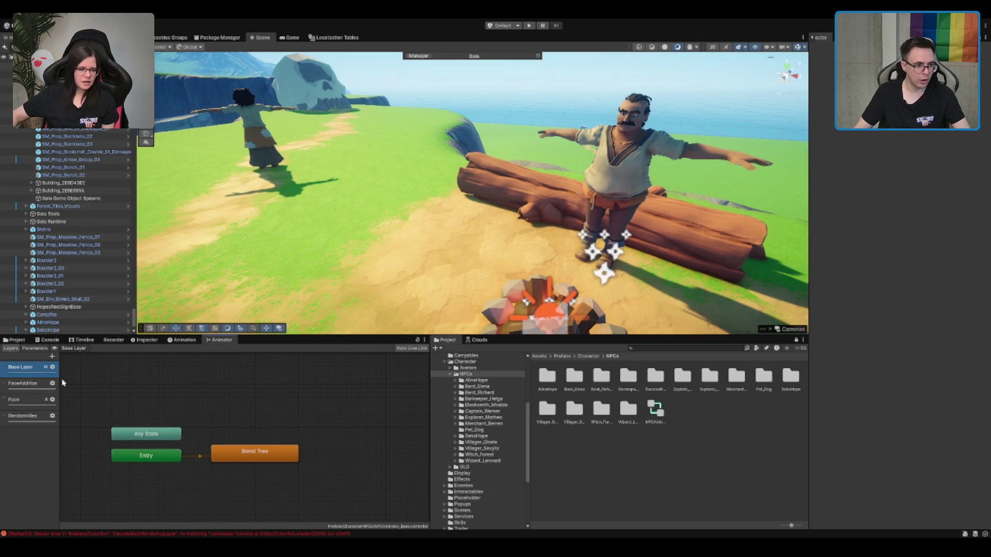
click(37, 349)
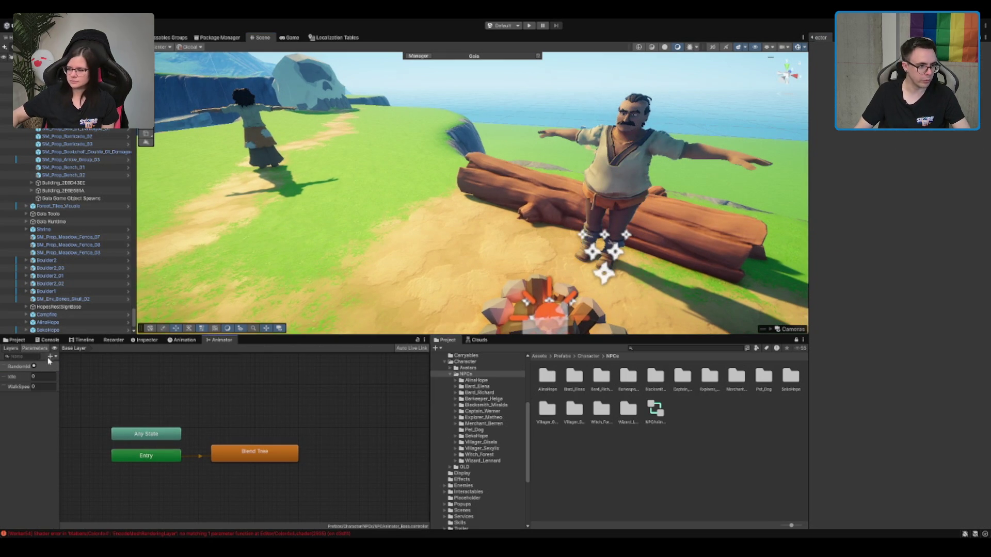
click(74, 386)
text(Sit)
key(Return)
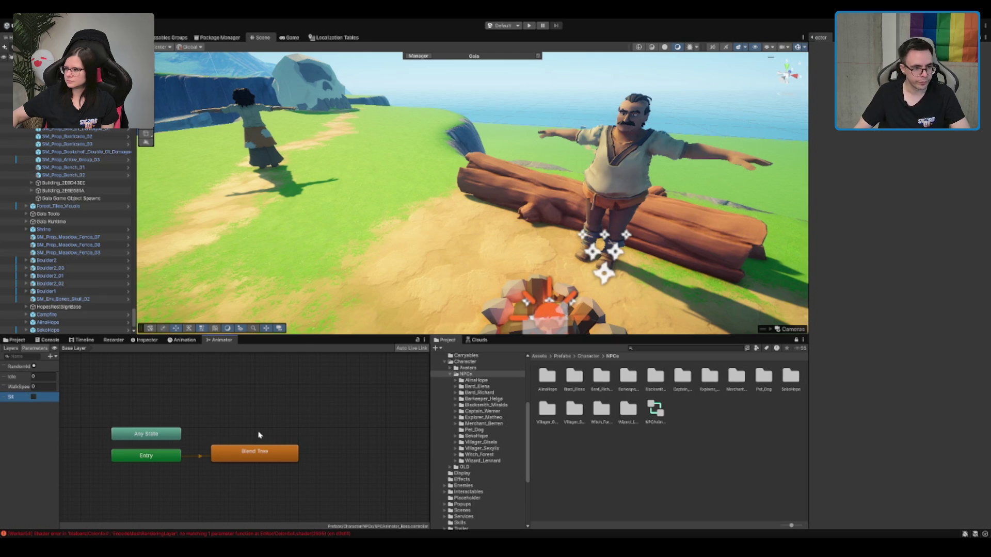
click(294, 412)
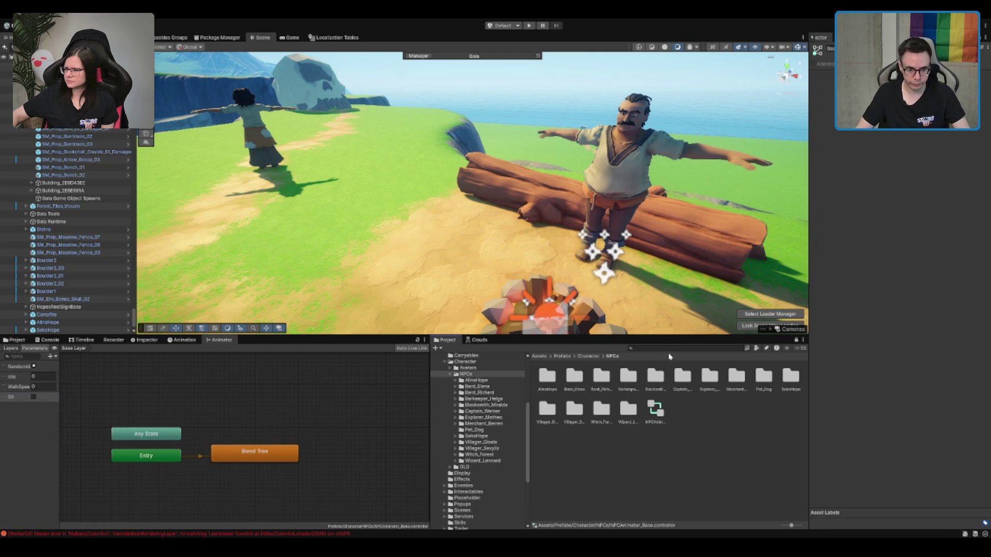
click(707, 349)
Step: Search the Project for 'sit' and preview the C_Sleep to Sit and IdleSit1 clips
text(sit)
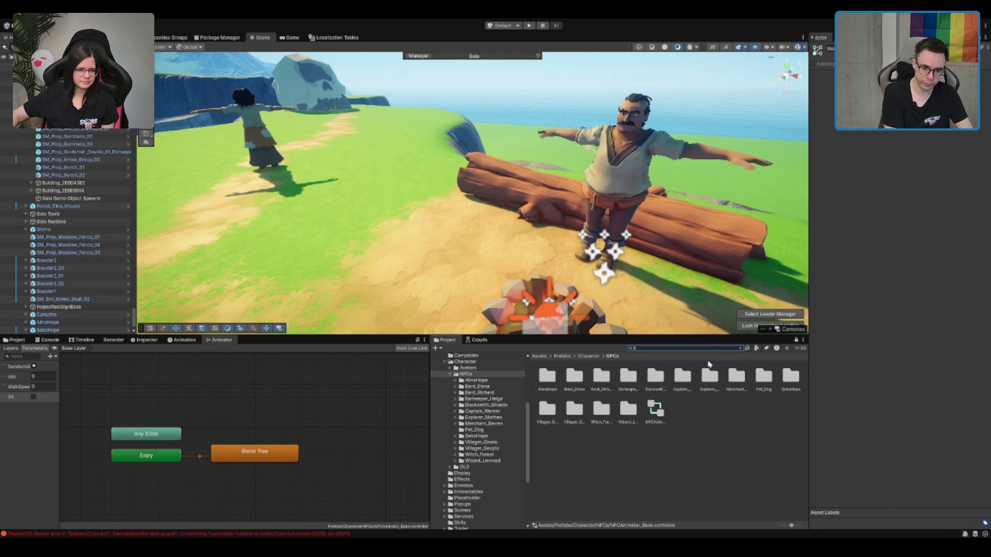
scroll(709, 365, down, 3)
scroll(683, 410, down, 3)
scroll(685, 409, down, 5)
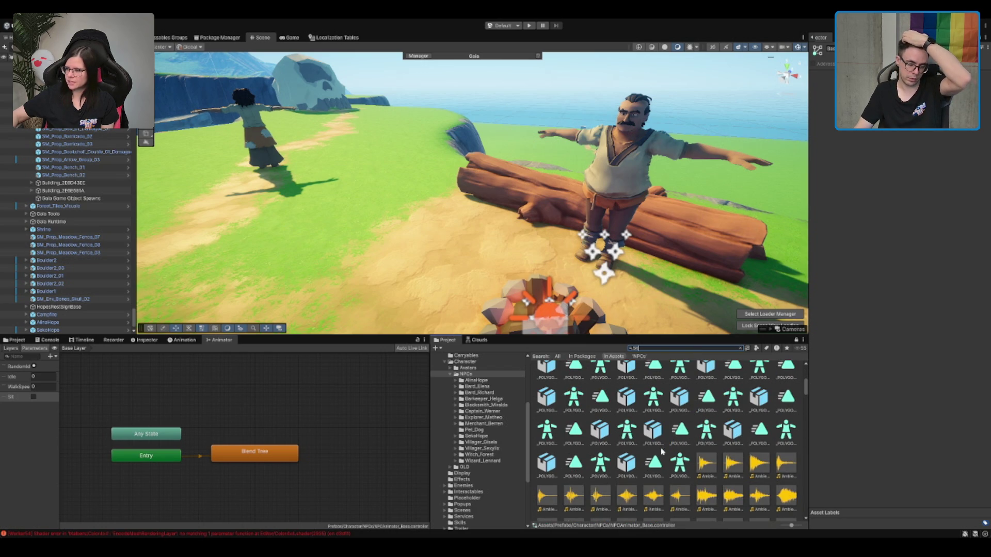
scroll(661, 449, down, 4)
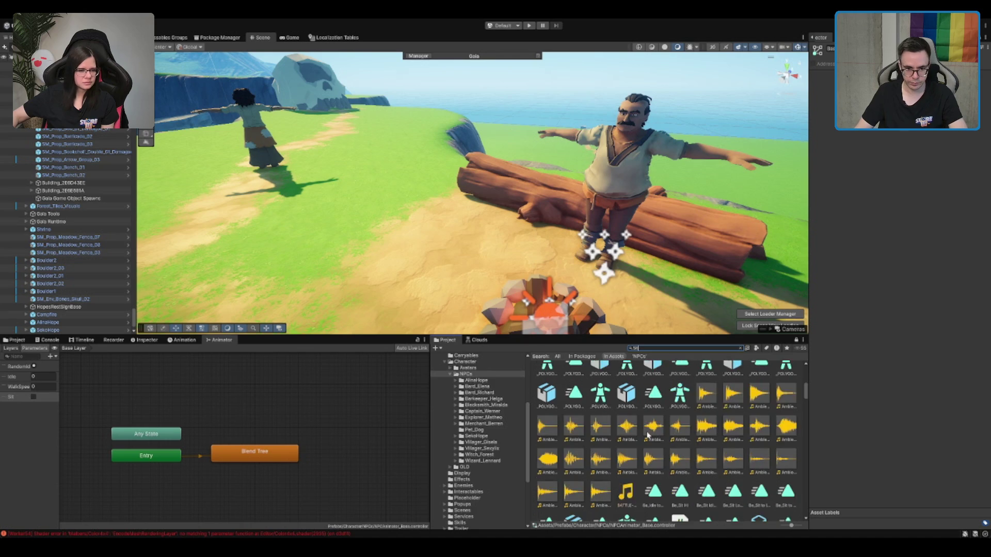
scroll(650, 431, down, 2)
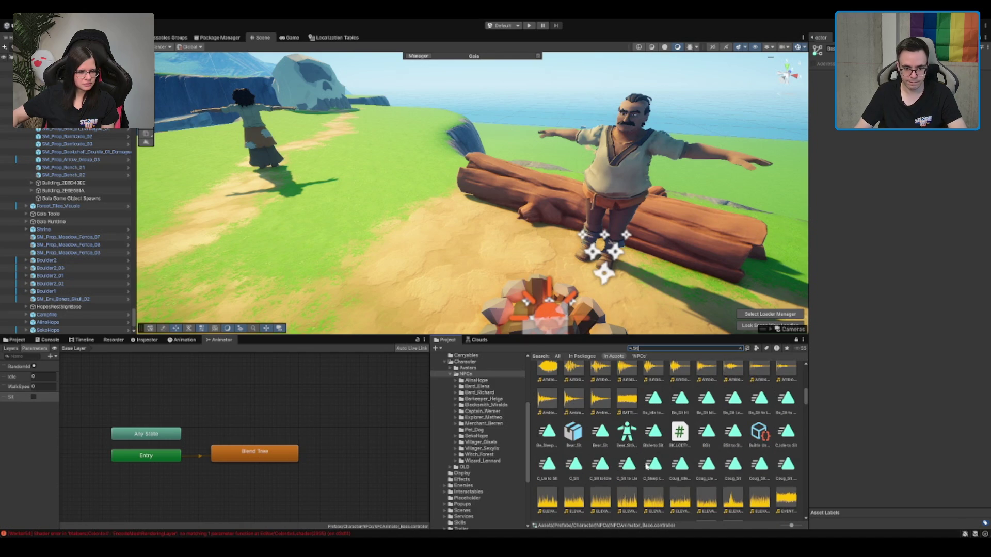
click(650, 464)
scroll(673, 447, down, 4)
scroll(671, 455, down, 5)
click(679, 441)
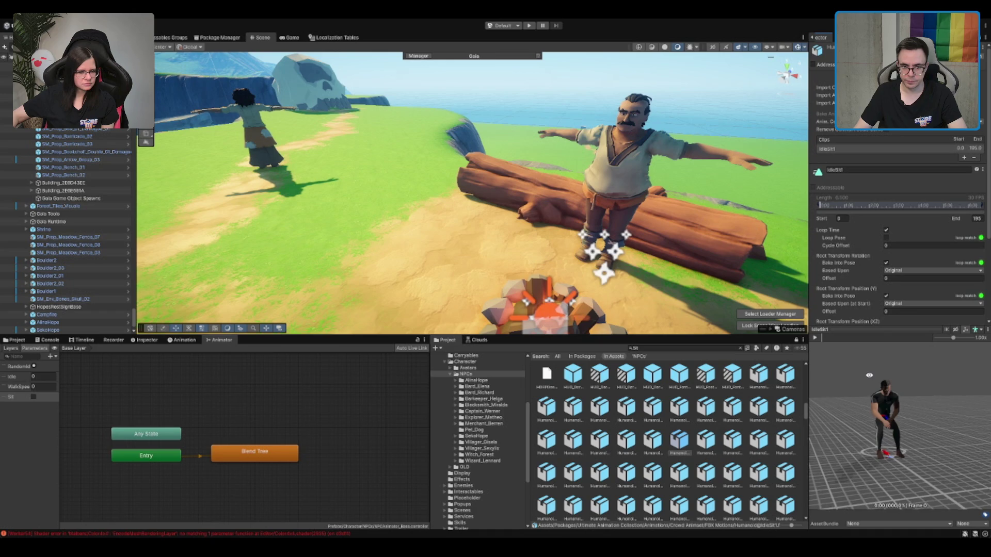
Step: Preview IdleSit1CheckTime, IdleSit2Campfire, IdleSit2TakeASip, IdleSit6 and IdleSit7
scroll(908, 426, up, 2)
click(704, 442)
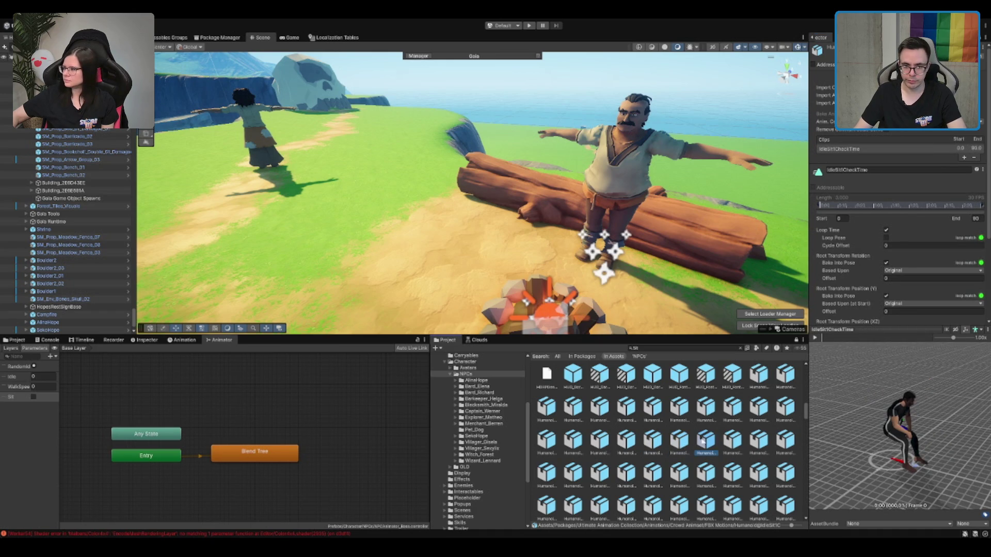
click(758, 442)
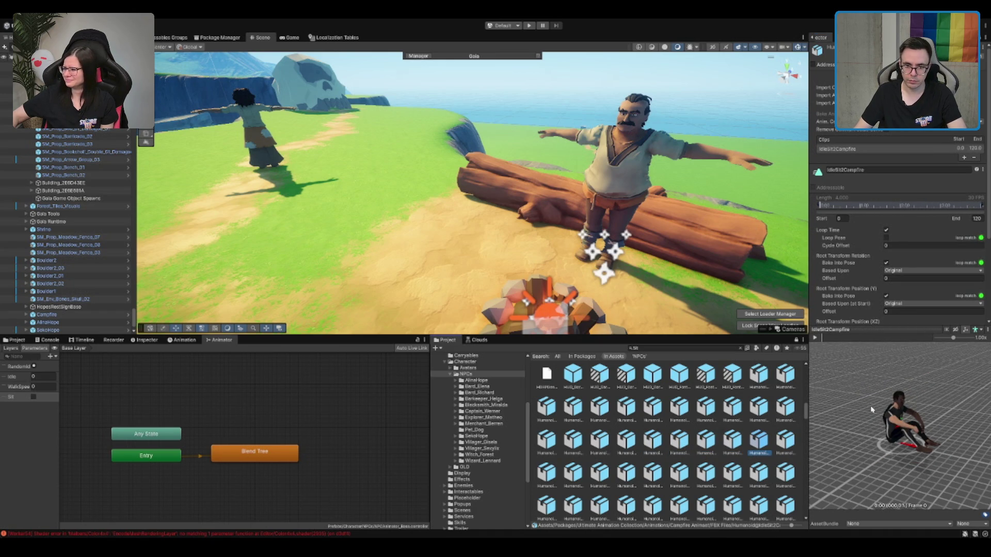
key(Right)
key(Right)
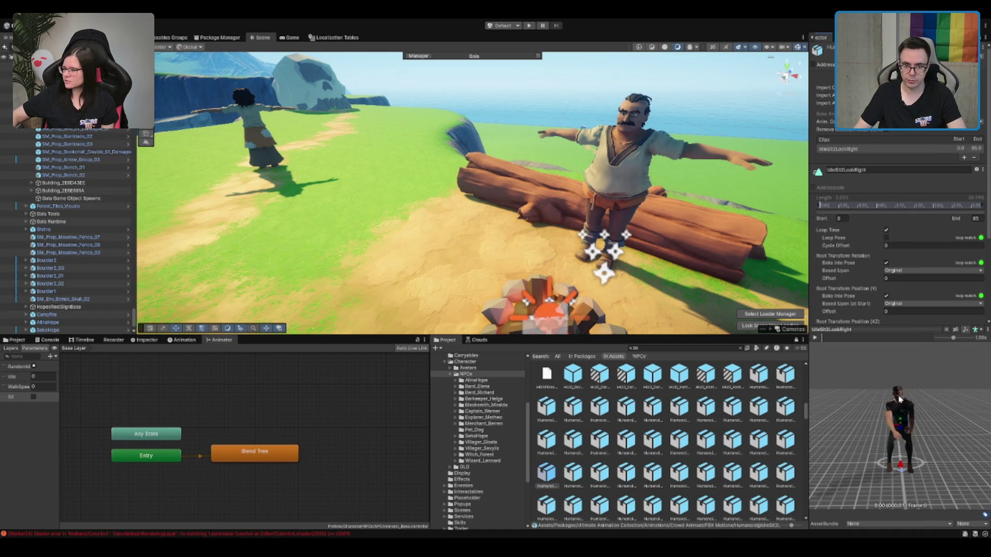
click(582, 479)
key(Right)
key(Right)
key(Right)
key(Right)
click(671, 350)
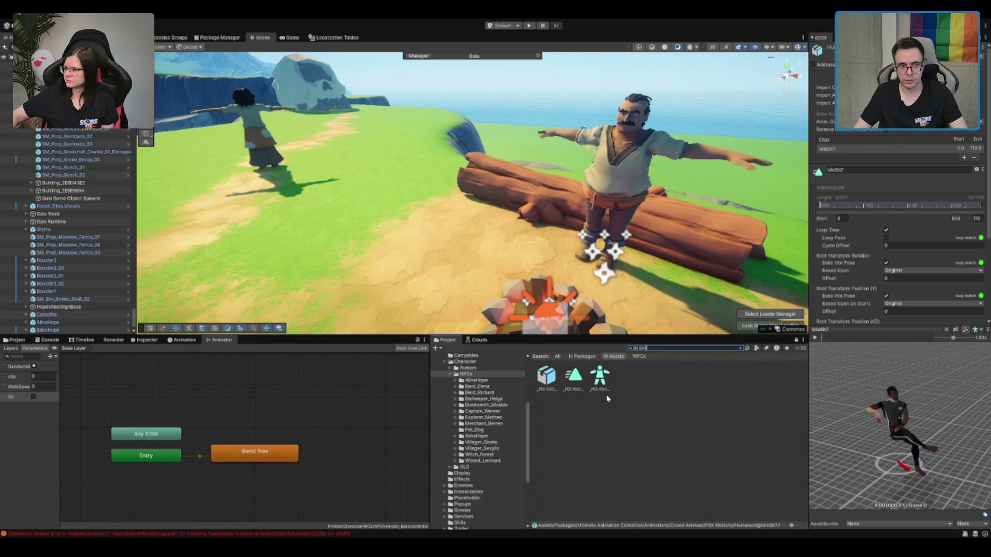
Step: Inspect the POLYGON_Dog_Death_Sitting result, then refine the project search term
click(575, 380)
click(547, 376)
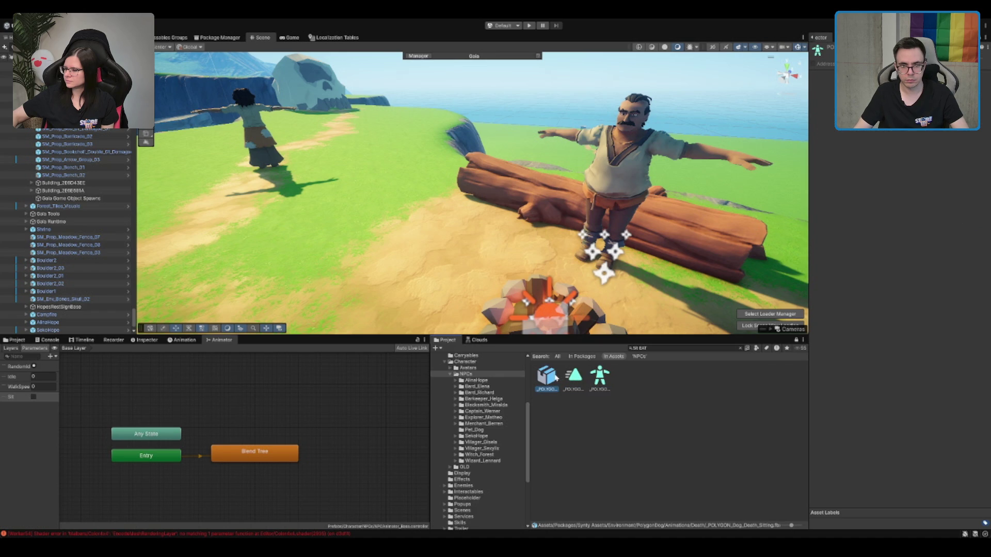
click(781, 364)
click(668, 349)
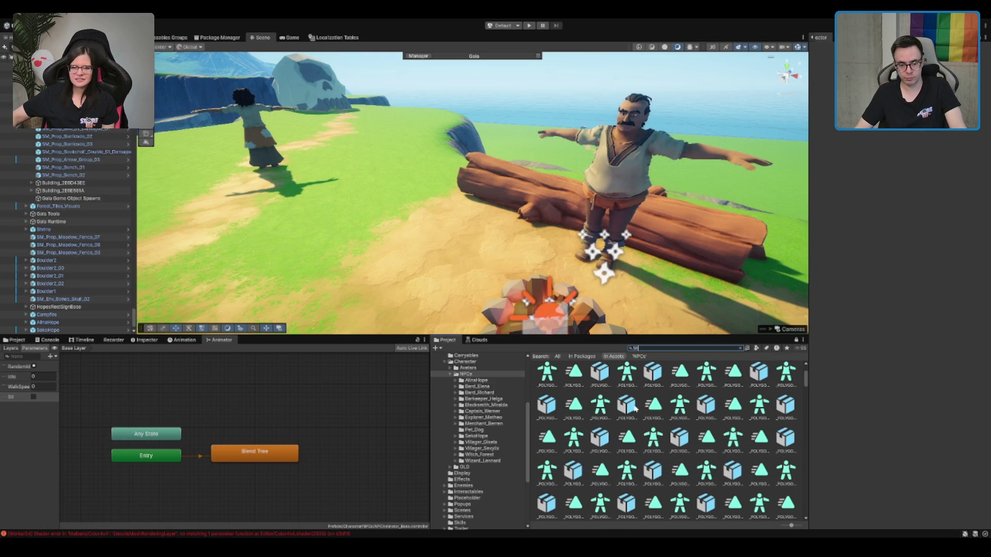
scroll(627, 410, down, 2)
click(626, 444)
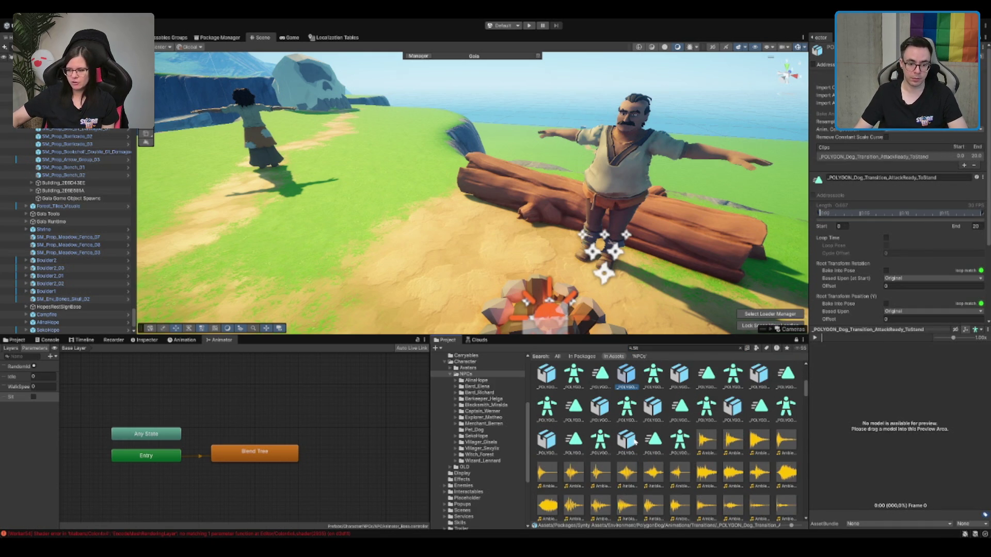
scroll(635, 441, down, 3)
scroll(640, 447, down, 3)
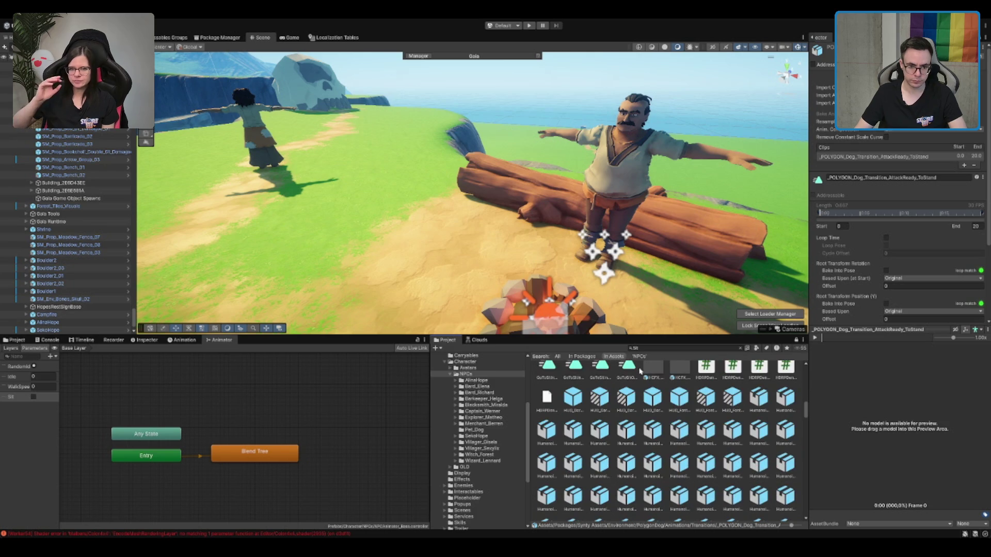
Step: Play the IdleSit2Campfire and IdleSit2 sitting animations in the preview
click(652, 461)
key(Right)
key(Right)
key(Right)
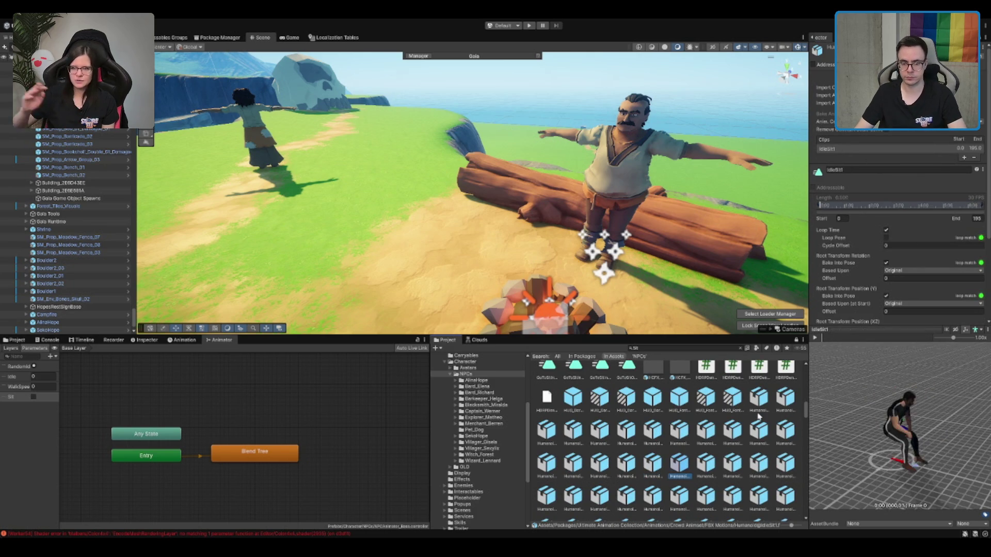
key(Right)
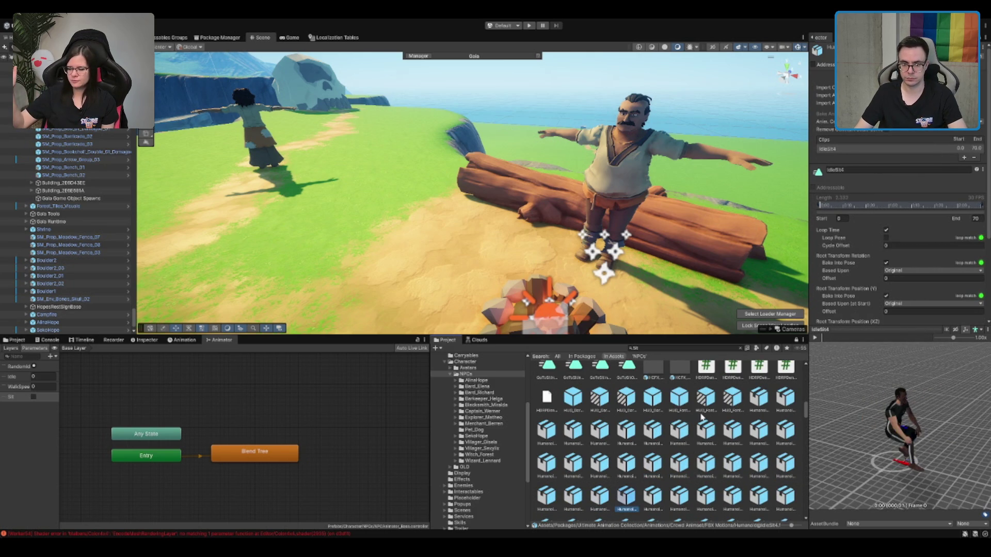
key(Left)
key(Left)
key(Left)
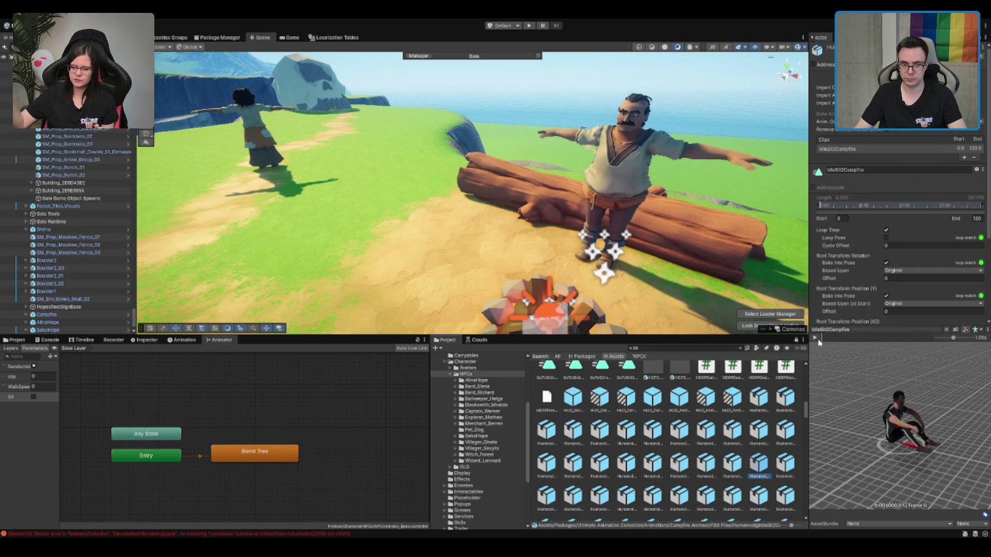
click(815, 339)
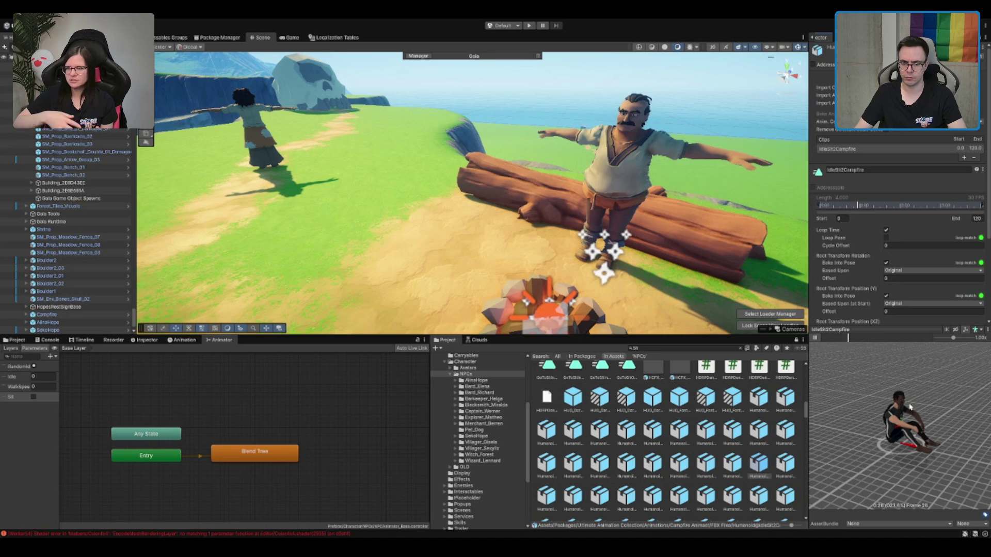
click(736, 466)
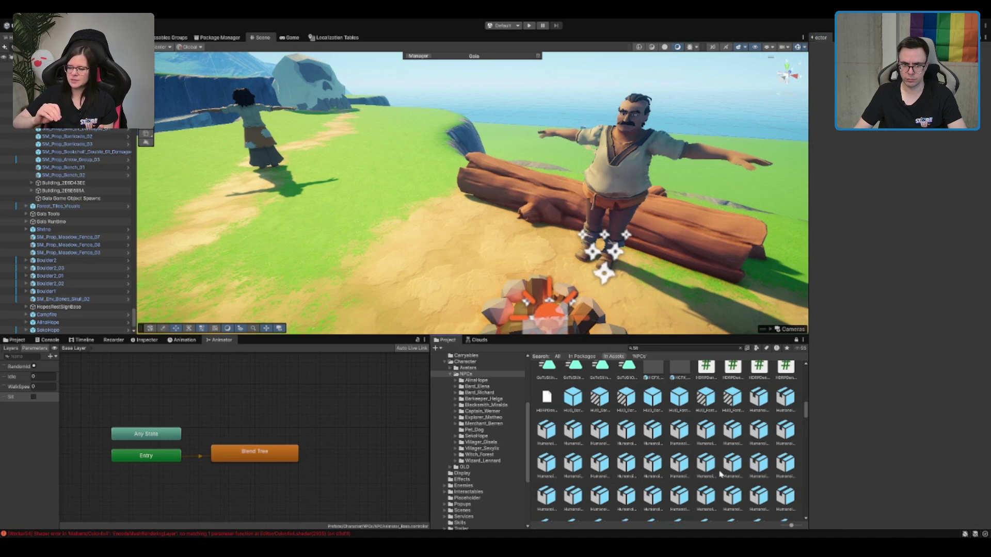
click(815, 338)
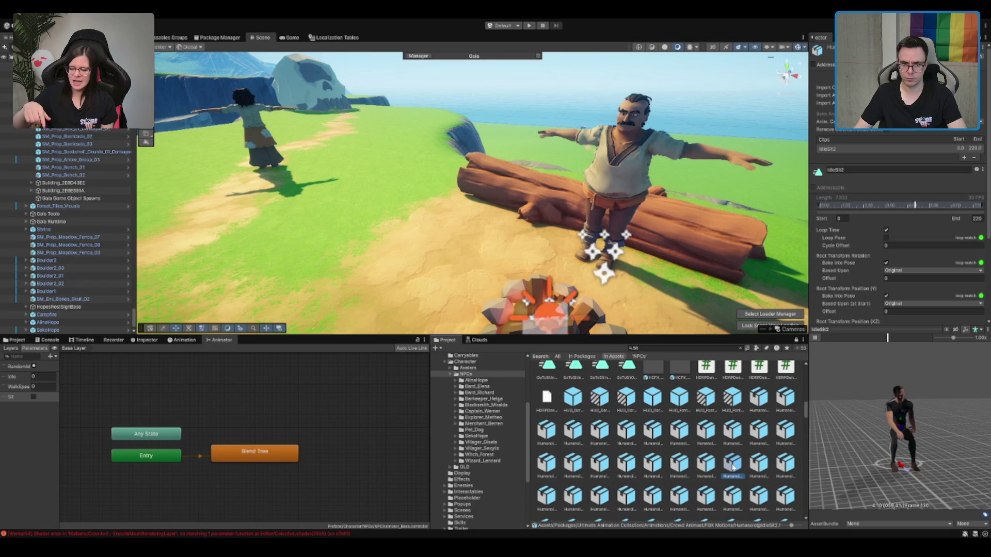
Step: Step through IdleSit2LookLeft, IdleSit4, IdleSit7, IdleSit8TakeASip and IdleSit9TouchHair to IdleSit12LookLeft
key(Right)
key(Right)
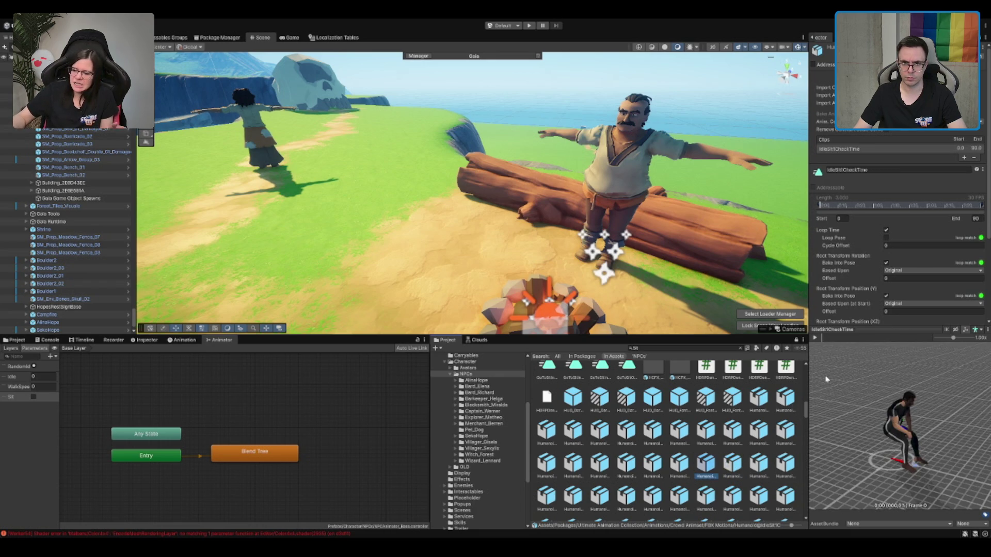
key(Right)
key(Right)
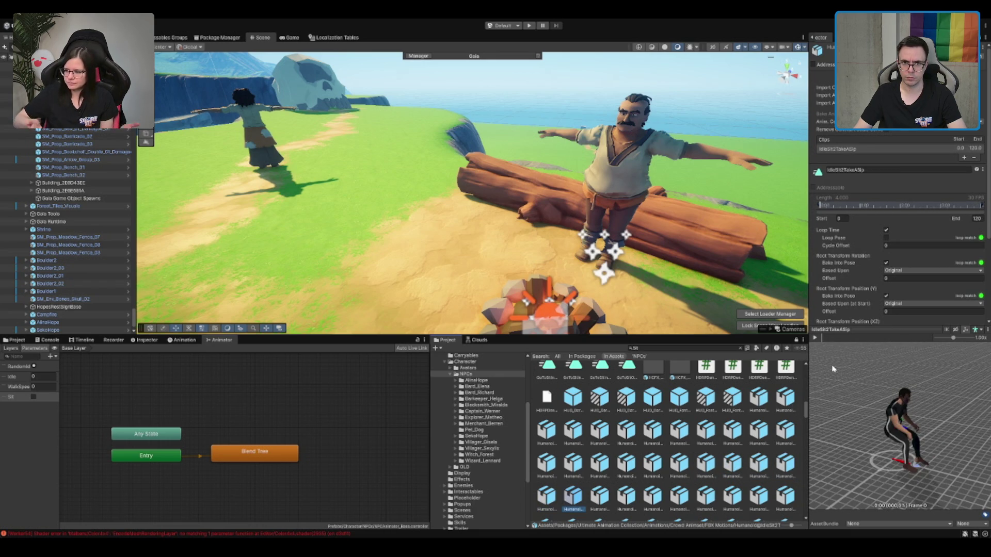
key(Right)
key(Right)
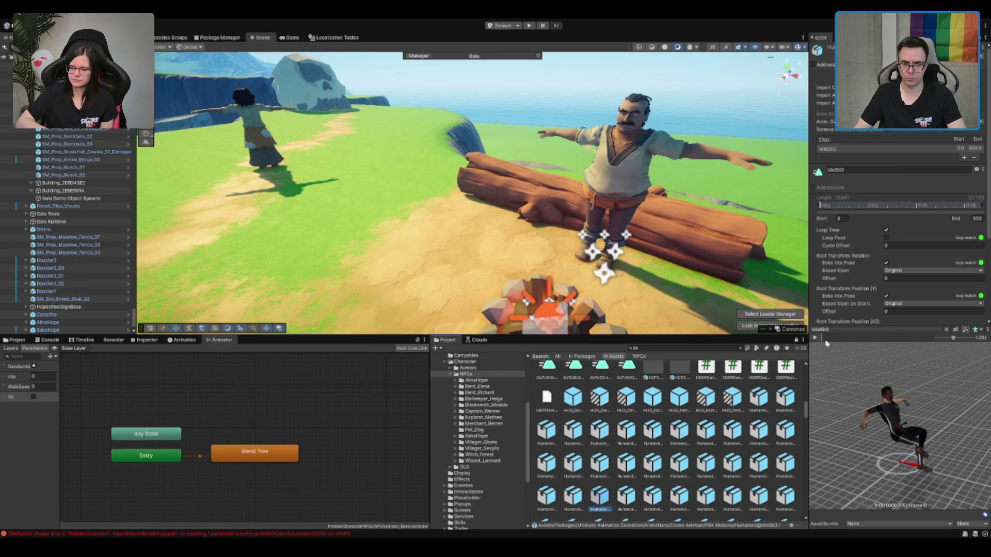
key(Right)
key(Right)
key(Right)
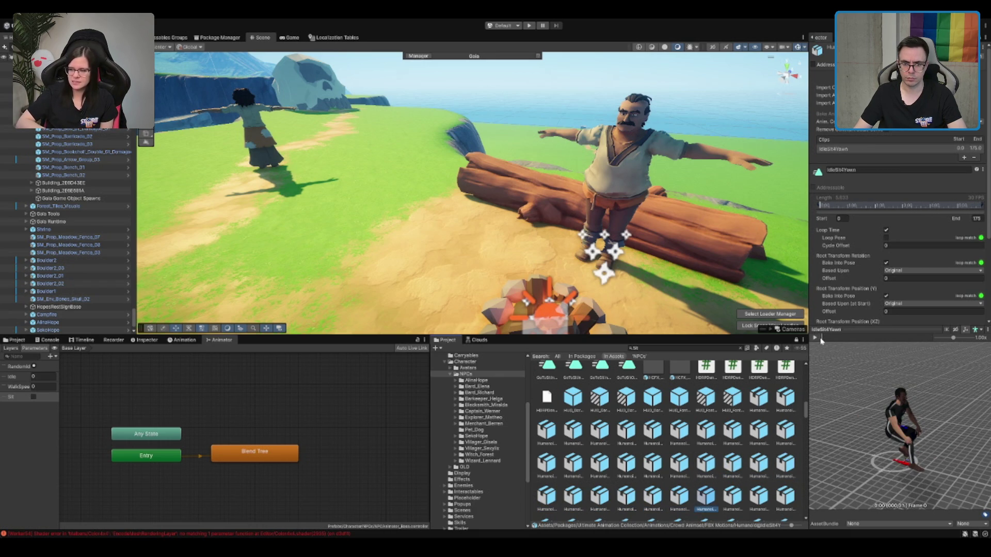
key(Right)
key(Right)
key(Right)
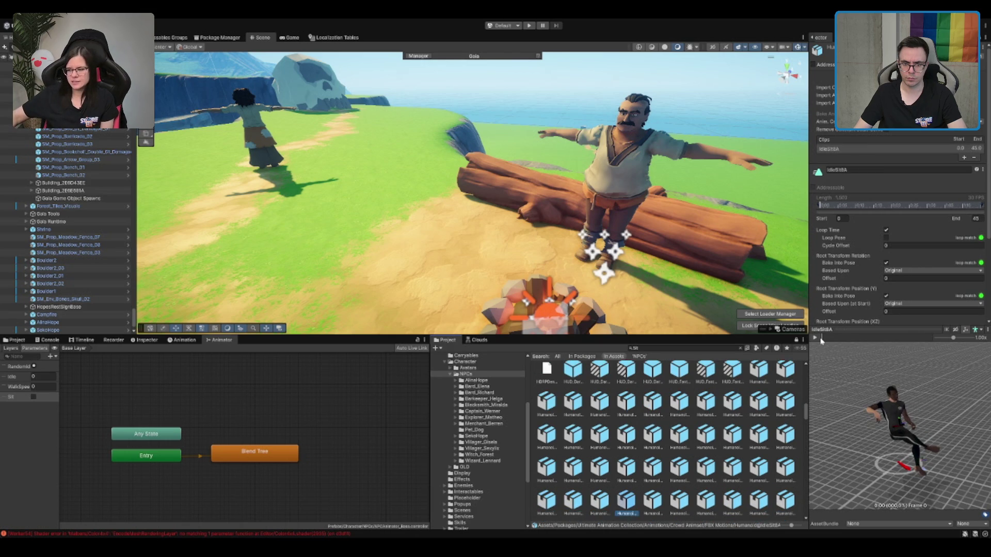
key(Right)
key(Right)
key(Right)
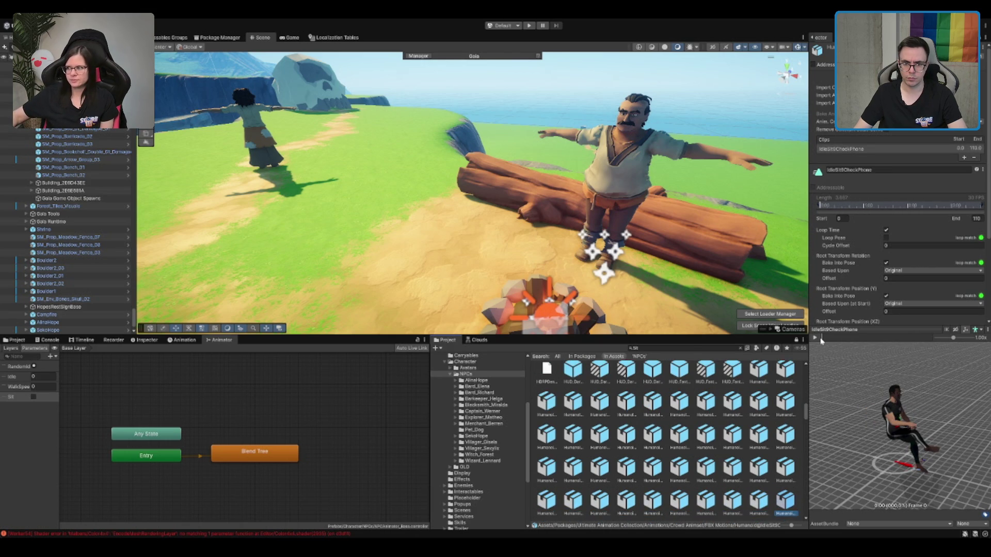
key(Right)
key(Right)
key(Right)
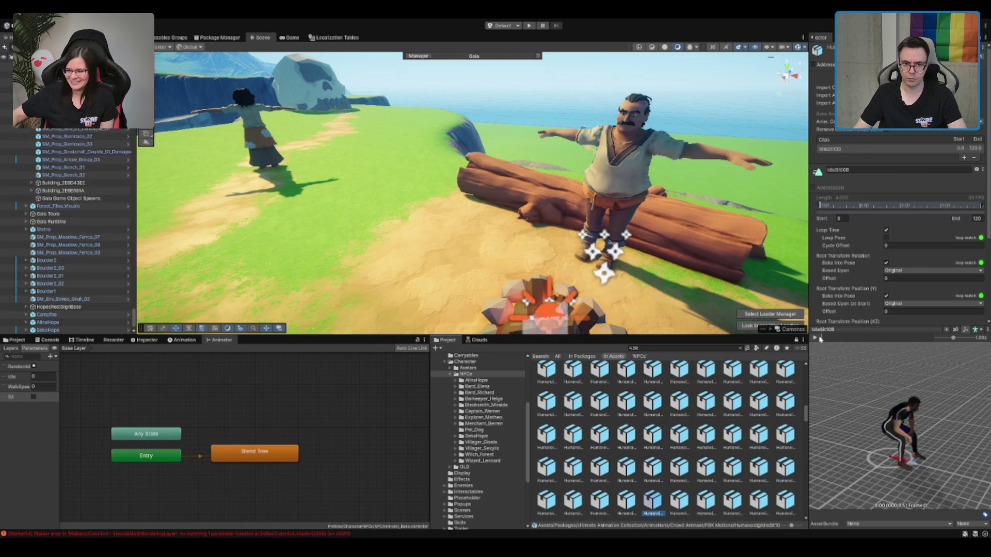
key(Right)
key(Right)
key(Right)
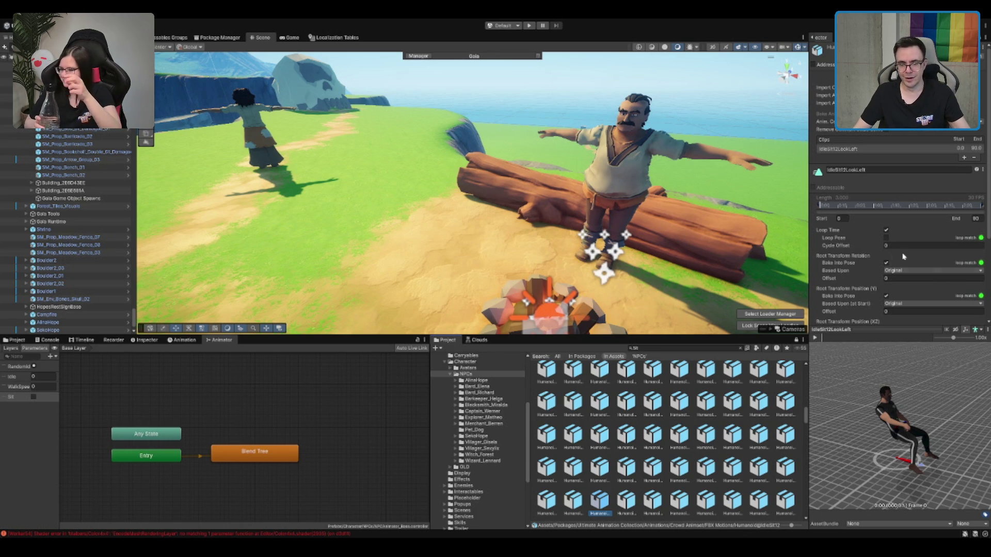
Step: Orbit the IdleSit12LookLeft preview to a front view, then clear the search to show its folder
drag(923, 423, 881, 411)
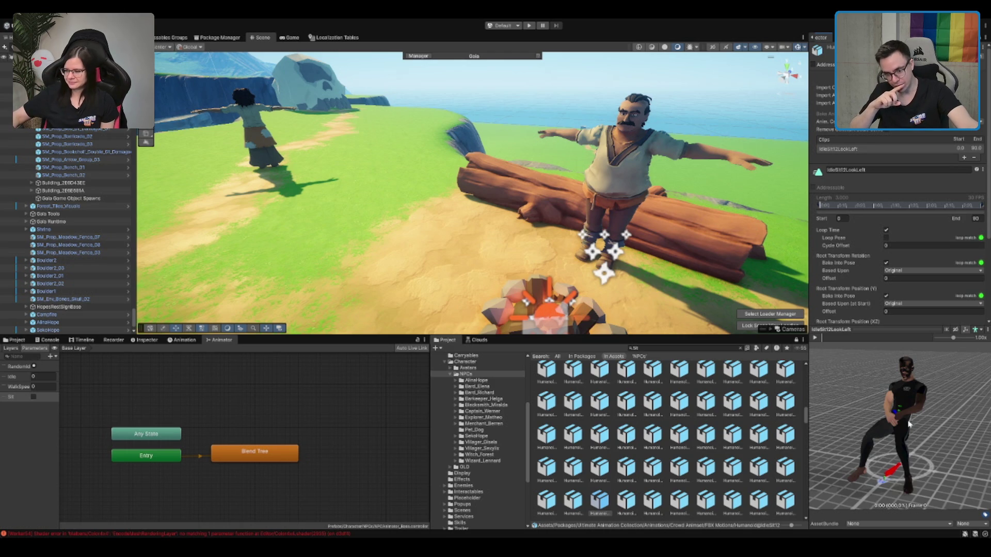
mouse_move(910, 425)
mouse_down()
mouse_move(821, 420)
mouse_move(826, 408)
mouse_move(868, 427)
mouse_up()
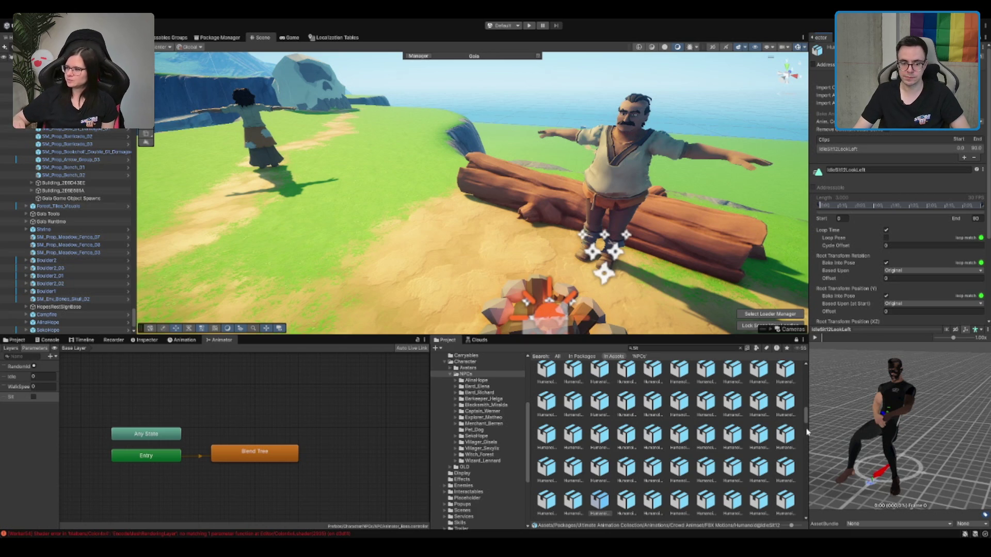
click(603, 498)
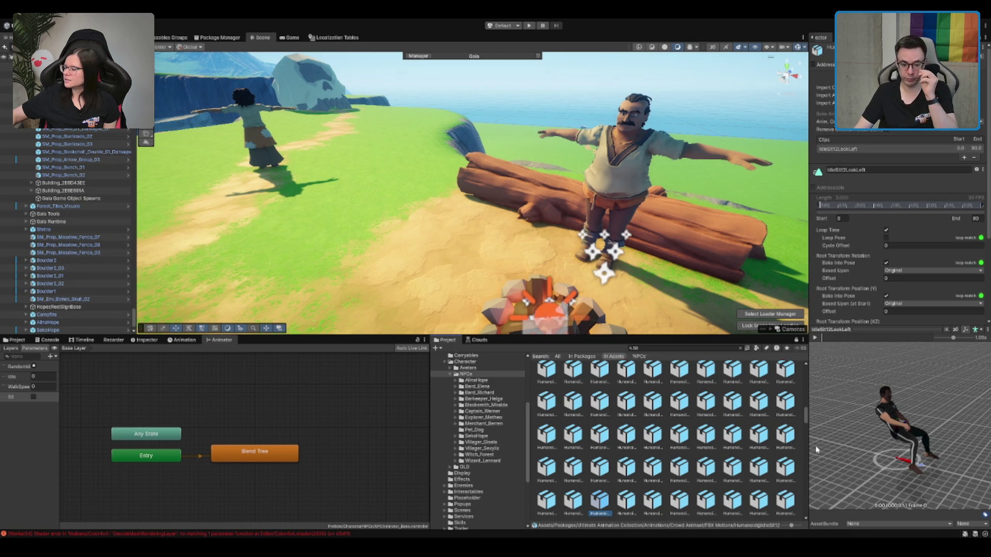
drag(862, 433, 813, 434)
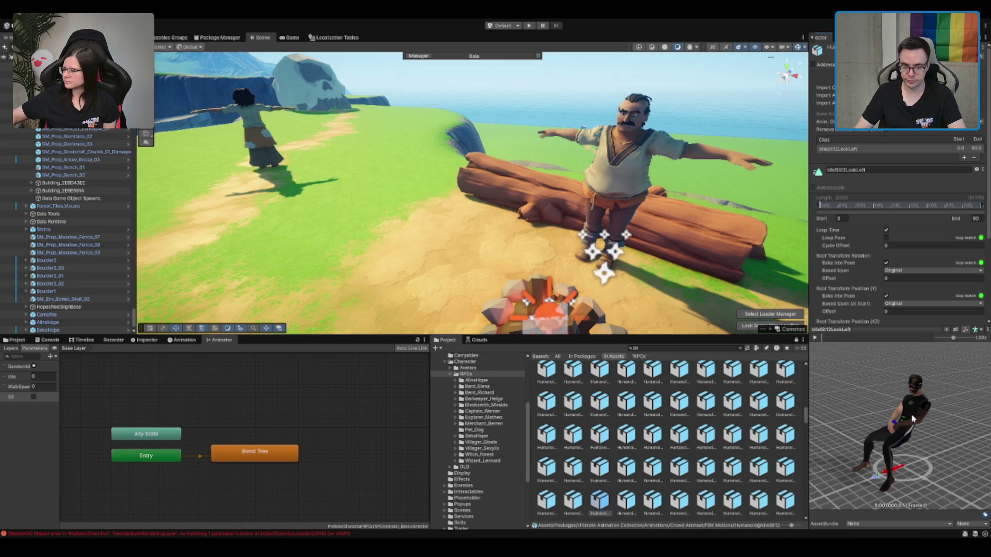
drag(913, 418, 901, 419)
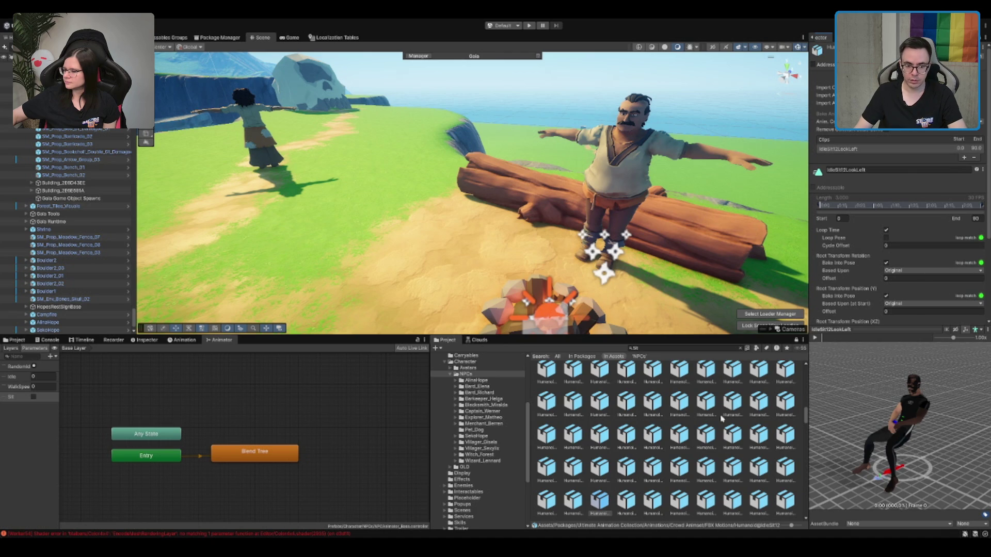
click(742, 348)
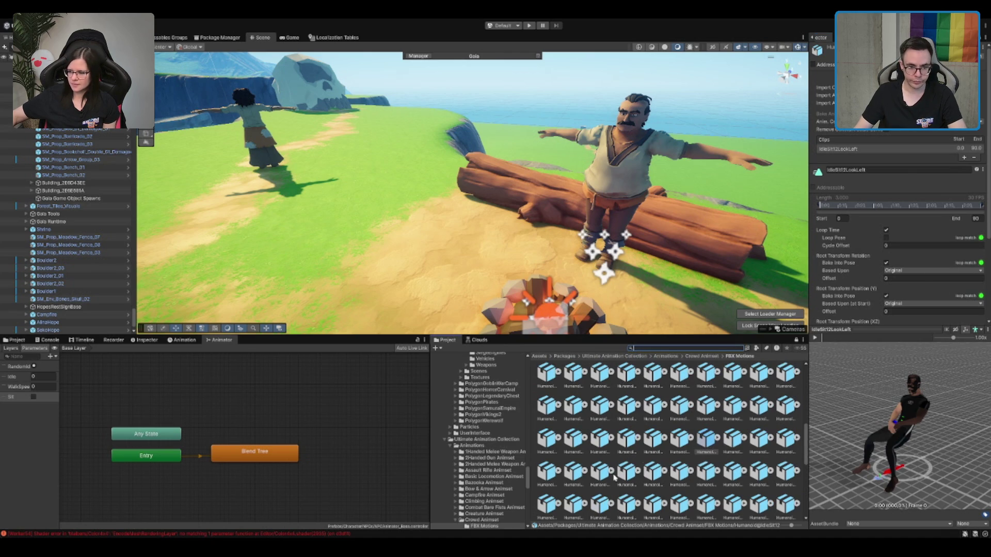
Step: Drop IdleSit12LookLeft into the Base Layer graph as a new state named Sit
click(719, 439)
drag(734, 439, 244, 418)
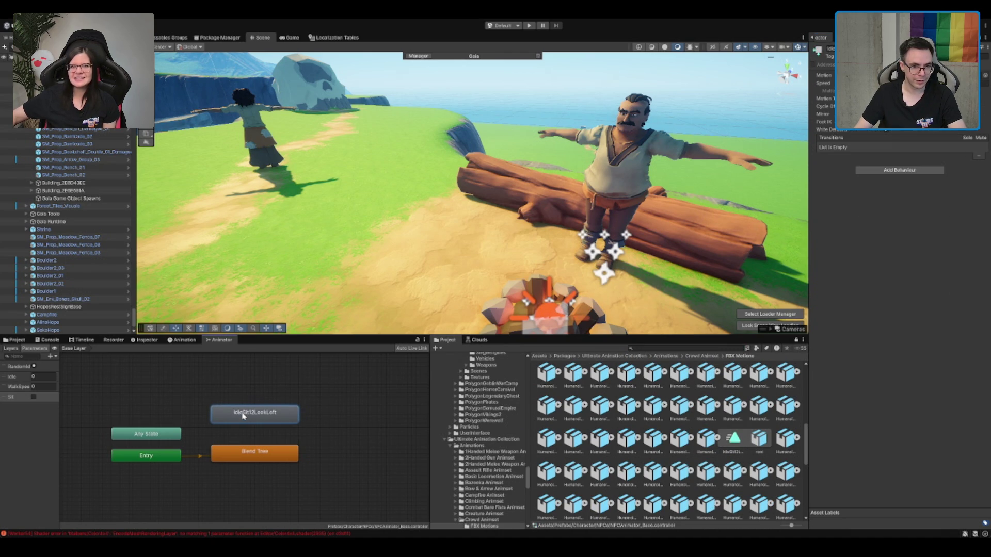
click(832, 48)
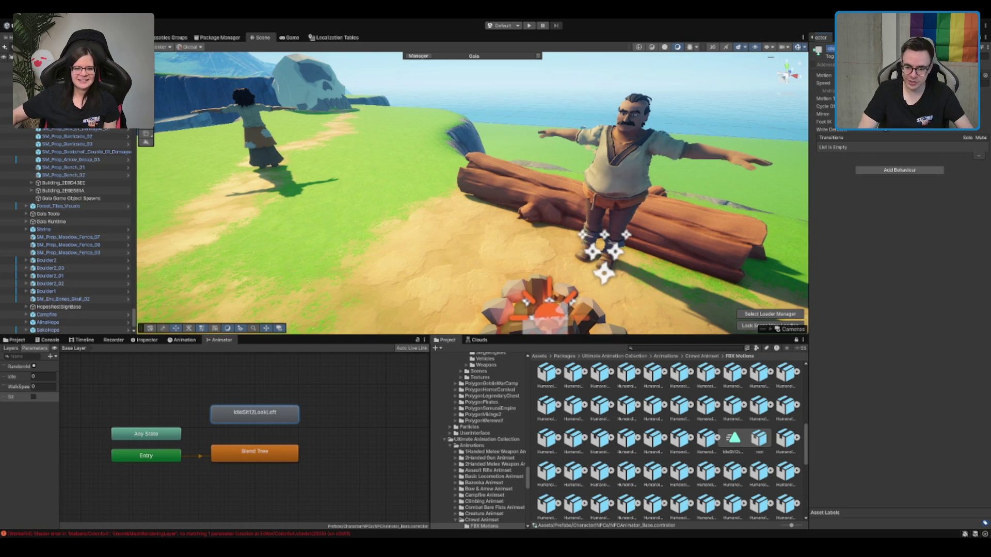
text(Sit)
key(Return)
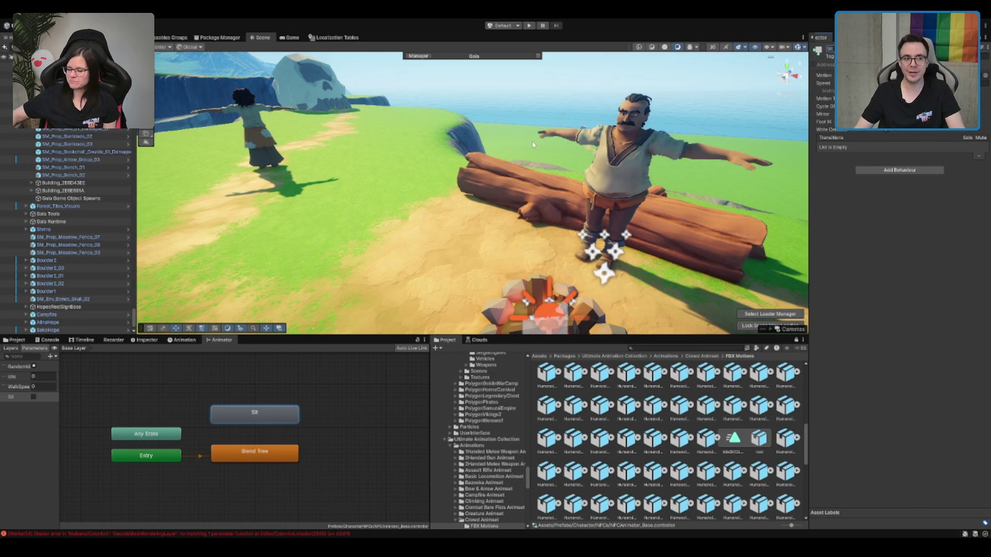
Step: Fly the Scene view over toward the signposts
scroll(533, 145, down, 3)
scroll(476, 209, up, 2)
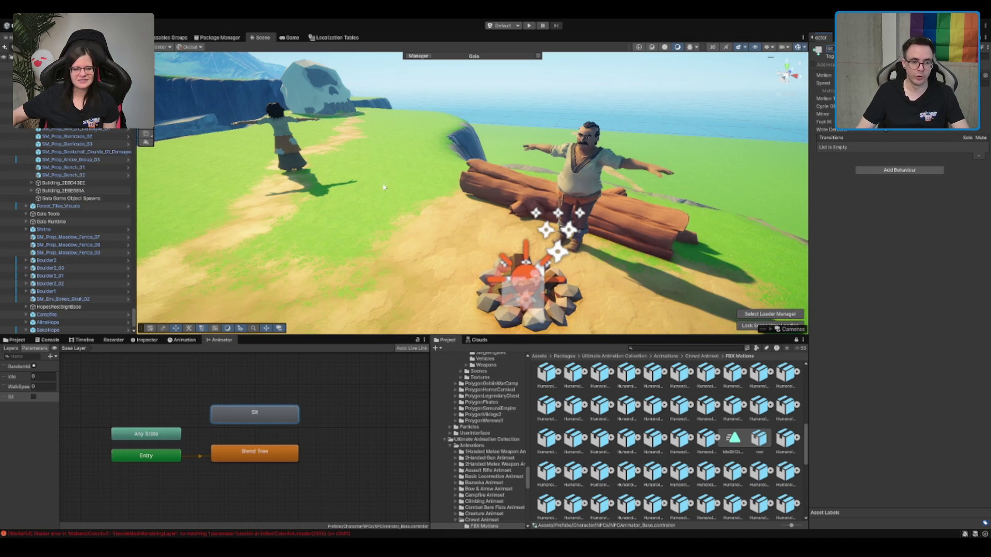
drag(476, 209, 580, 167)
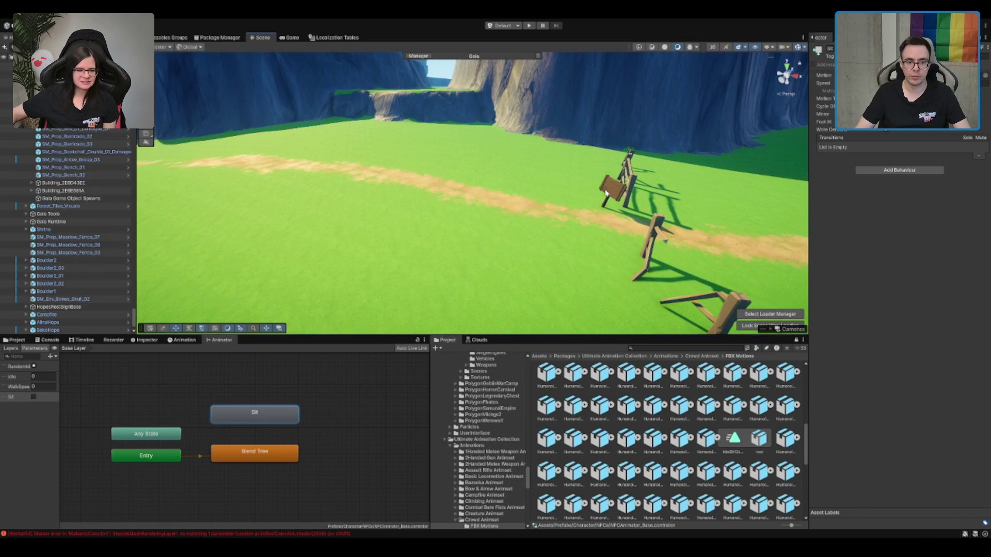
Step: Duplicate HopesRestSignBase and move the copy across the map toward the campsite
click(606, 201)
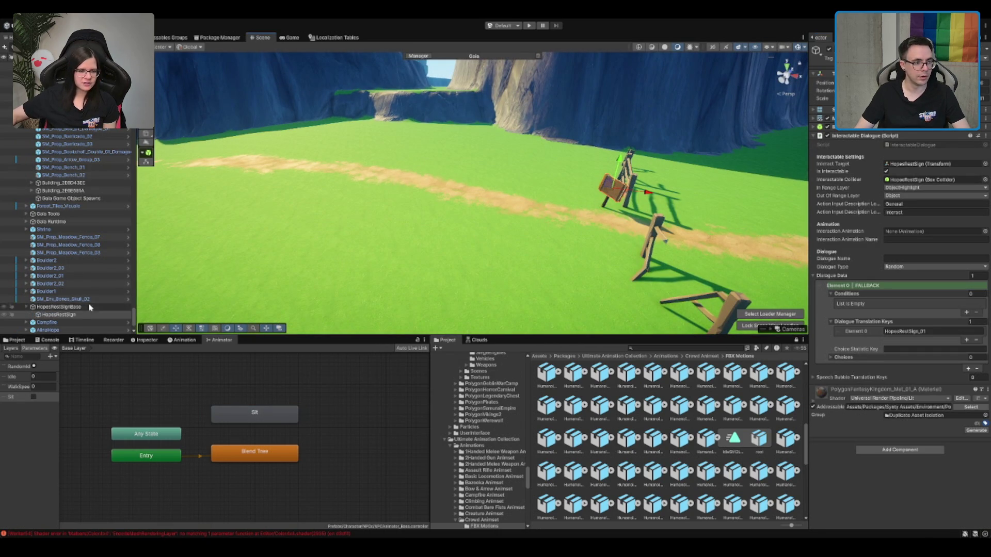
click(59, 307)
key(ctrl+d)
key(f)
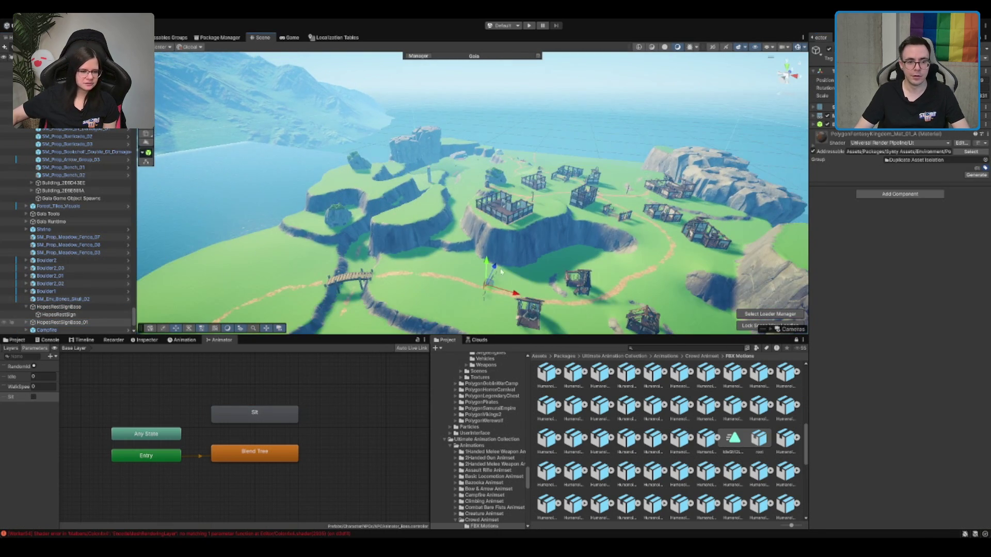
drag(493, 286, 521, 171)
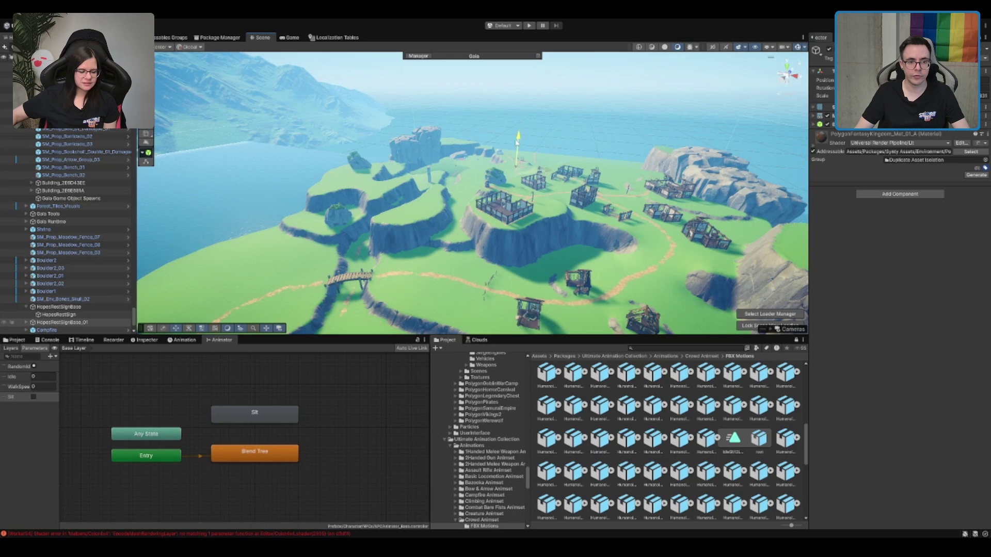
key(f)
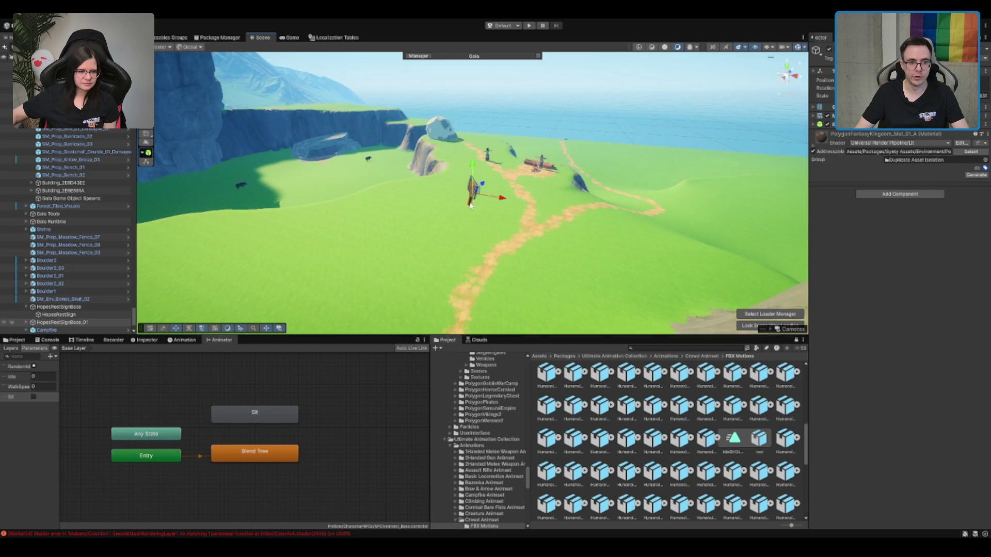
mouse_move(470, 204)
mouse_down()
mouse_move(503, 161)
mouse_move(493, 93)
mouse_move(511, 324)
mouse_up()
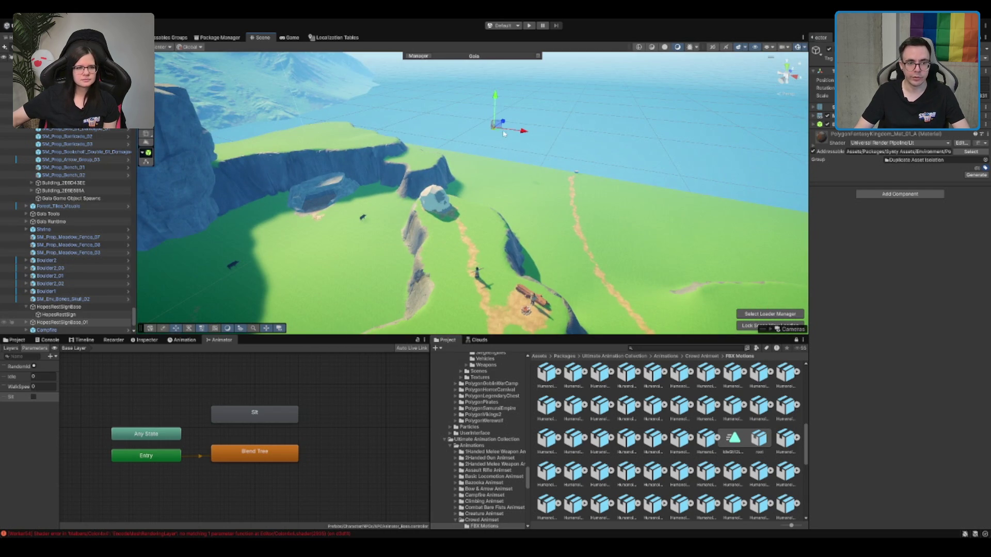
Step: Position the sign copy on the path beside the campfire
click(491, 253)
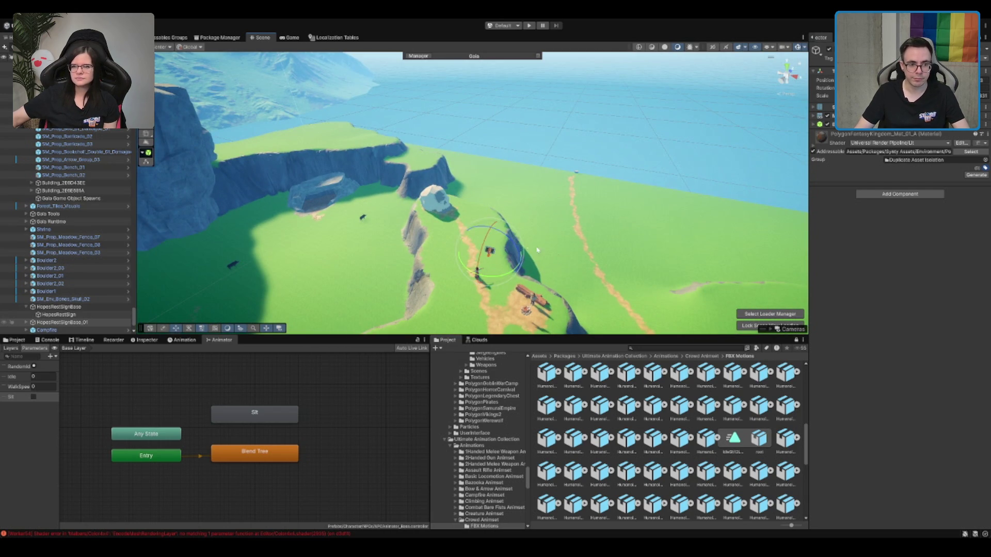
click(491, 266)
key(f)
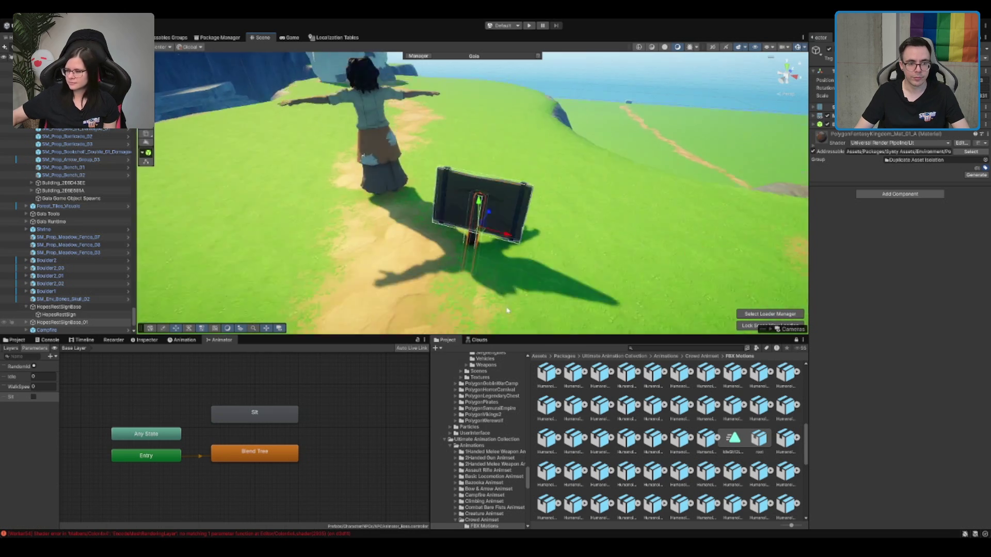
scroll(432, 202, down, 5)
mouse_move(405, 195)
mouse_down()
mouse_move(524, 285)
mouse_move(485, 268)
mouse_move(439, 206)
mouse_move(427, 218)
mouse_move(437, 191)
mouse_up()
key(e)
key(w)
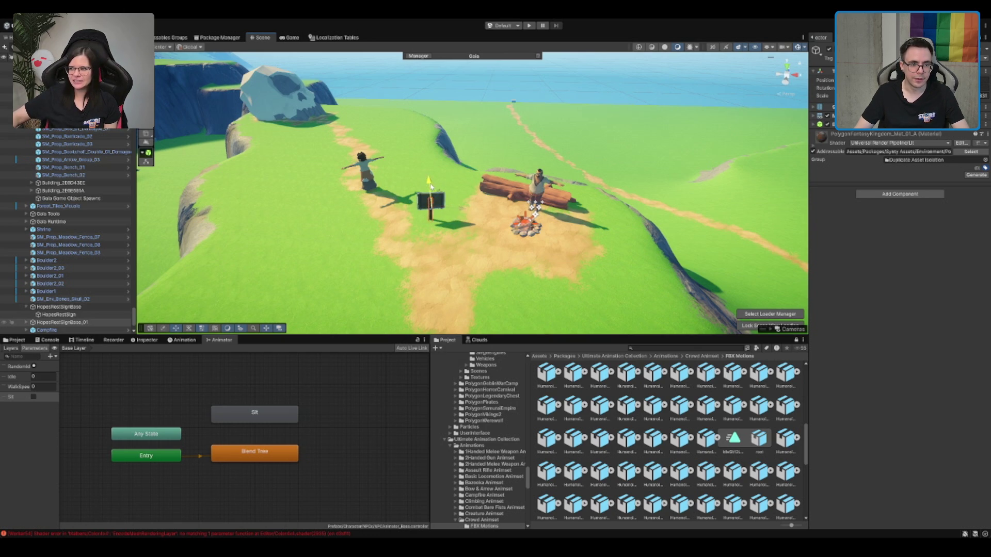
Step: Orbit the view around the campsite and behind the two characters to check the sign
key(f)
scroll(517, 205, down, 3)
mouse_move(517, 208)
mouse_down()
mouse_move(458, 237)
mouse_move(618, 227)
mouse_up()
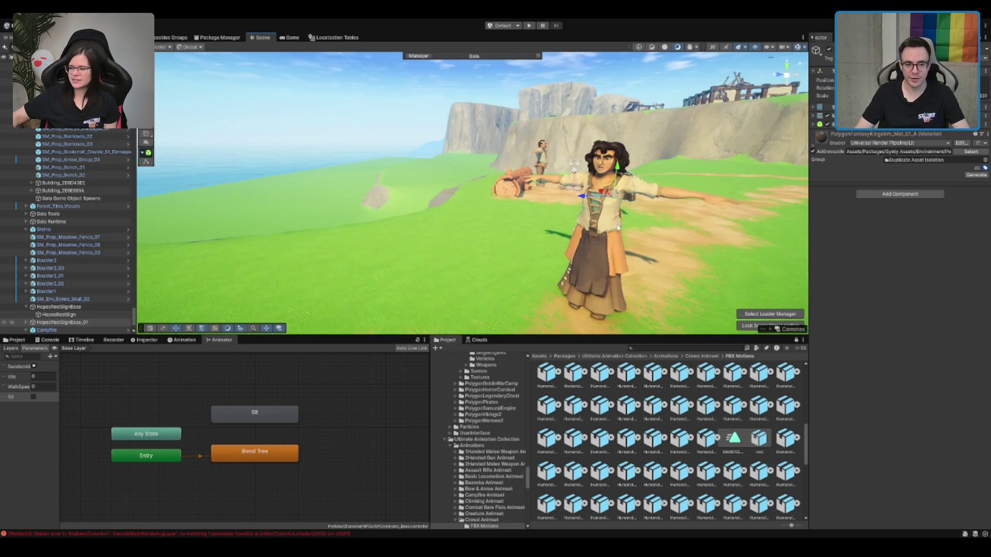
scroll(618, 227, up, 2)
key(Right)
key(Right)
key(Right)
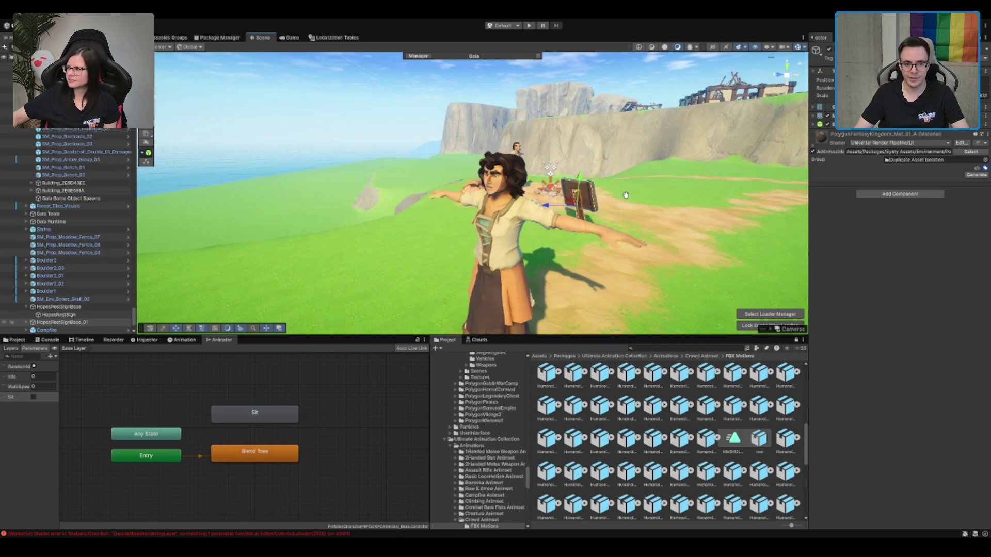
mouse_move(643, 203)
mouse_down()
mouse_move(463, 197)
mouse_move(540, 237)
mouse_up()
key(e)
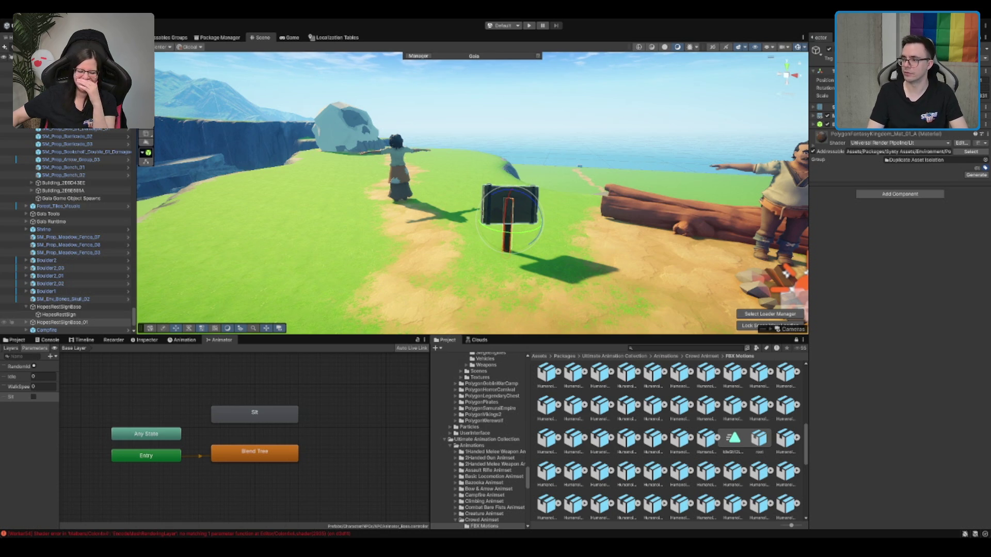
Step: Start renaming the duplicated sign, typing 'Hopes'
text(Hopes)
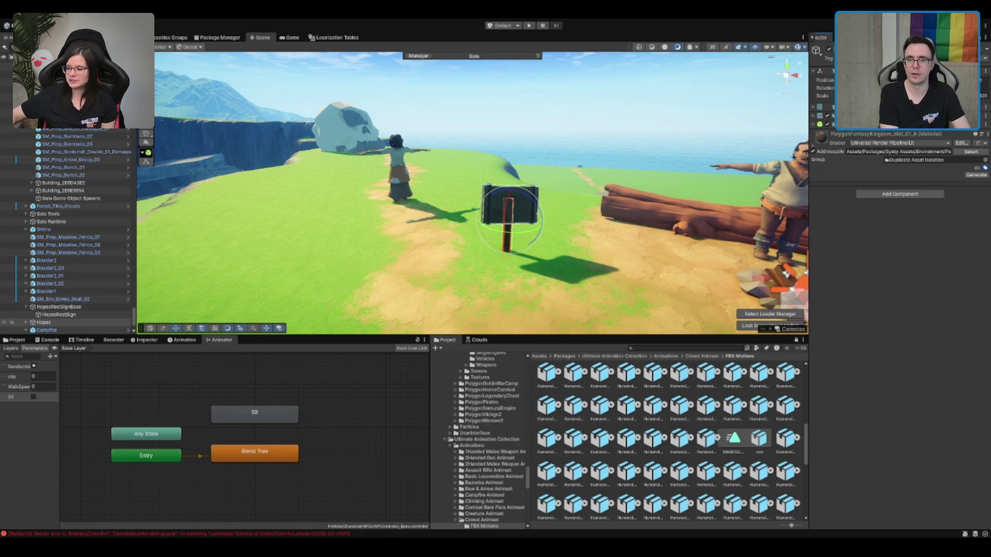
Step: Name the sign copy HopesOgreRightsActivistSignBase and its child sign HopesOgreRightsActivistSign
text(OgreRightsActivistSign)
key(Return)
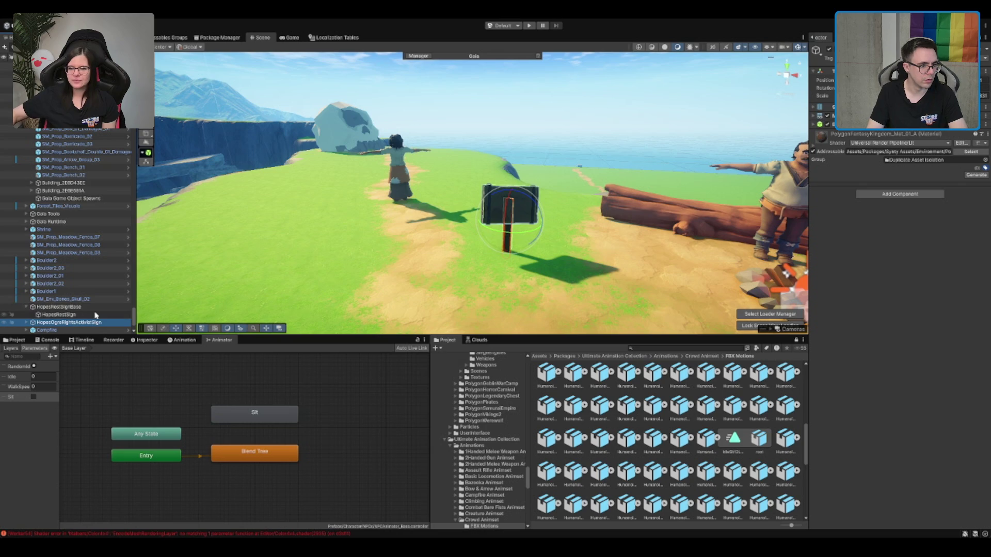
click(78, 307)
click(95, 324)
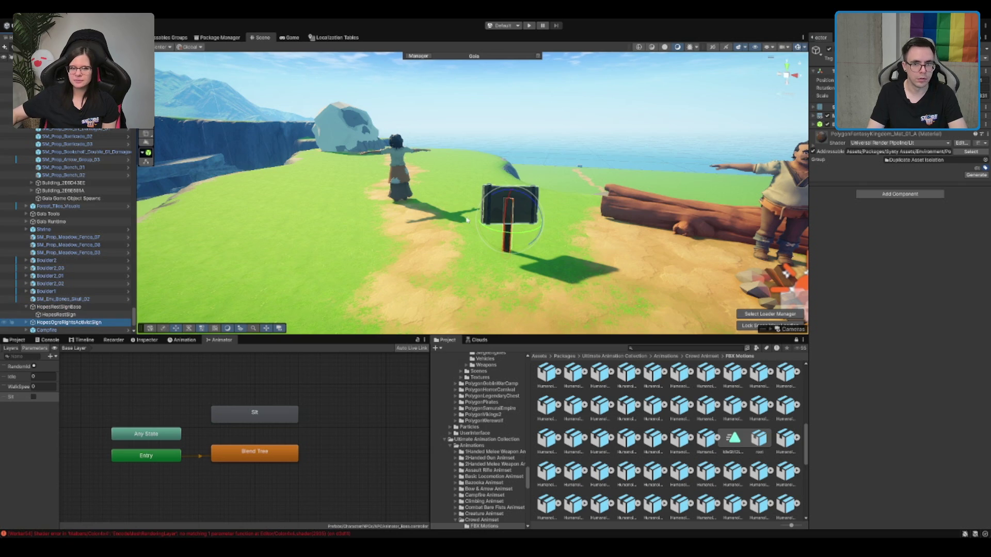
text(Base)
click(27, 322)
click(59, 330)
key(ctrl+v)
key(Return)
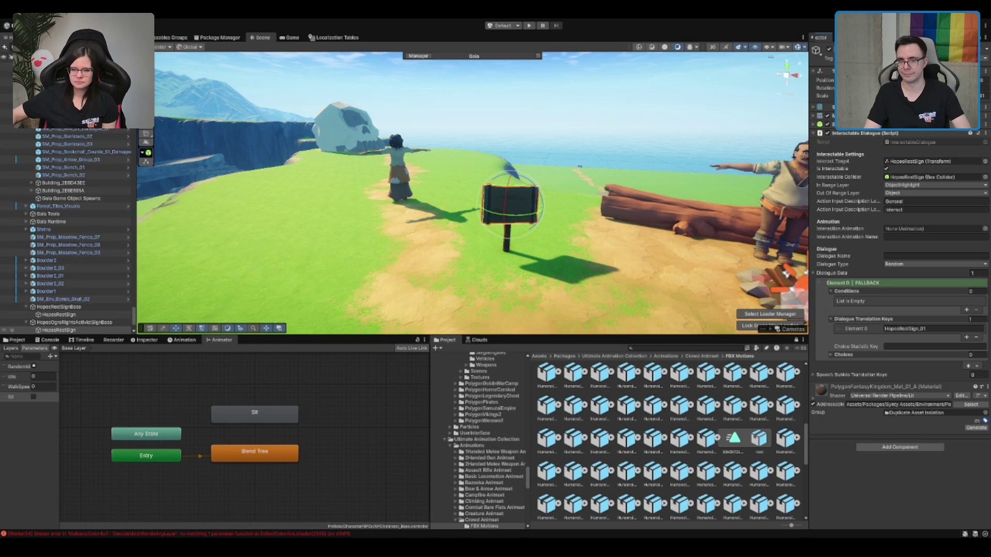
Step: Change the sign's Dialogue Translation Key to HopesOgreRightsActivistSign_01 and copy it
click(931, 329)
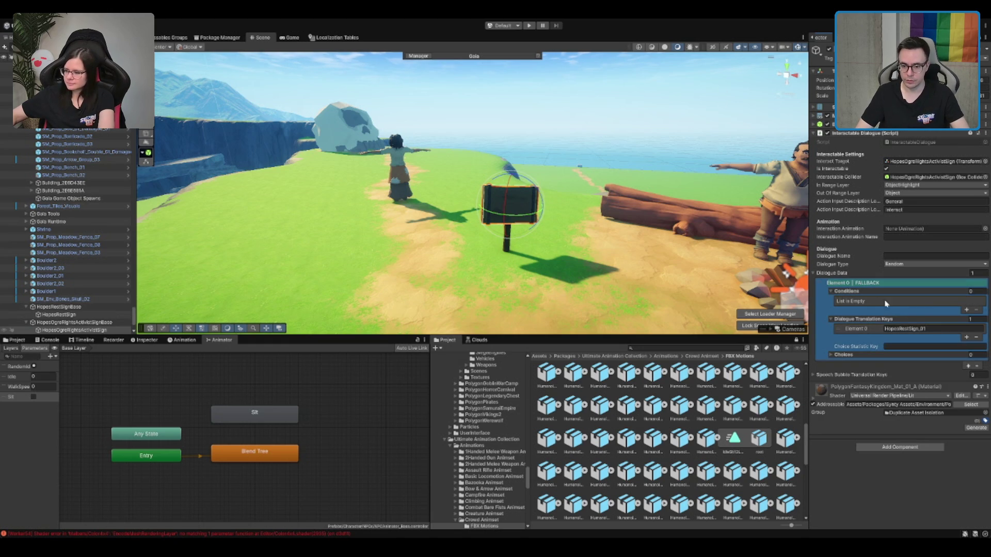
double_click(931, 330)
text(HopesOgreRightsActivistSign)
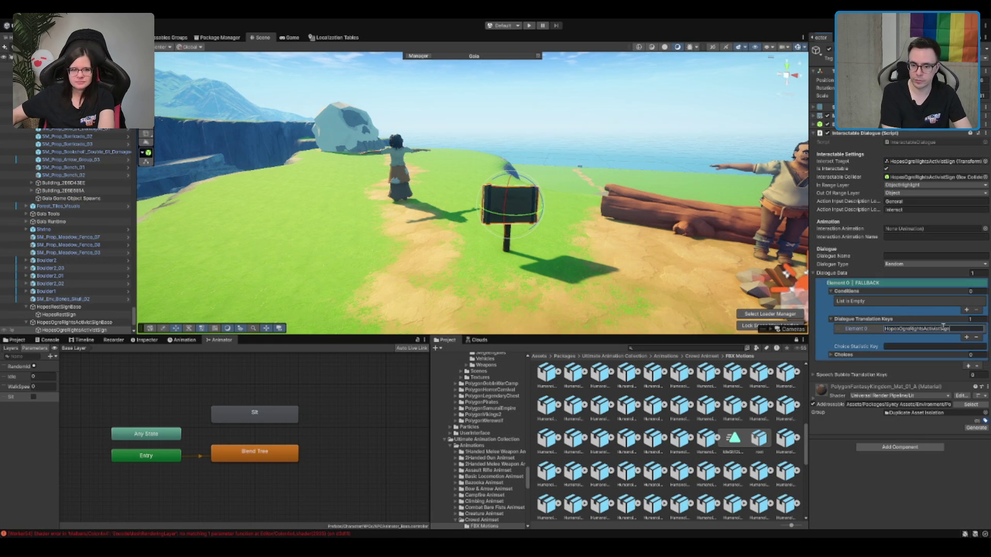
double_click(944, 329)
key(ctrl+c)
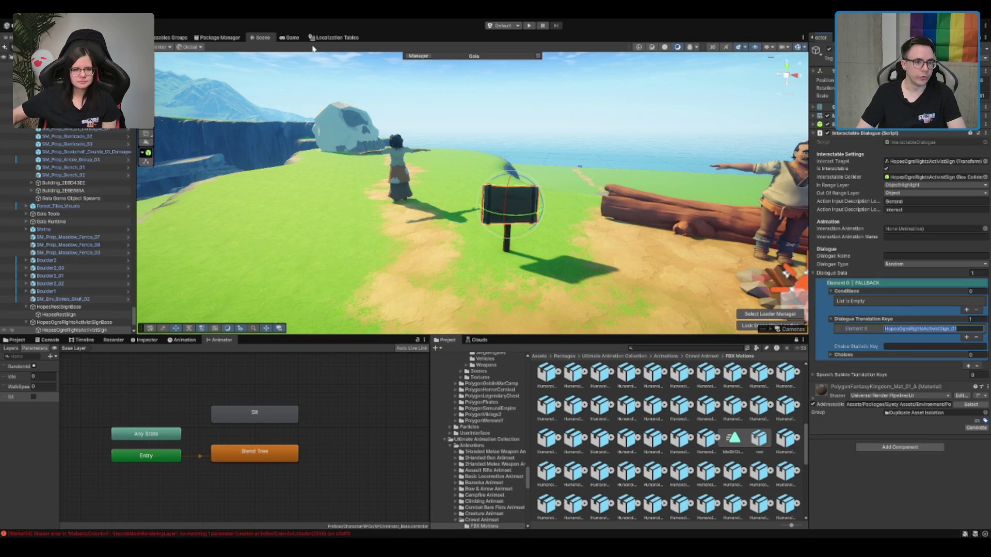
Step: Add a HopesOgreRightsActivistSign_01 entry to the Dialogues localization table
click(333, 37)
click(283, 316)
key(ctrl+v)
click(661, 279)
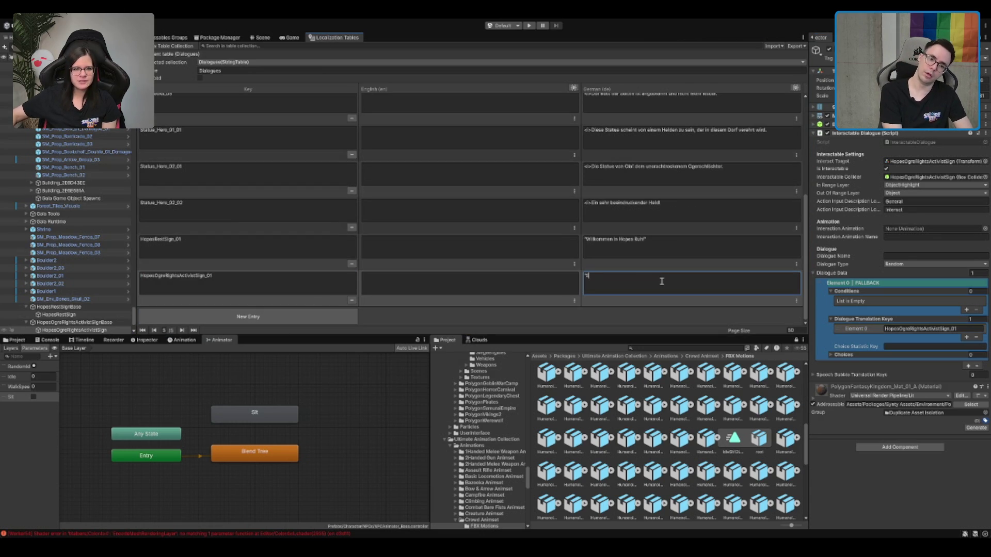
Step: Replace the German text 'Schützt die Oger!' with 'Rettet die Oger!' and return to the Scene
text(hö)
text( Oger!)
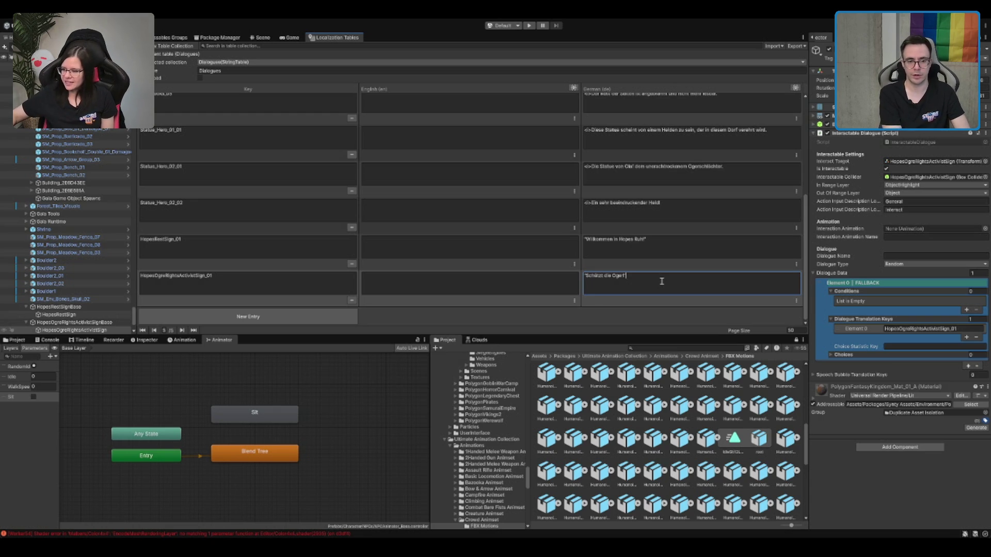
key(ctrl+a)
key(BackSpace)
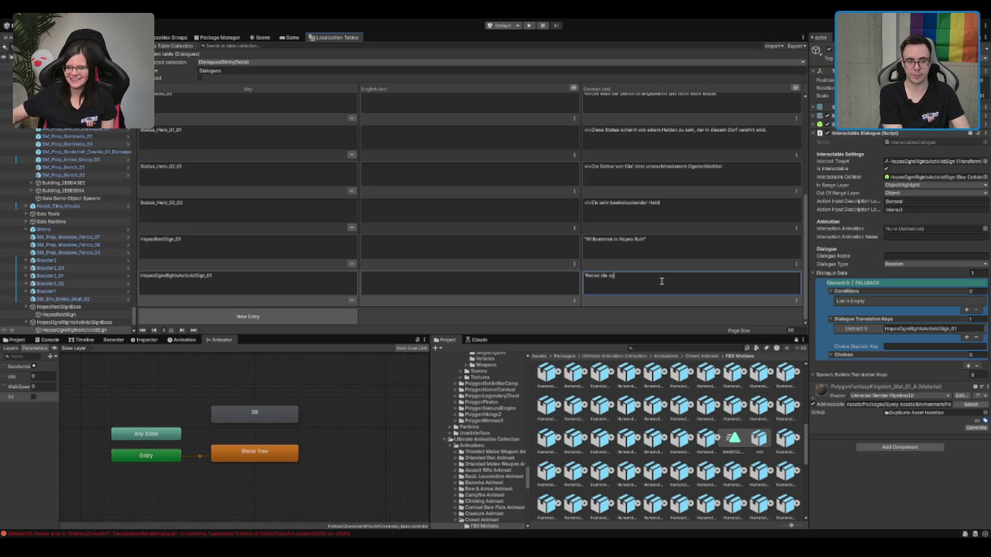
text(!")
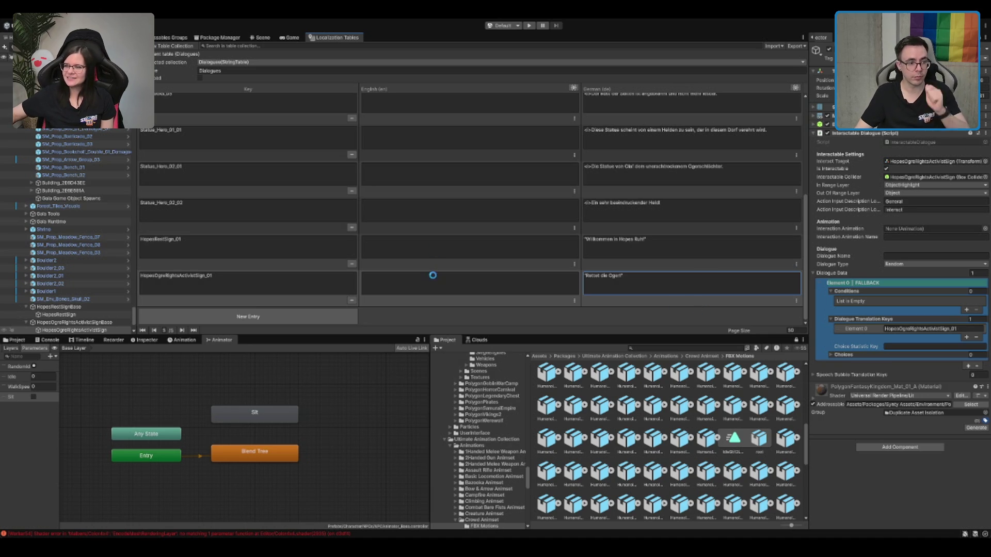
click(261, 37)
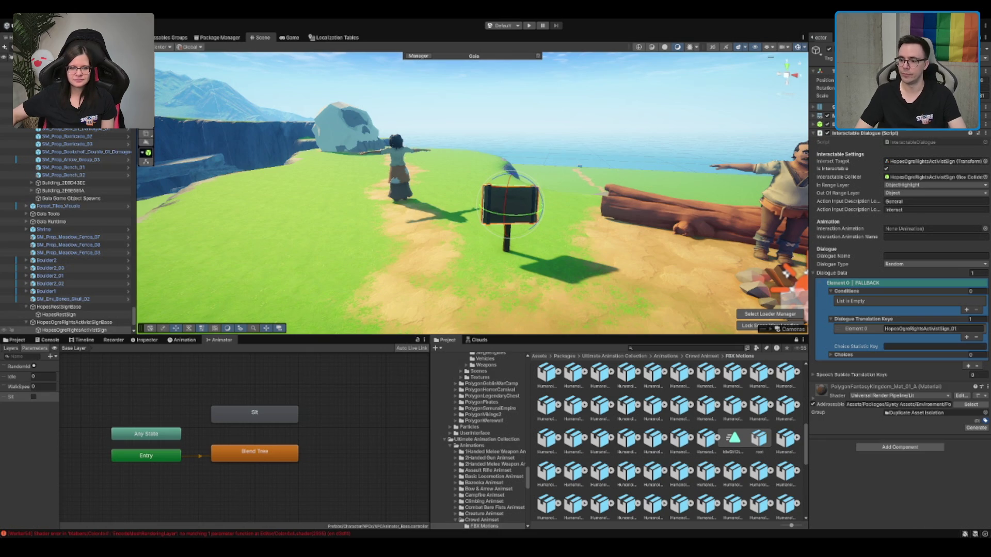
Step: Select the man standing on the log and add an Interactable Npc component
scroll(567, 233, down, 5)
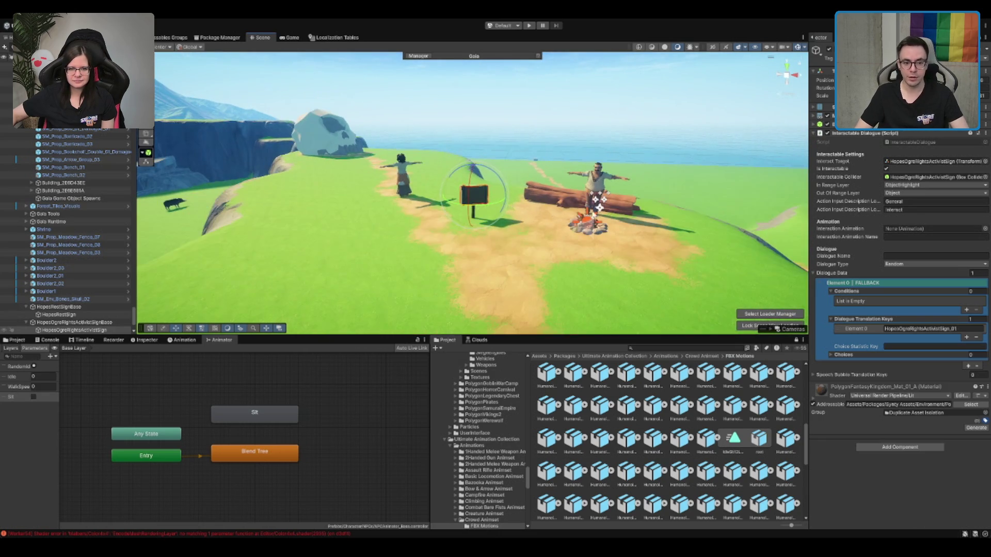
scroll(568, 233, up, 5)
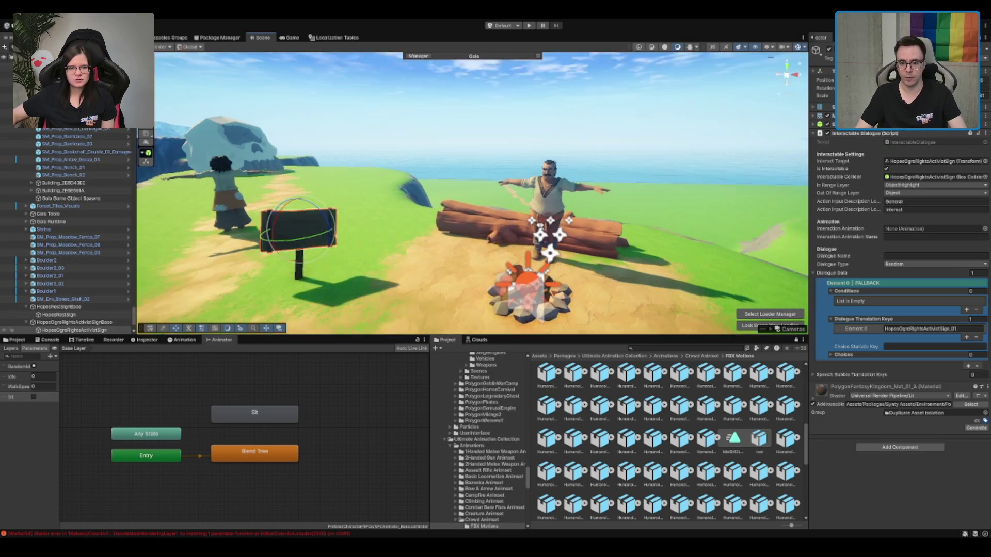
click(535, 176)
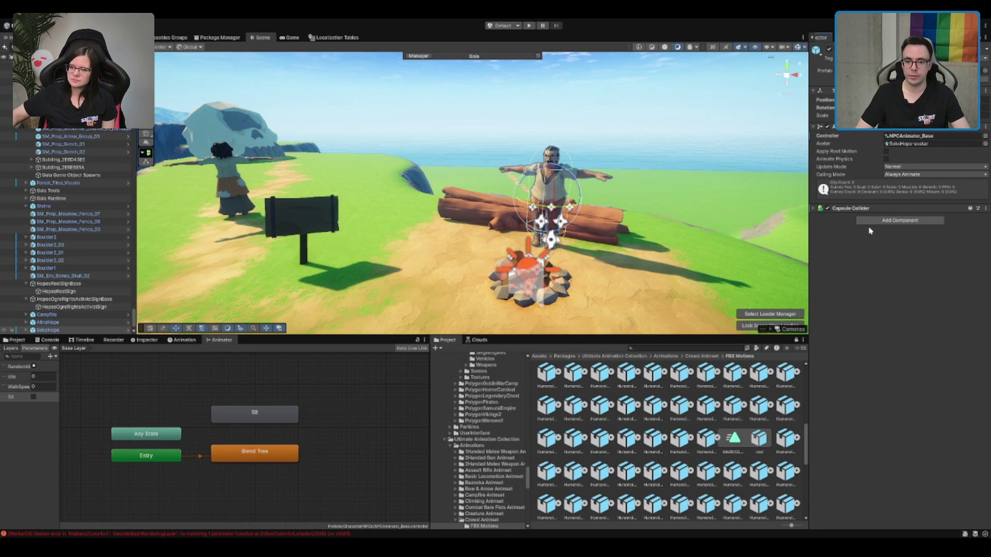
click(883, 220)
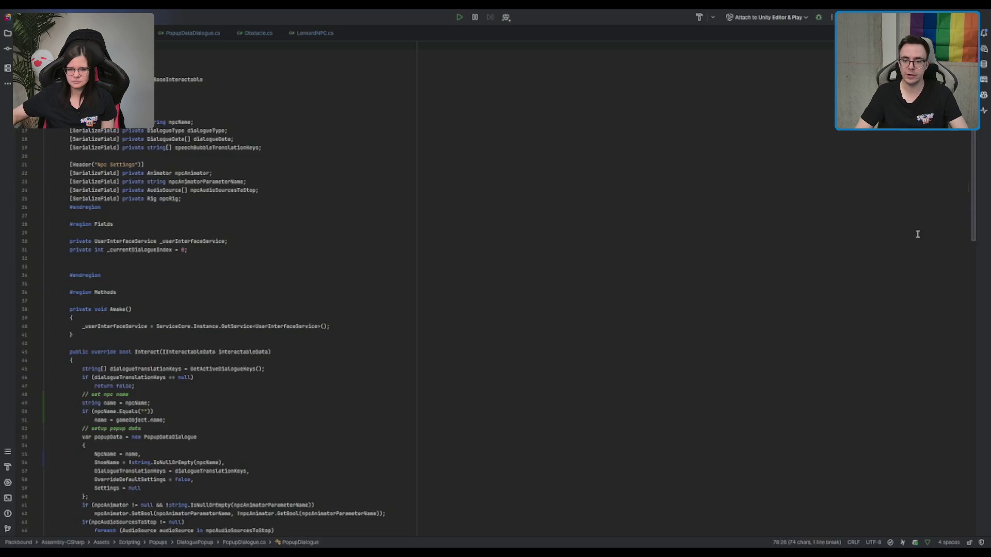
click(72, 190)
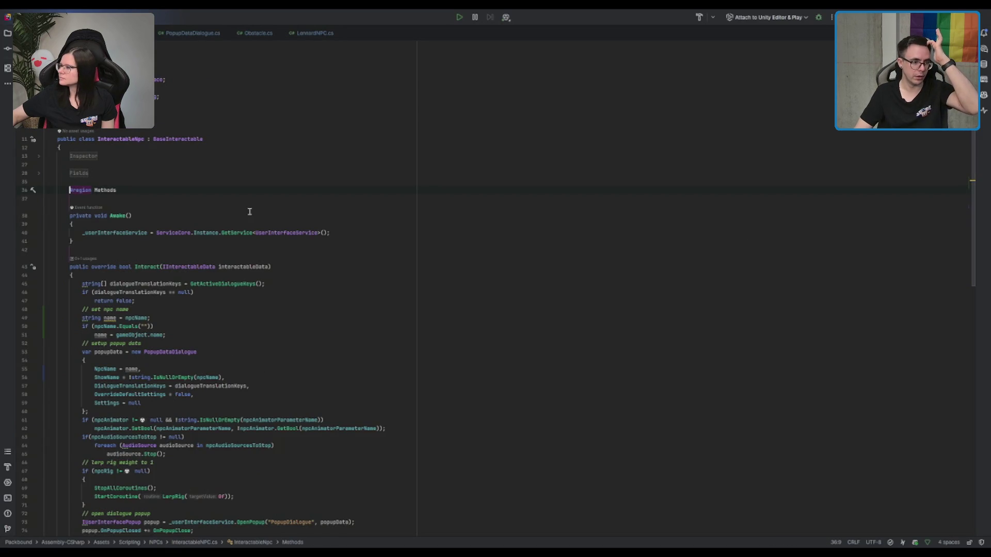
scroll(222, 258, down, 10)
click(577, 254)
key(ctrl+f)
key(alt+Down)
key(alt+Down)
key(Escape)
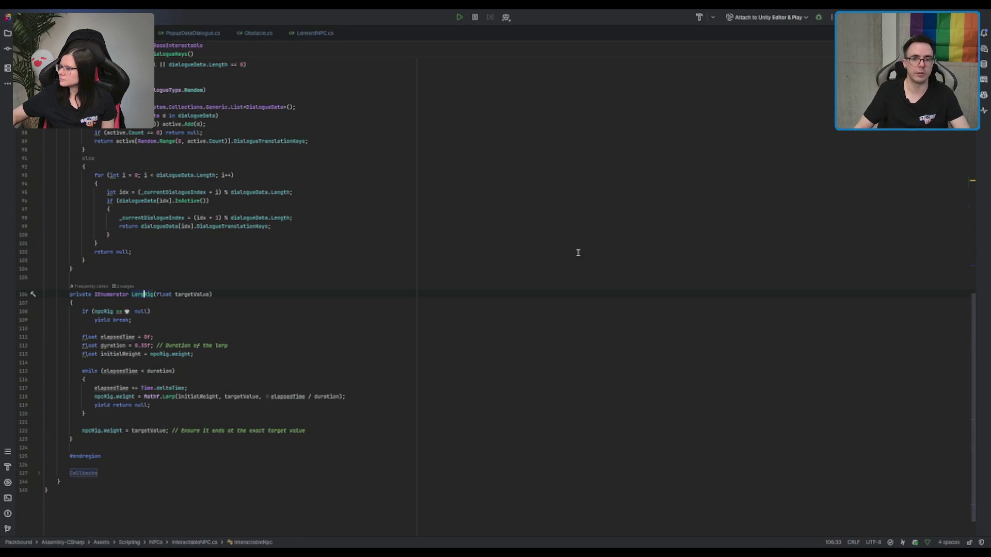
key(alt+Tab)
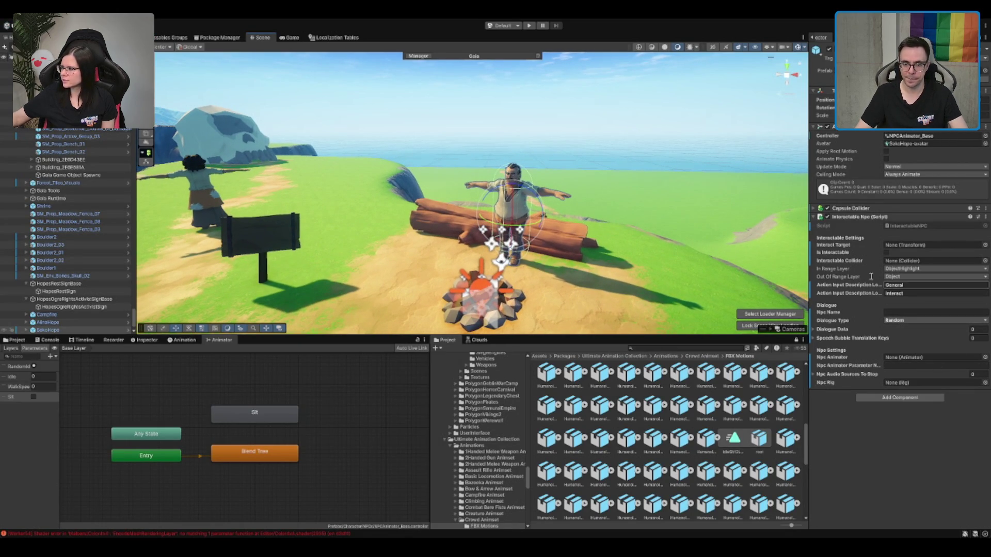
scroll(580, 236, up, 2)
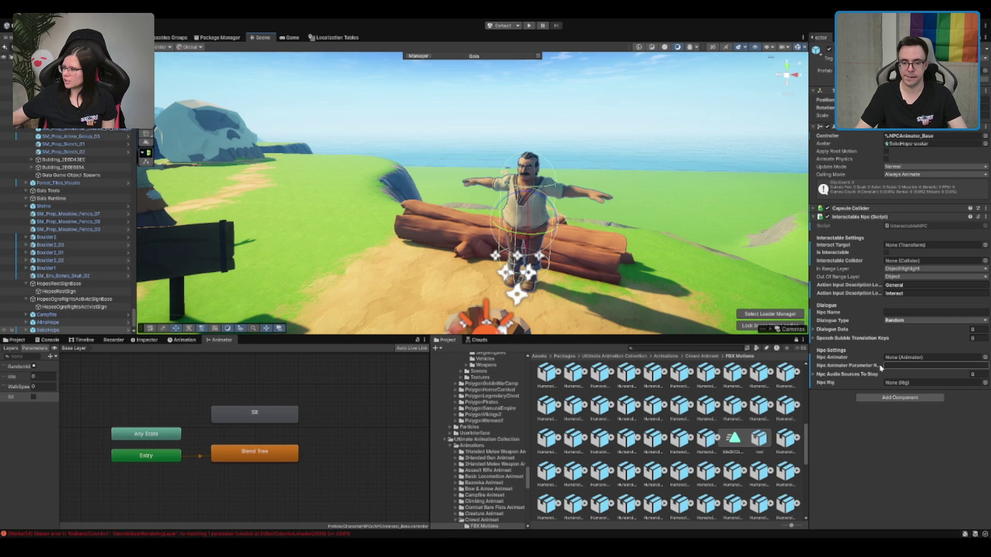
click(912, 365)
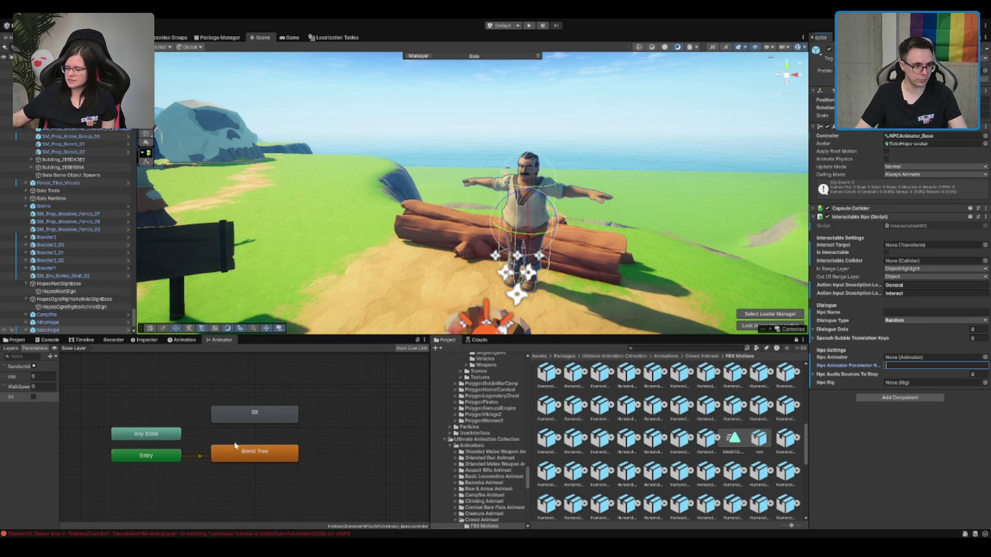
click(269, 457)
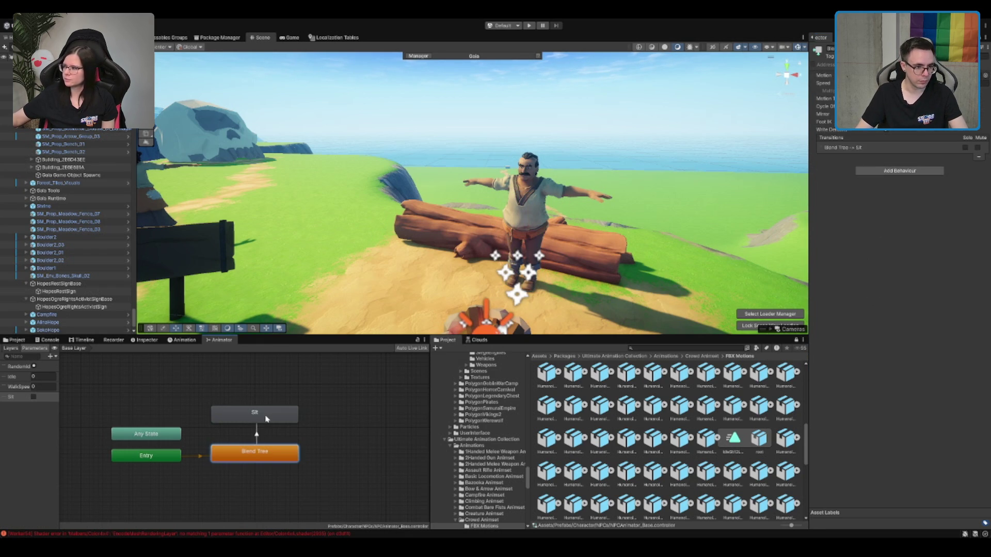
Step: Create a Blend Tree to Sit transition conditioned on the Sit parameter
right_click(268, 420)
click(281, 425)
click(252, 461)
click(255, 434)
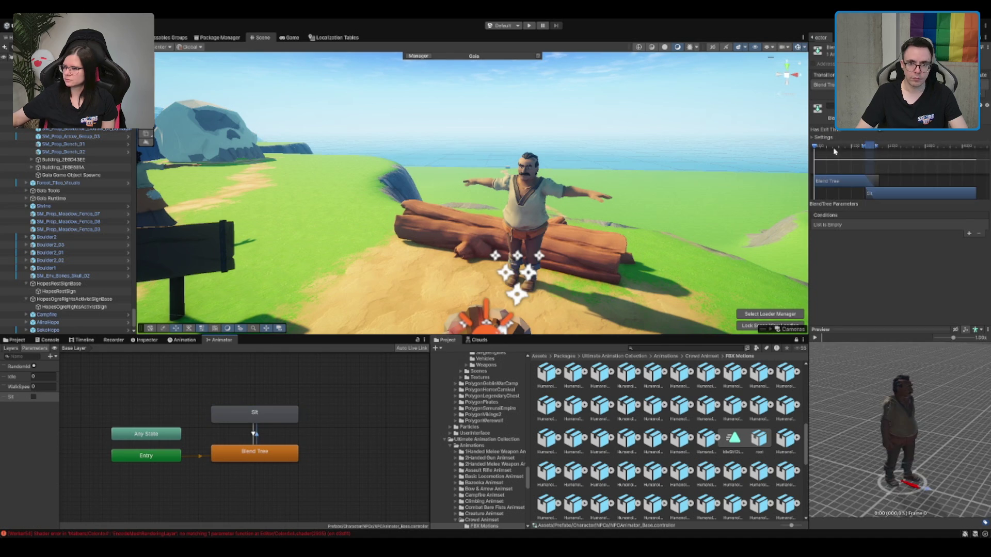
click(969, 234)
click(877, 225)
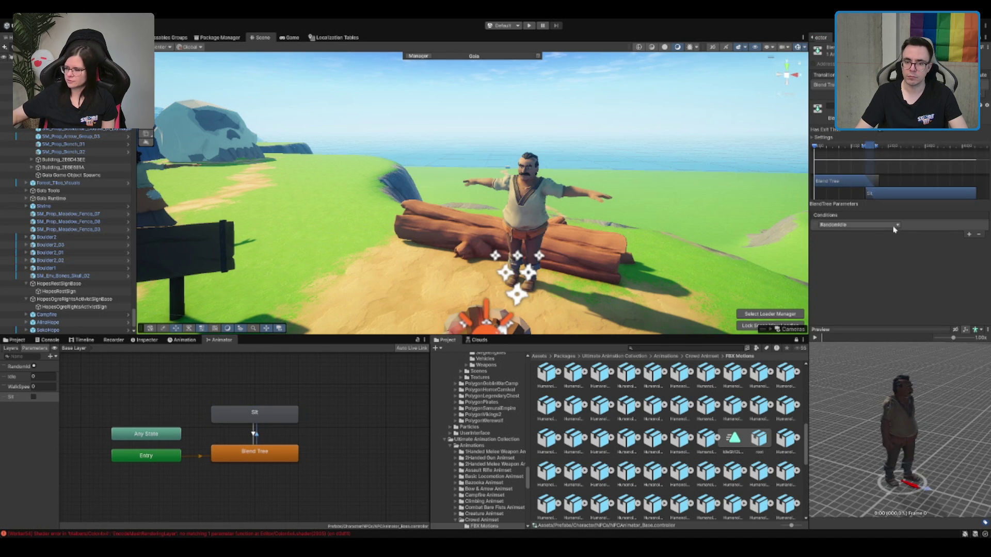
click(842, 269)
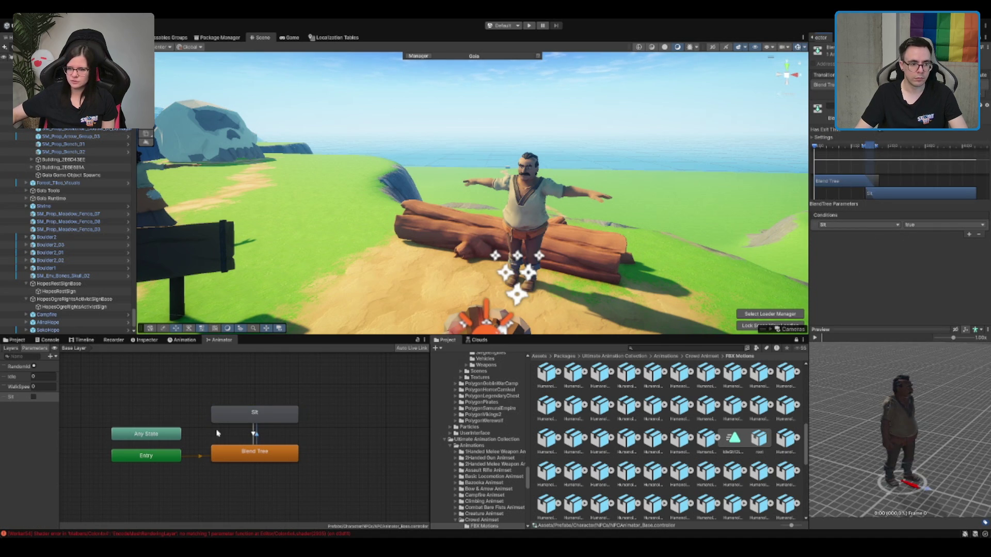
Step: Give the Sit to Blend Tree transition the condition Sit false
click(253, 436)
click(969, 233)
click(862, 225)
click(834, 269)
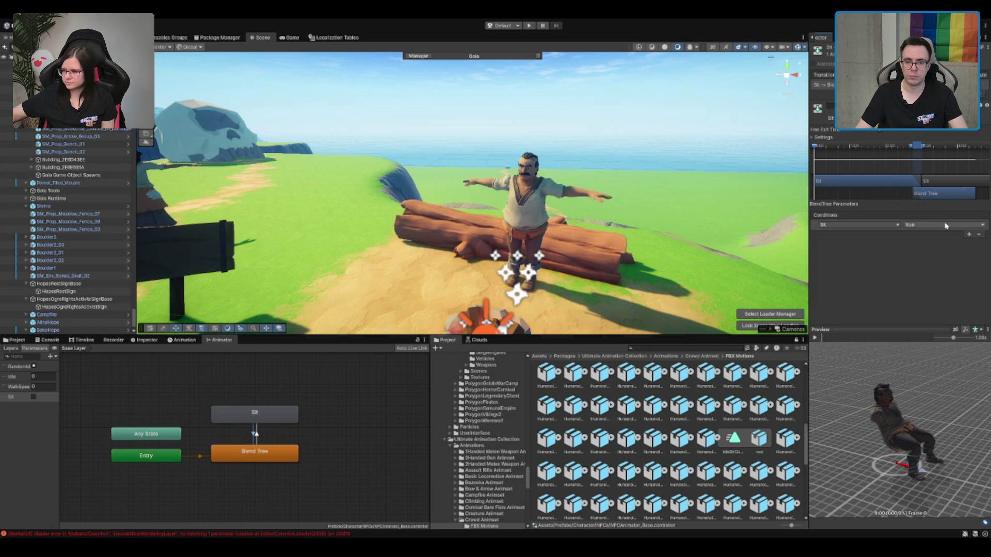
click(932, 225)
click(928, 246)
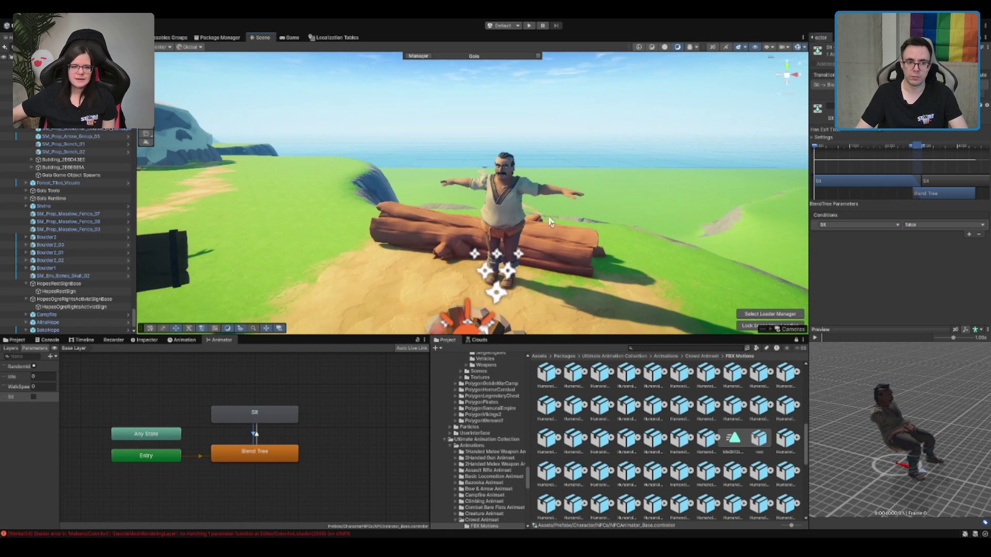
Step: Scrub the Blend Tree to Sit preview until the model sits, facing front
click(258, 436)
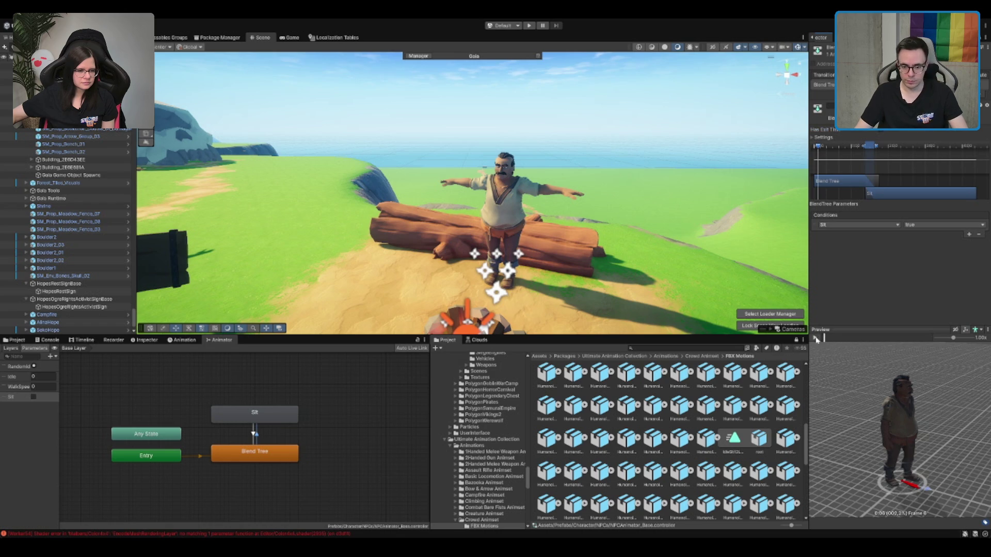
drag(869, 341, 924, 343)
scroll(914, 407, up, 5)
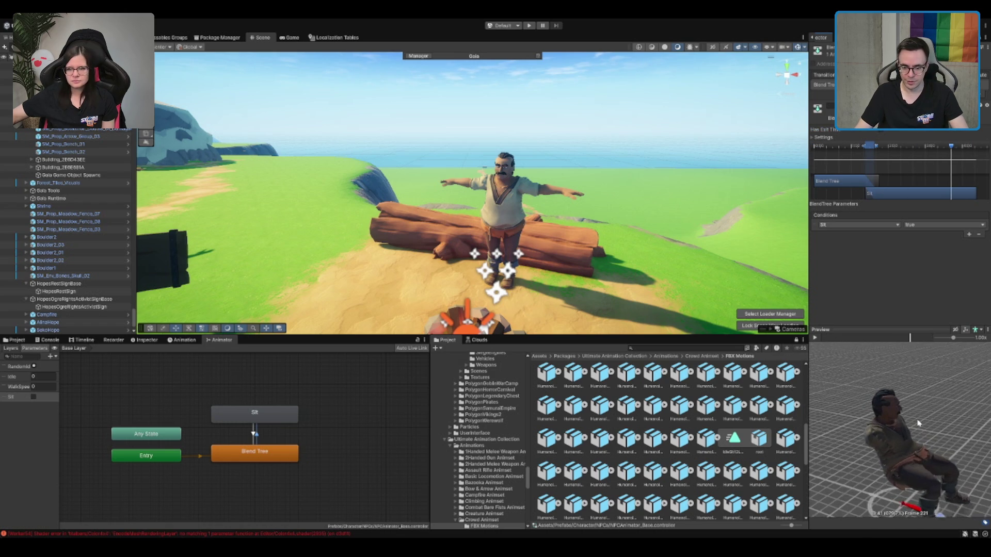
mouse_move(913, 408)
mouse_down()
mouse_move(932, 432)
mouse_move(953, 417)
mouse_up()
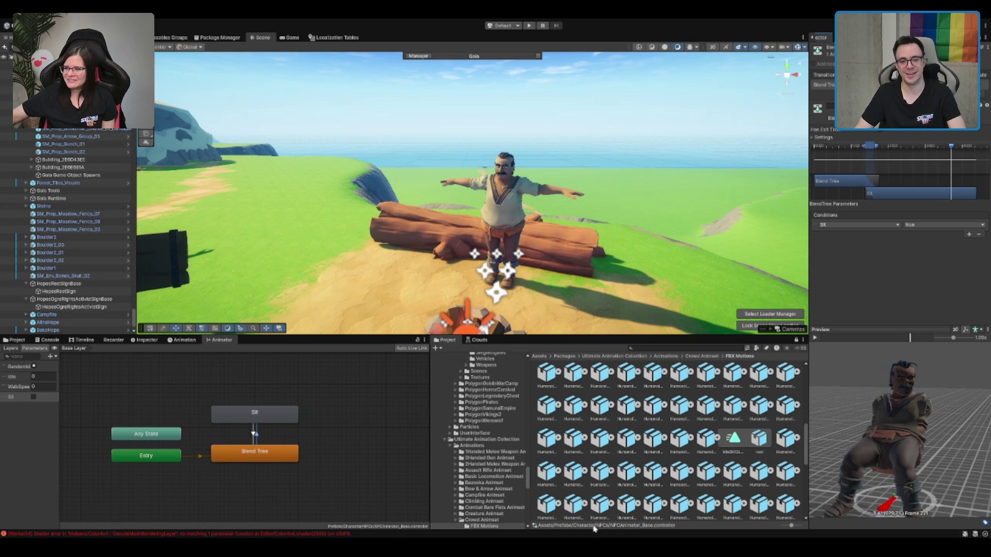
Step: Preview the IdleSit12, IdleSitPhoneAgreeA, IdleSit13CheckTime and IdleSit12TakeASip clips, orbiting to see the front
click(713, 447)
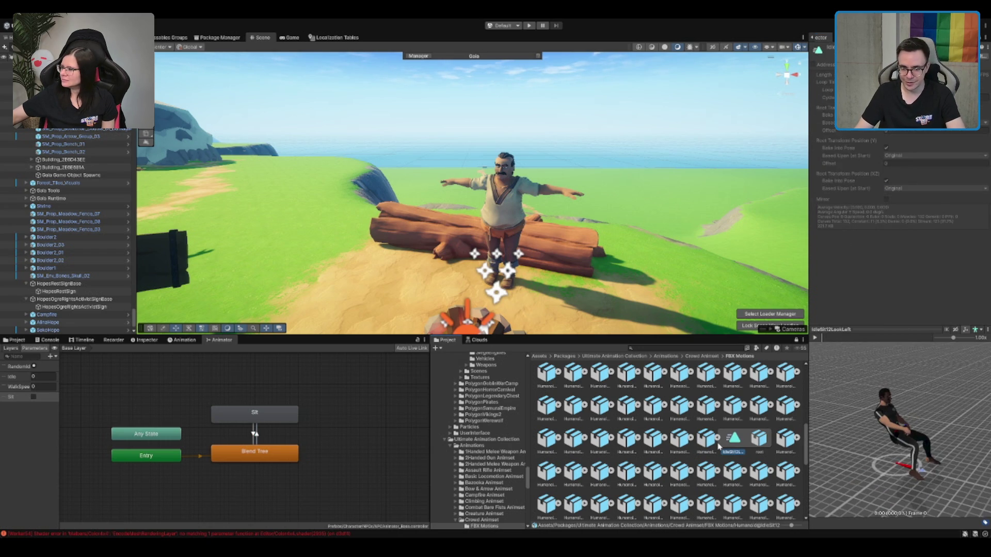
key(Right)
key(Right)
key(Right)
key(Right)
key(Right)
key(Right)
key(Right)
key(Right)
key(Right)
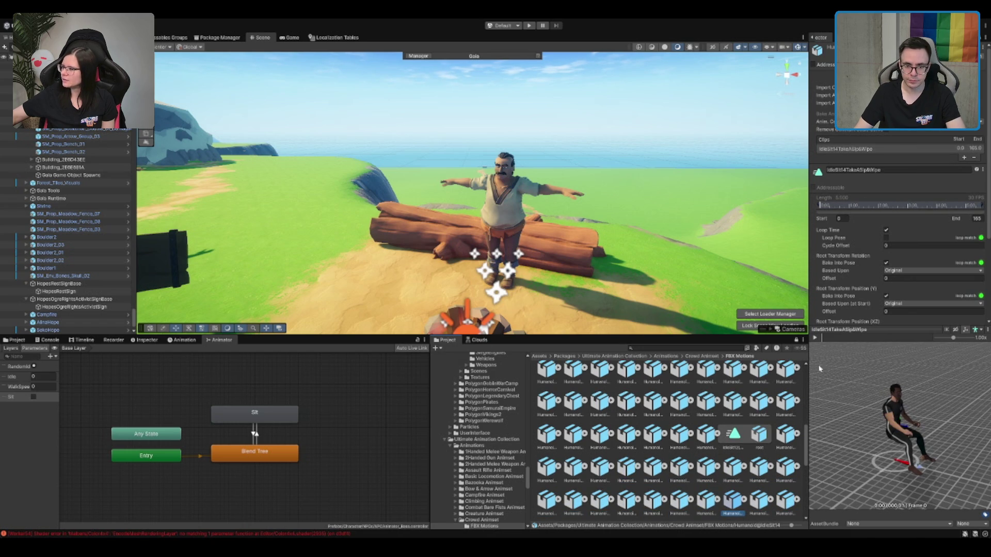
drag(852, 397, 805, 407)
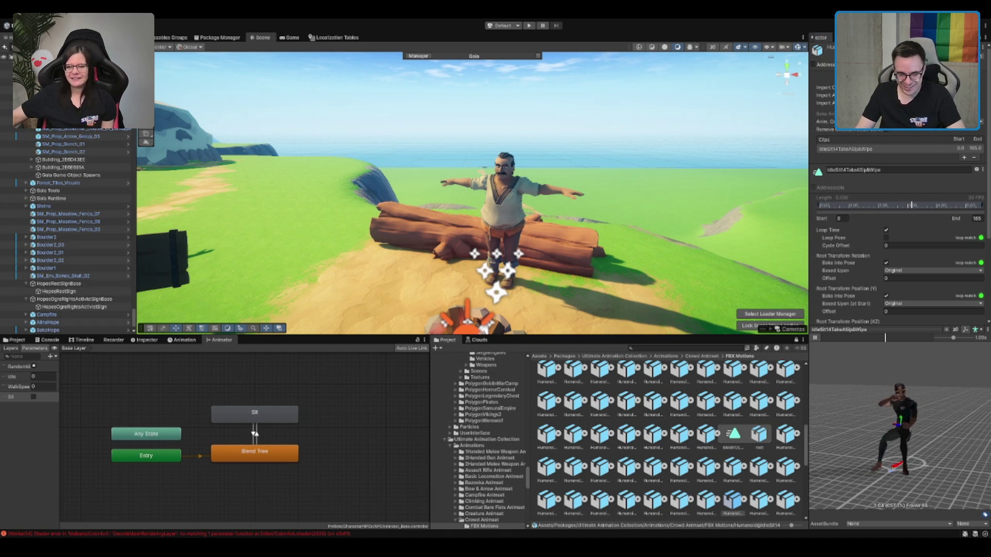
key(Right)
key(Right)
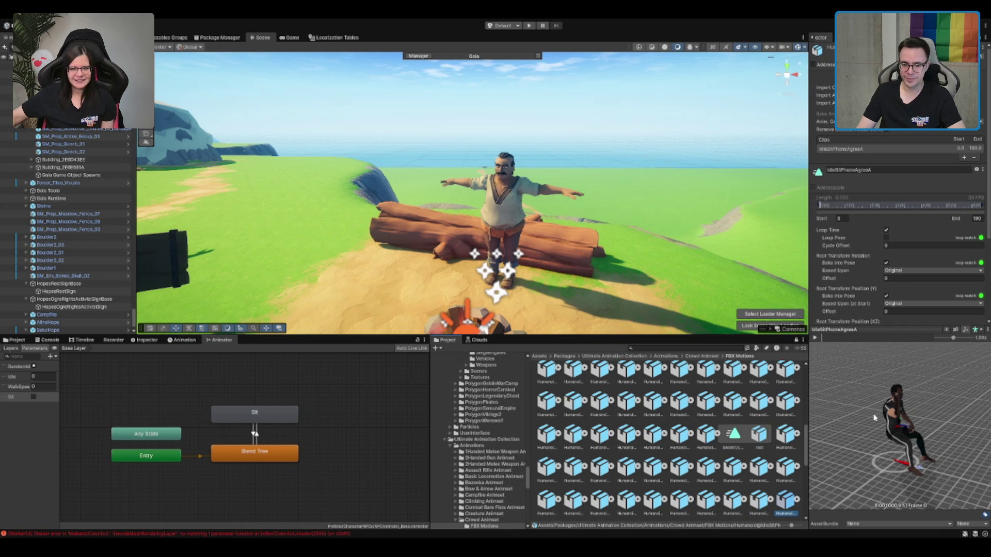
key(Right)
key(Right)
key(Right)
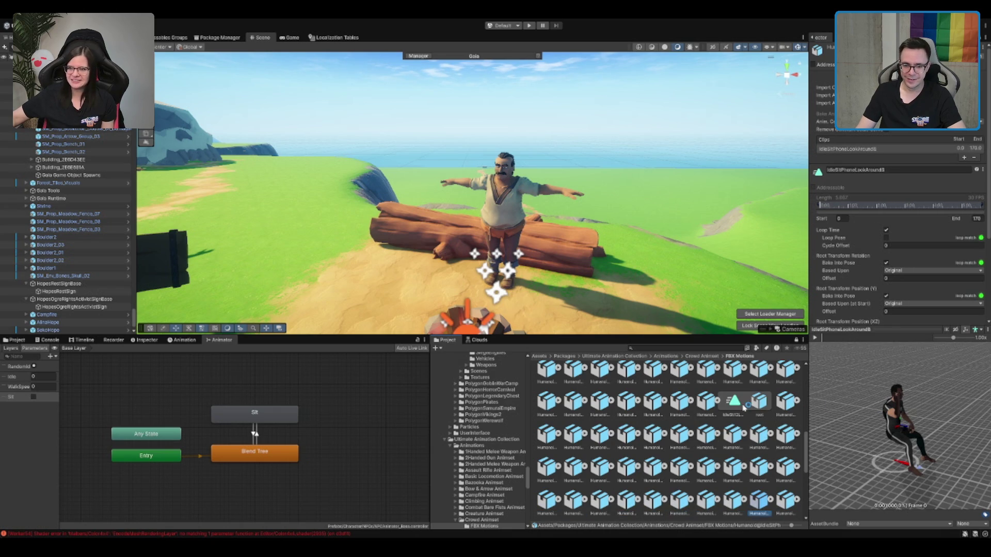
key(Right)
key(Right)
key(Right)
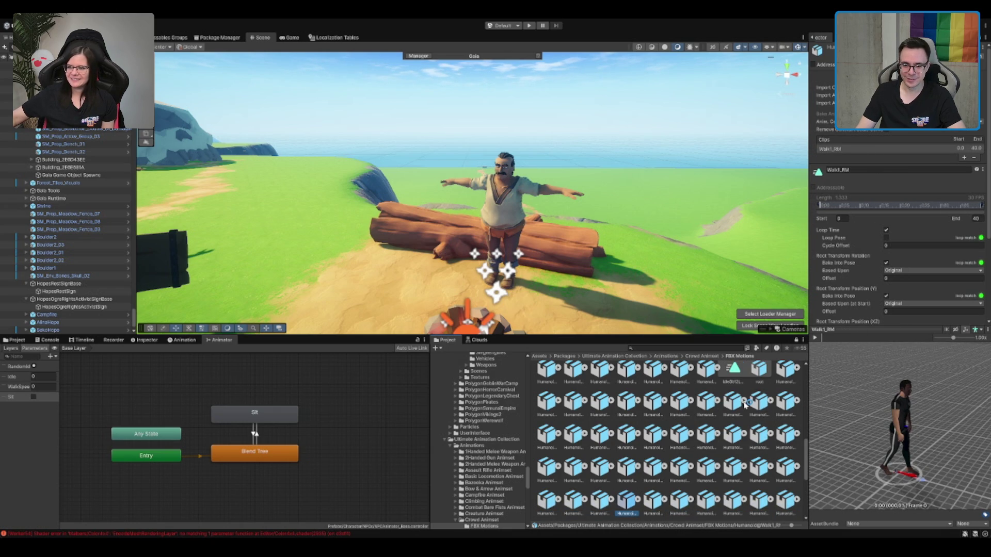
key(Up)
key(Up)
key(Up)
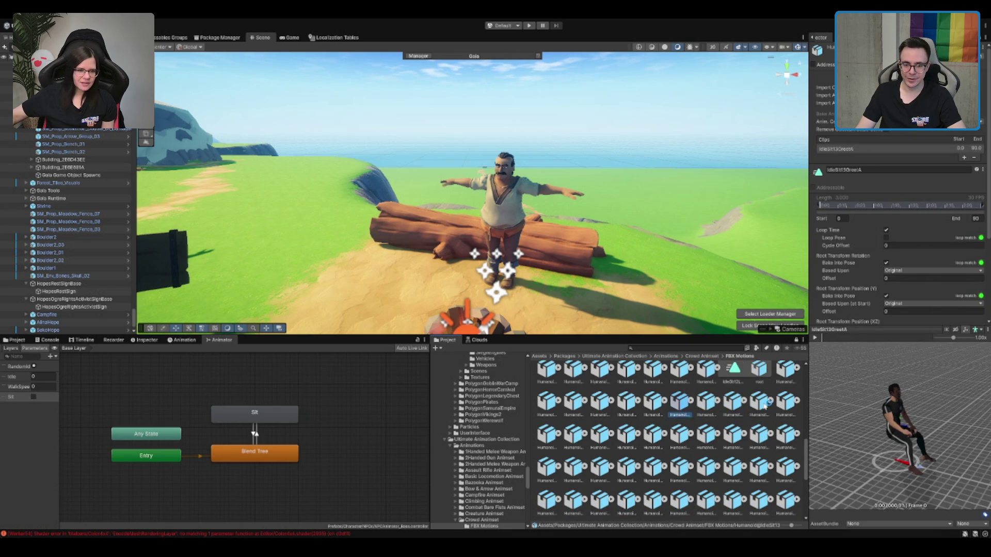
key(Left)
key(Left)
key(Left)
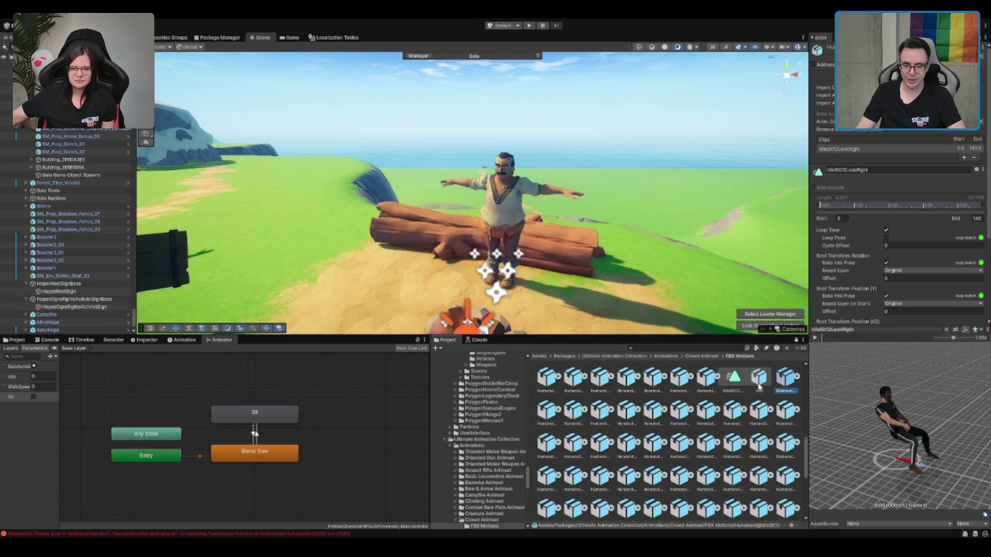
key(Up)
key(Up)
key(Up)
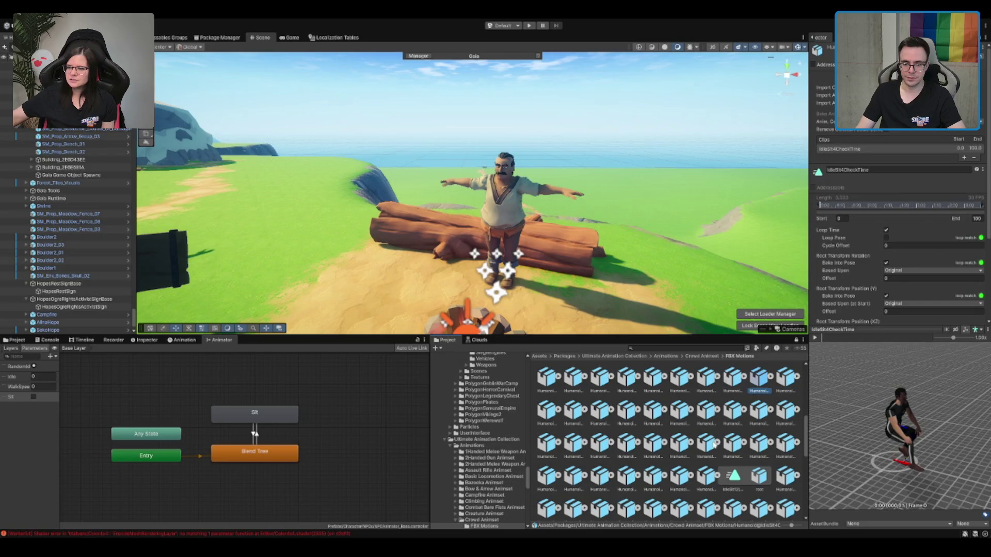
key(Right)
Step: Compare the Idle7, Idle5, IdleSit2, IdleSit1 and IdleSit4 variants, ending on IdleSit4Yawn
key(Left)
key(Left)
key(Left)
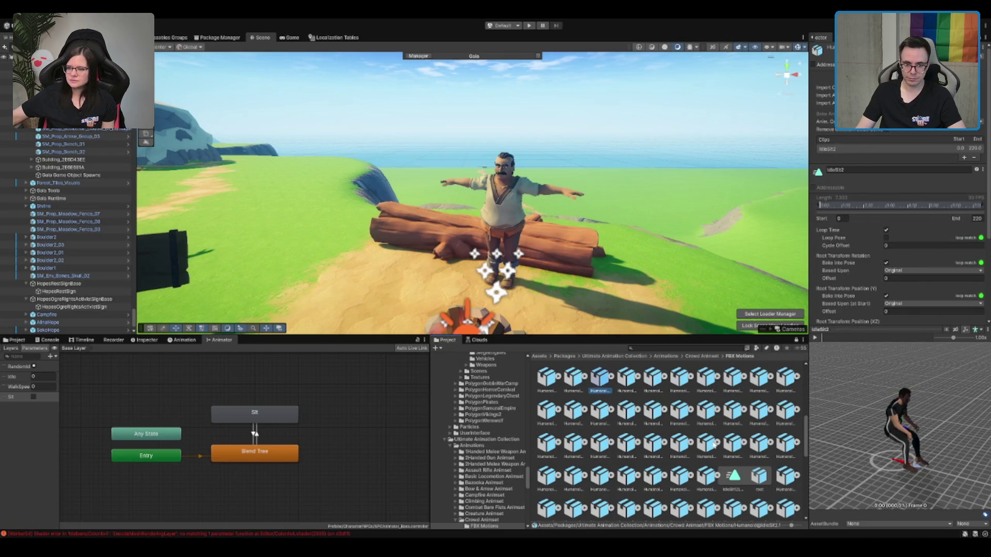
key(Left)
key(Left)
key(Left)
key(Left)
key(Left)
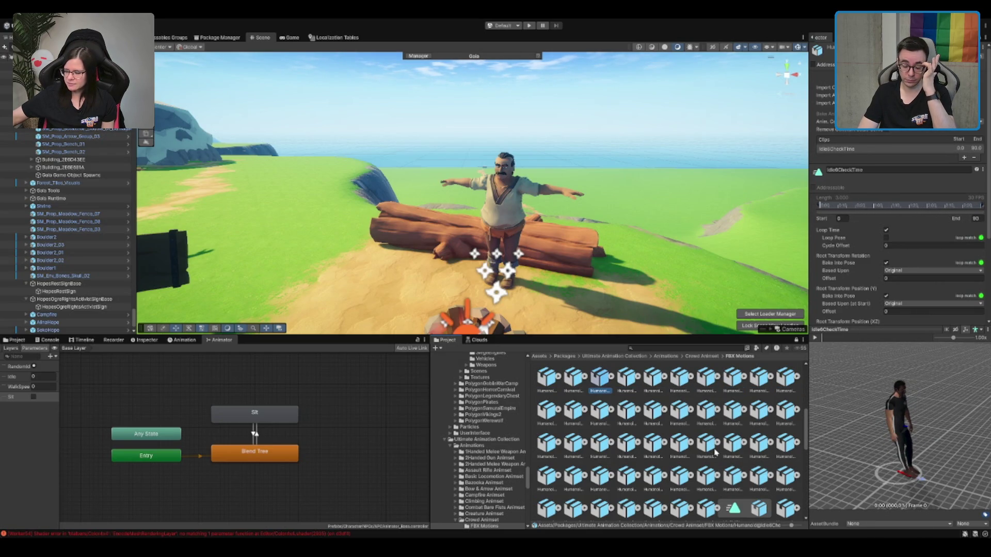
key(Left)
key(Left)
key(Left)
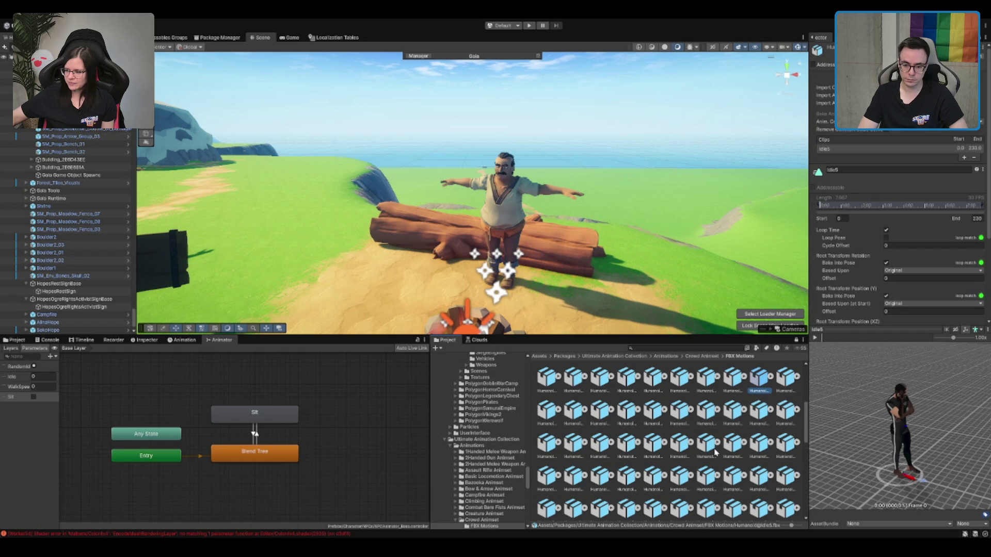
key(Right)
key(Right)
key(Right)
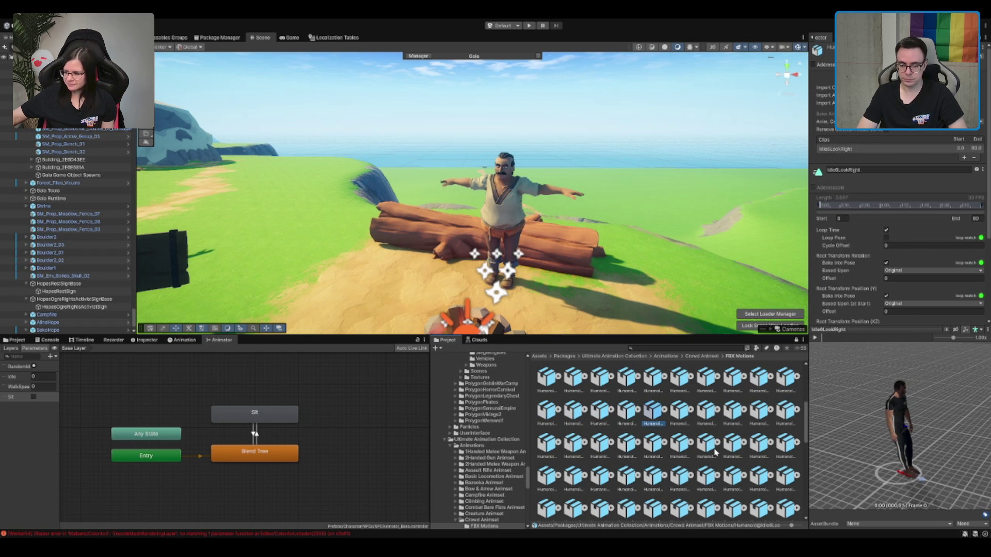
key(Right)
key(Right)
key(Right)
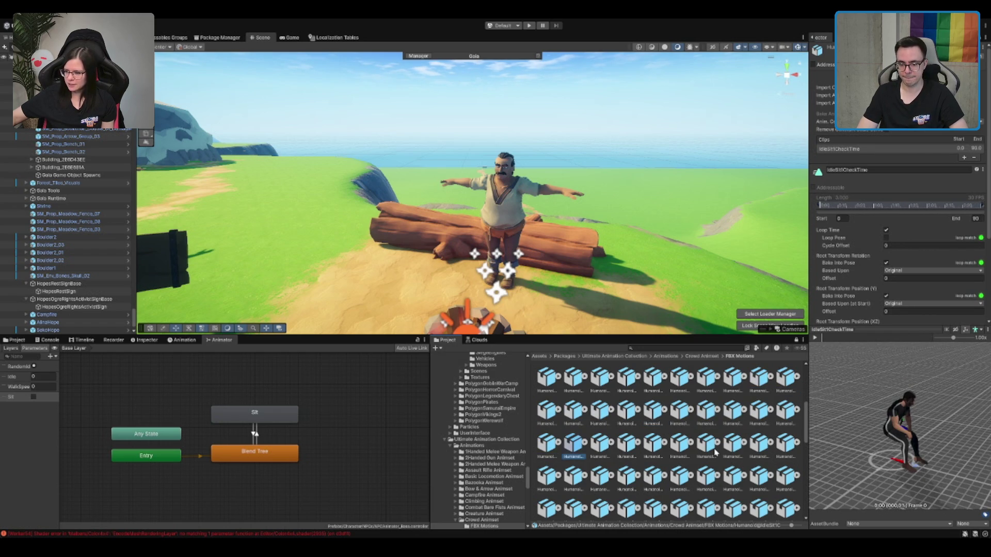
key(Right)
key(Left)
key(Left)
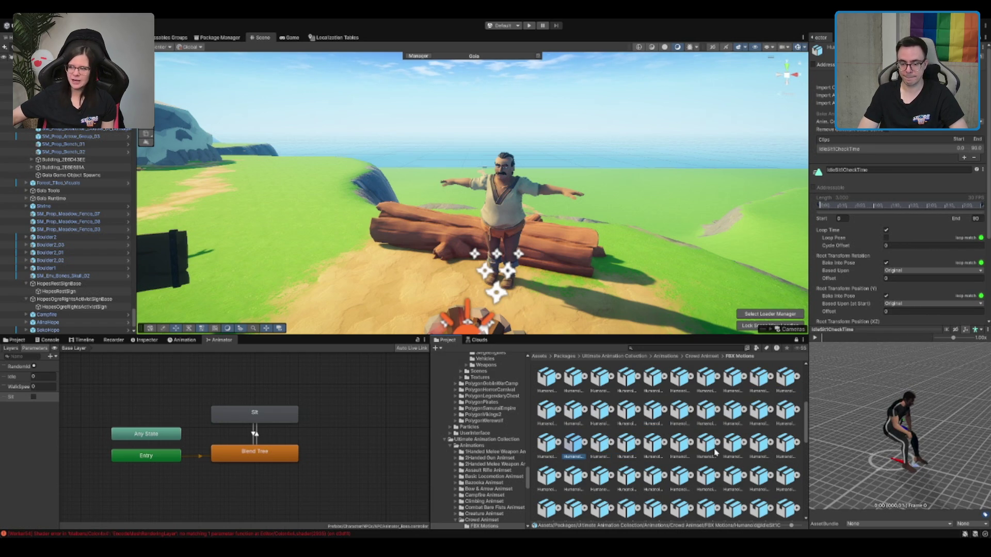
key(Left)
key(Right)
key(Right)
key(Right)
key(Right)
key(Right)
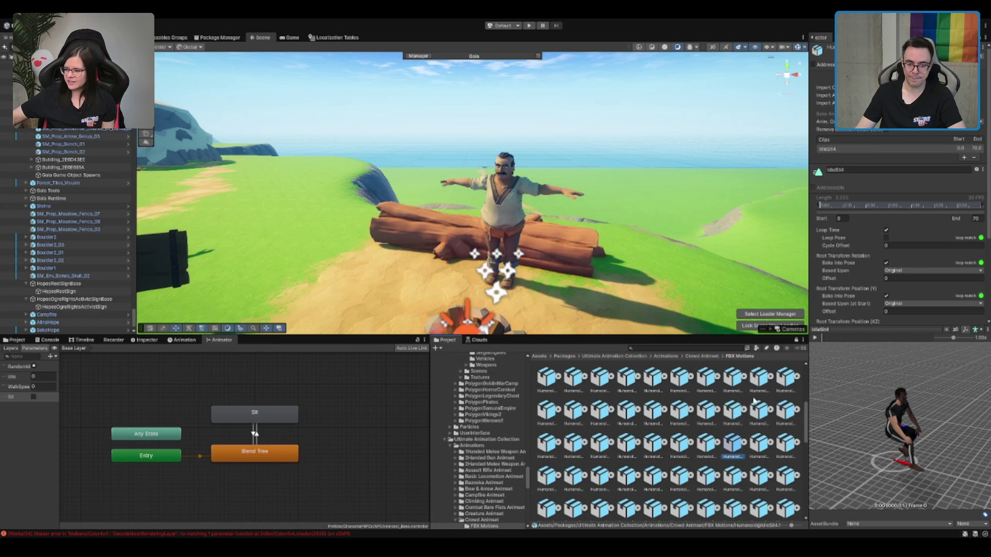
key(Right)
key(Right)
key(Right)
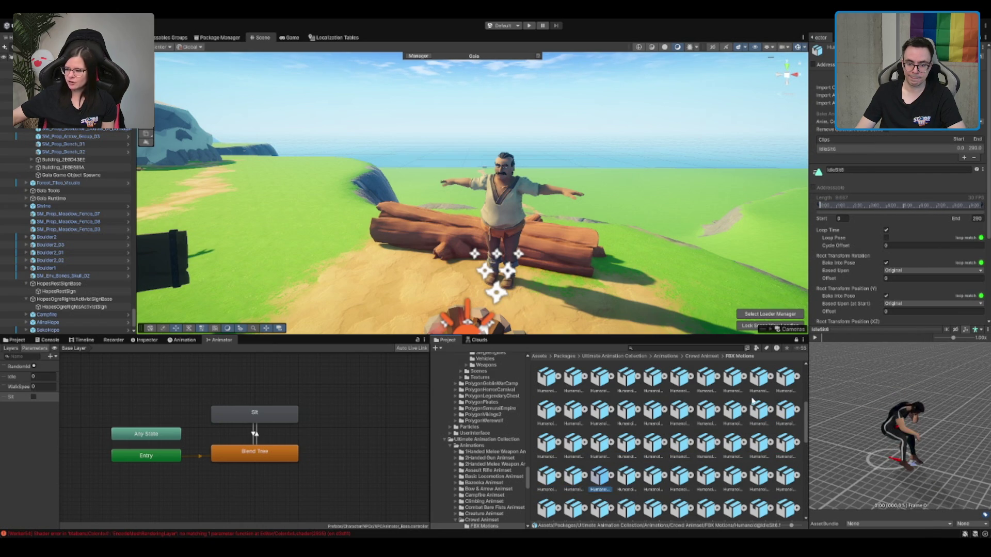
key(Left)
key(Left)
key(Up)
key(Right)
key(Right)
key(Right)
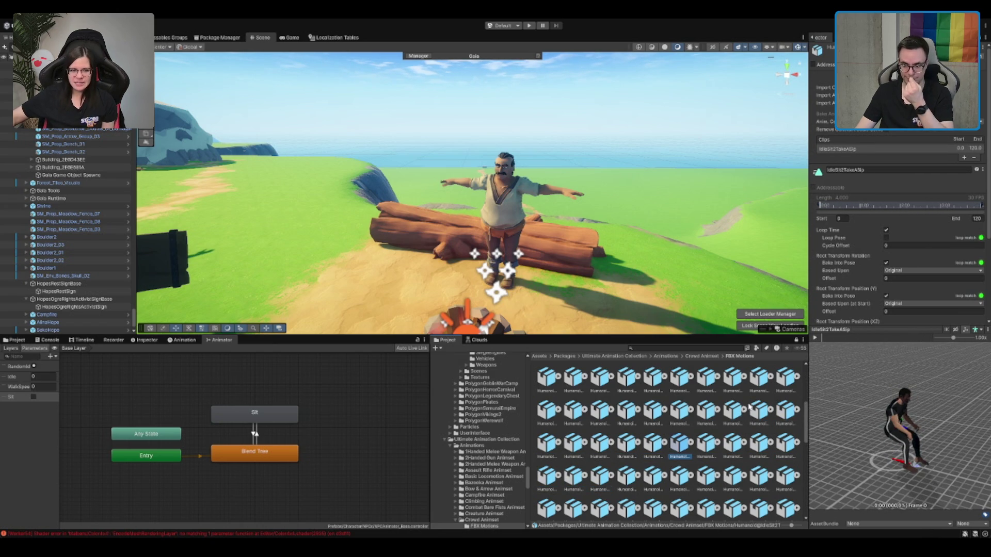
key(Right)
key(Right)
key(Right)
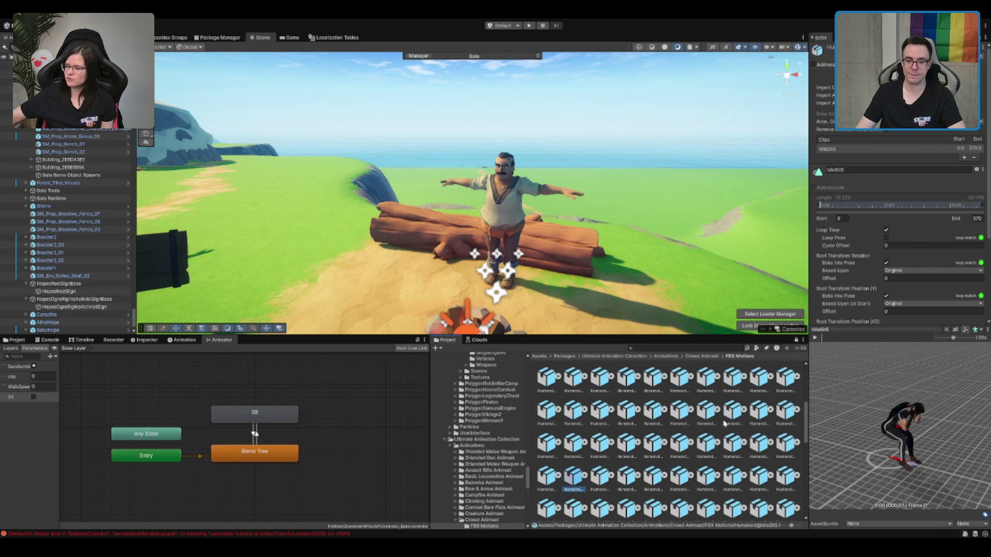
Step: Play the IdleSit4Yawn clip on the NPC and view it seated on the log from the front
click(559, 475)
click(272, 416)
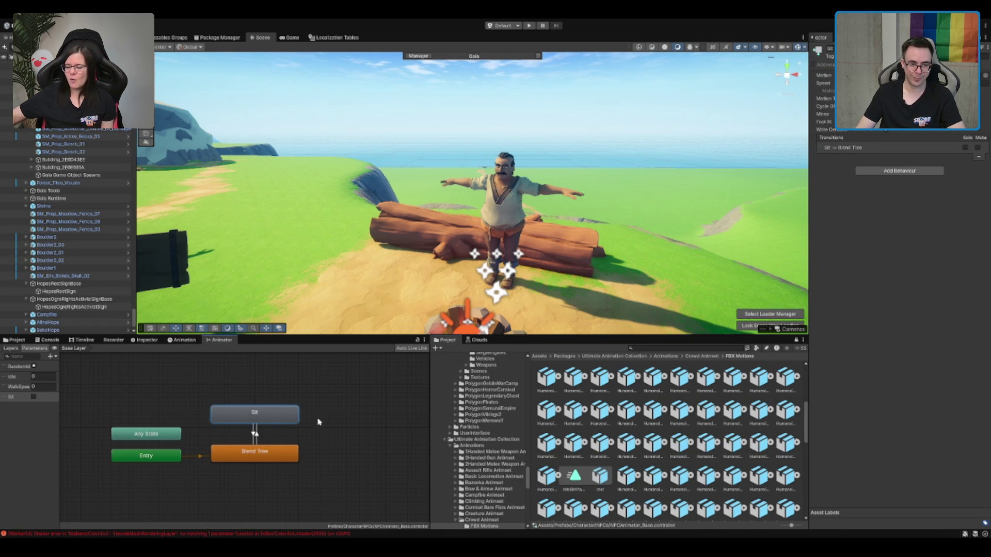
scroll(578, 486, up, 1)
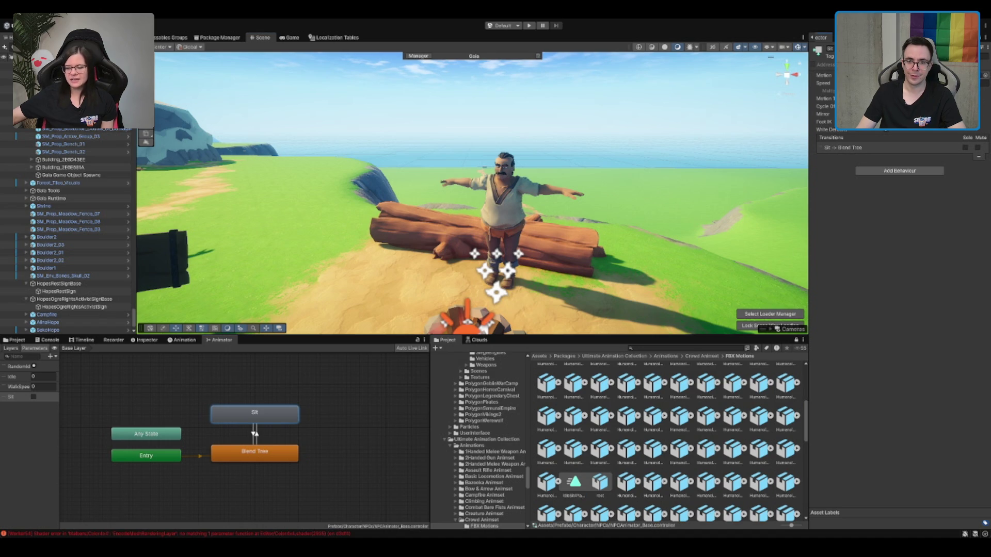
click(513, 205)
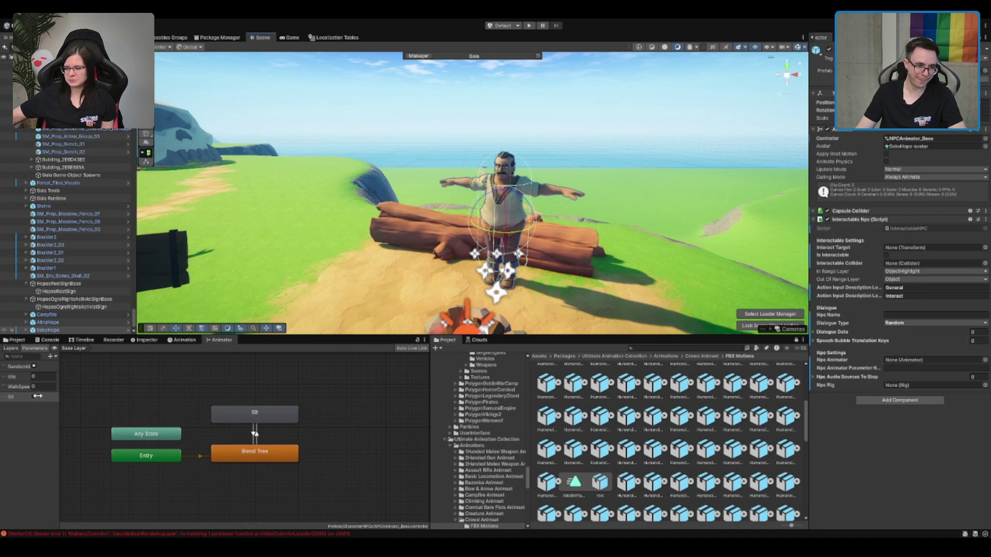
click(178, 341)
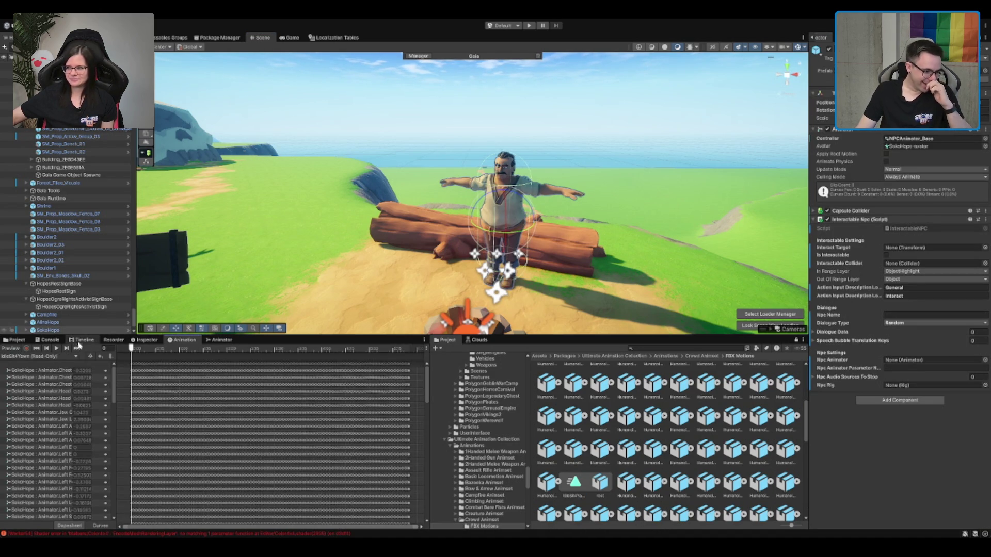
click(57, 349)
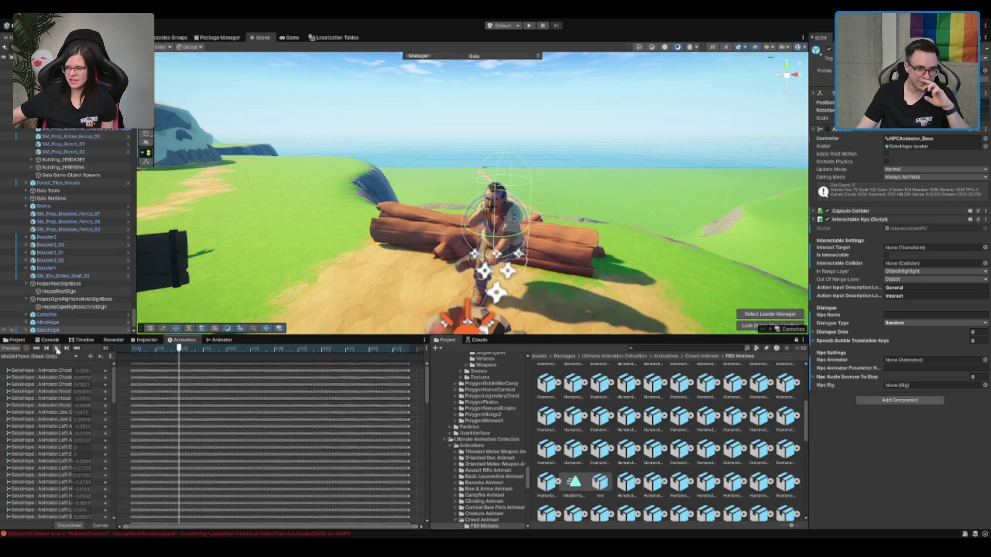
drag(462, 234, 637, 187)
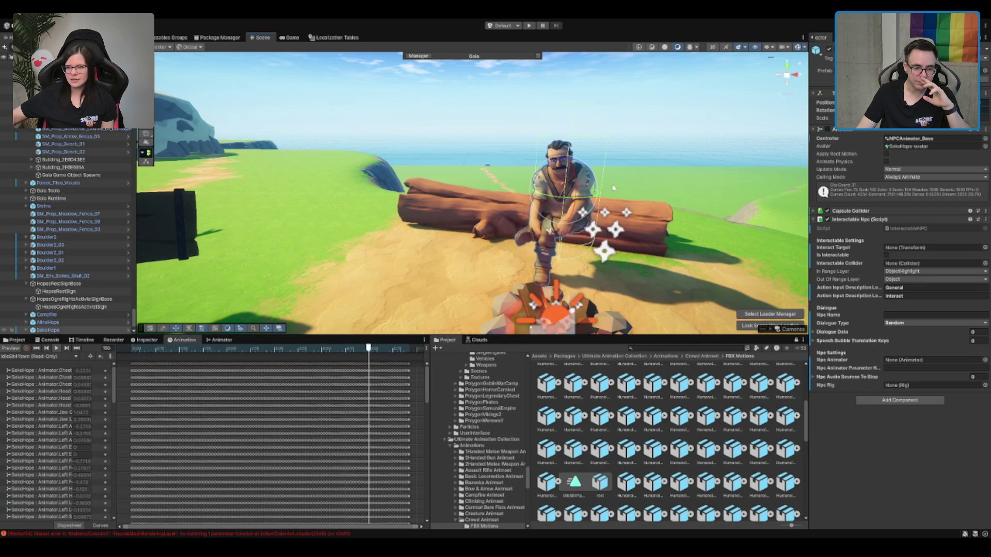
drag(655, 161, 625, 291)
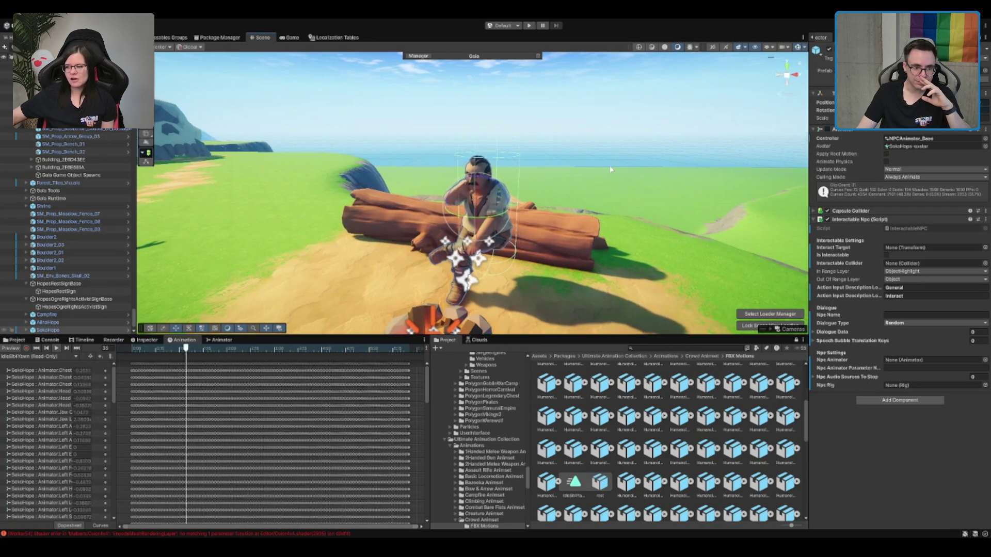
Step: Preview the IdleSit4Yawn, IdleSit4LookAround and IdleSit4 clips, expanding IdleSit4 to show its clip
click(574, 482)
click(787, 452)
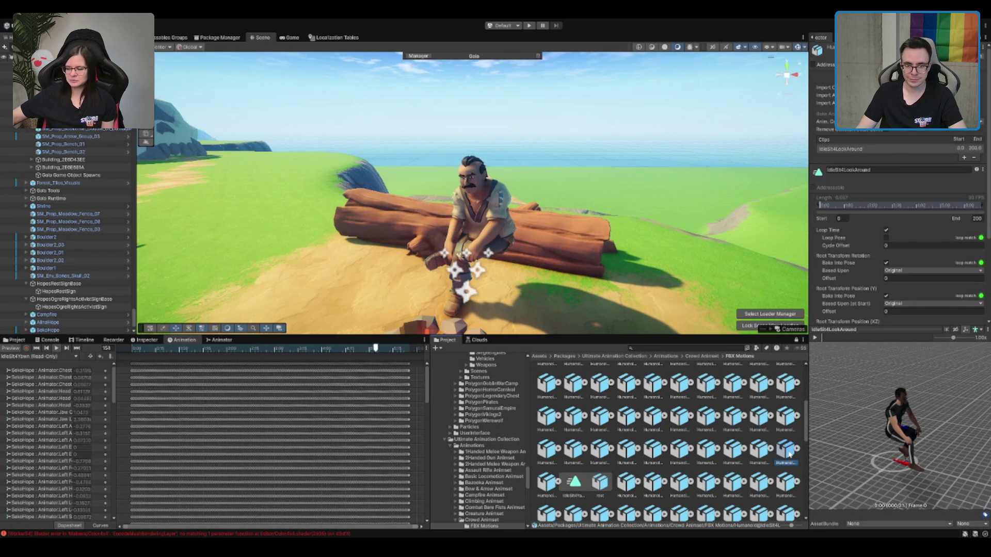
click(737, 449)
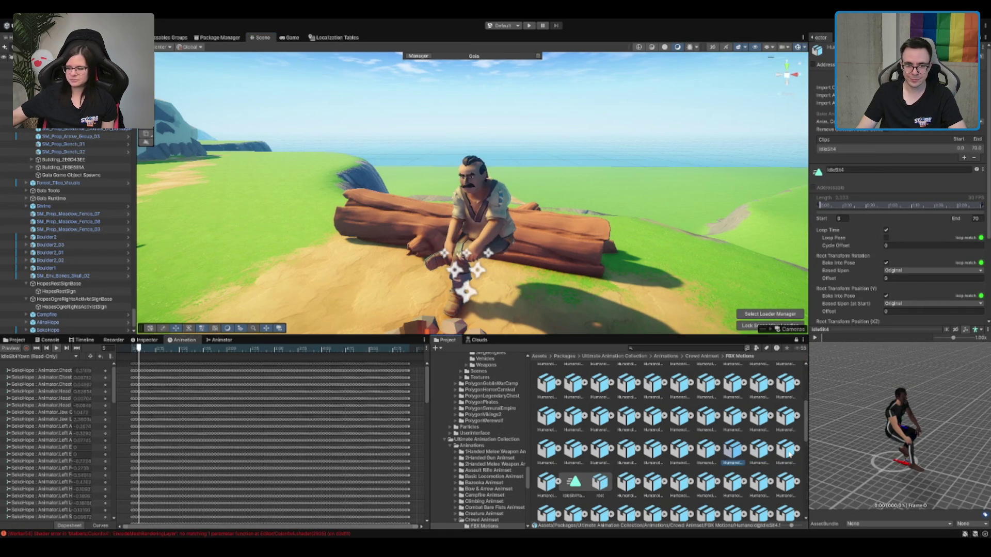
click(747, 448)
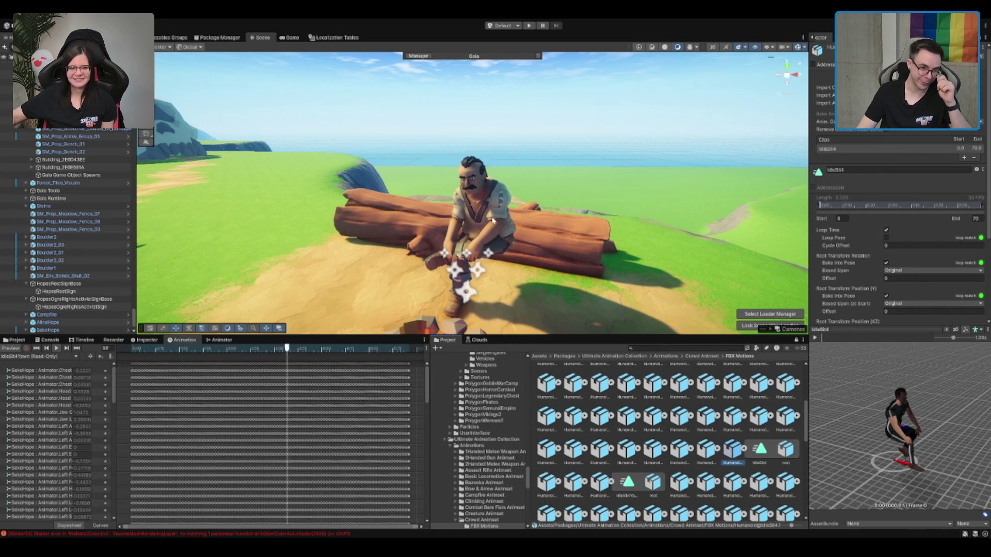
Step: Reselect the NPC, reopen its Animation window, and preview IdleSit2LookRight and IdleSit2LookLeft
click(493, 221)
click(21, 340)
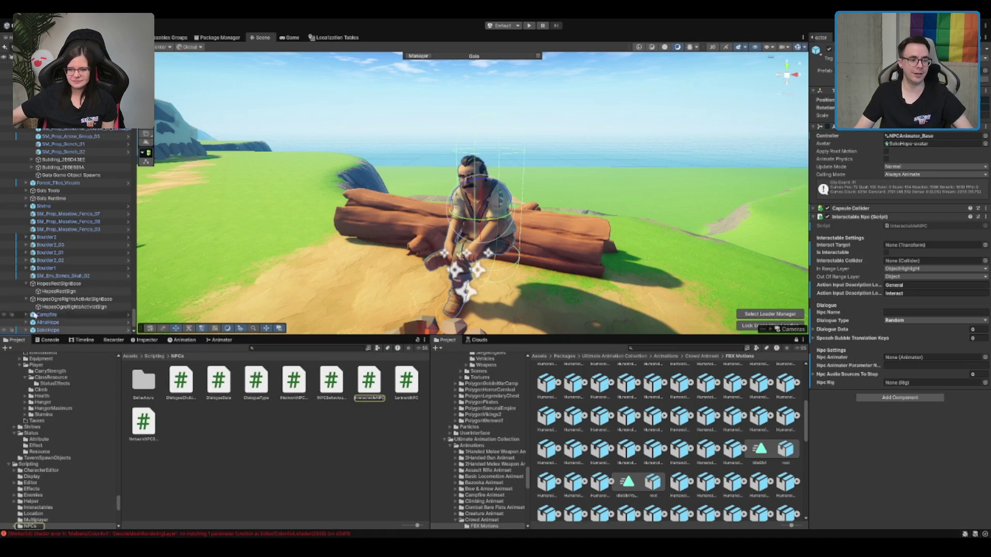
click(180, 342)
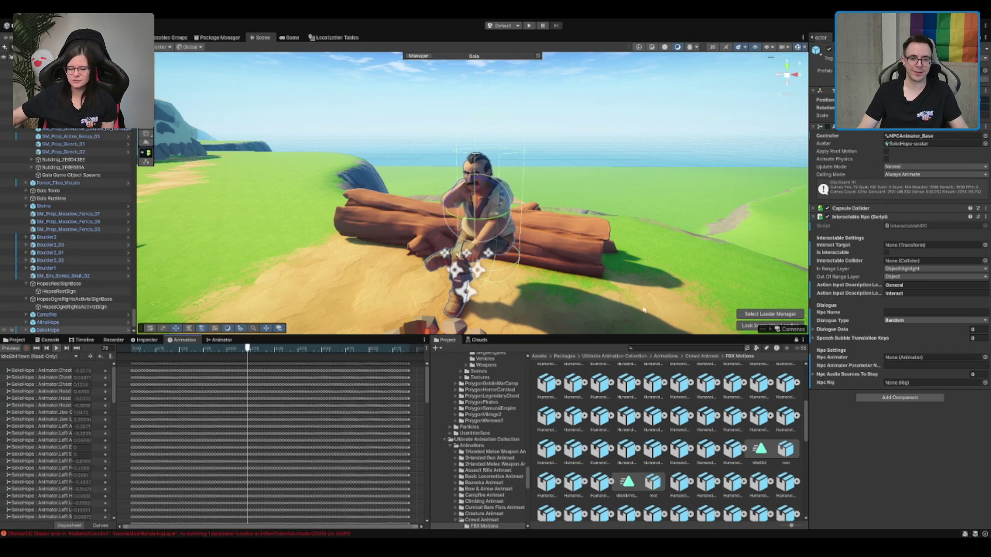
click(653, 448)
key(Left)
key(Left)
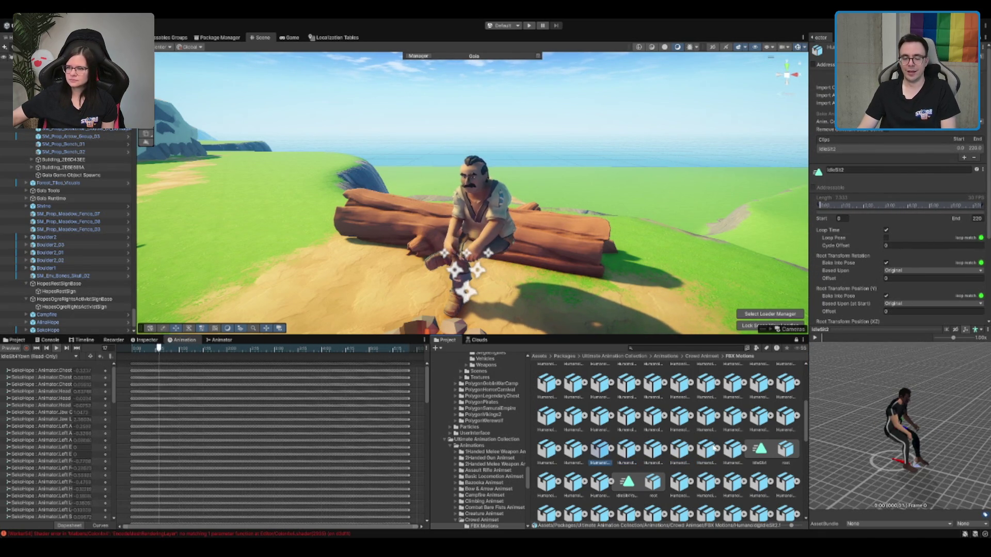
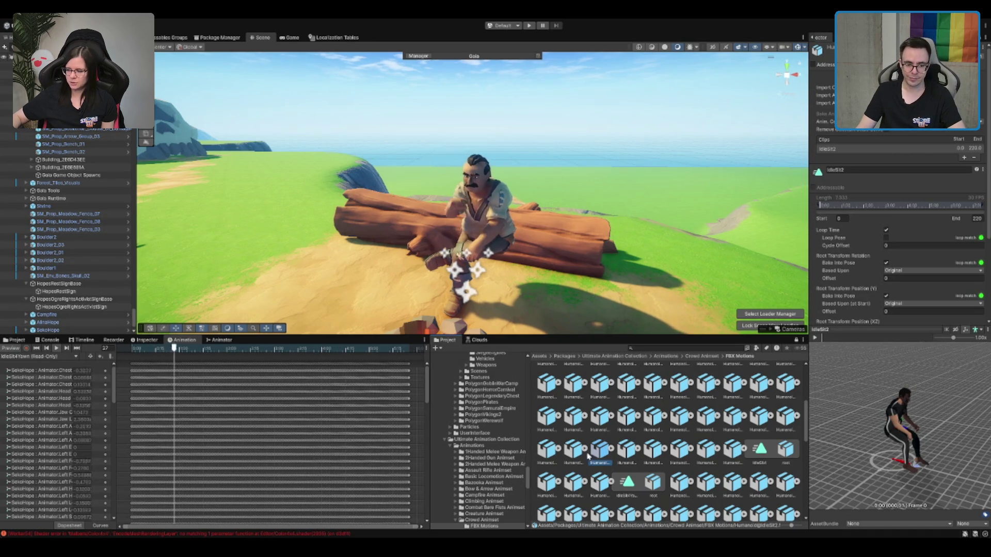
Step: Preview the IdleSit clips from IdleSit1CheckTime through IdleSit9, IdleSit10A, IdleSit12 and IdleSit13CheckTime
click(573, 449)
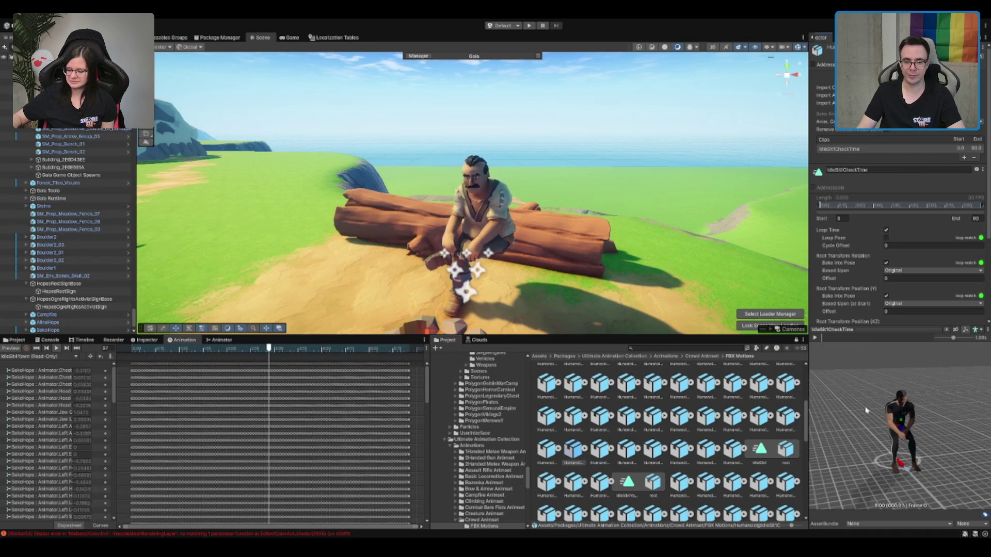
click(733, 416)
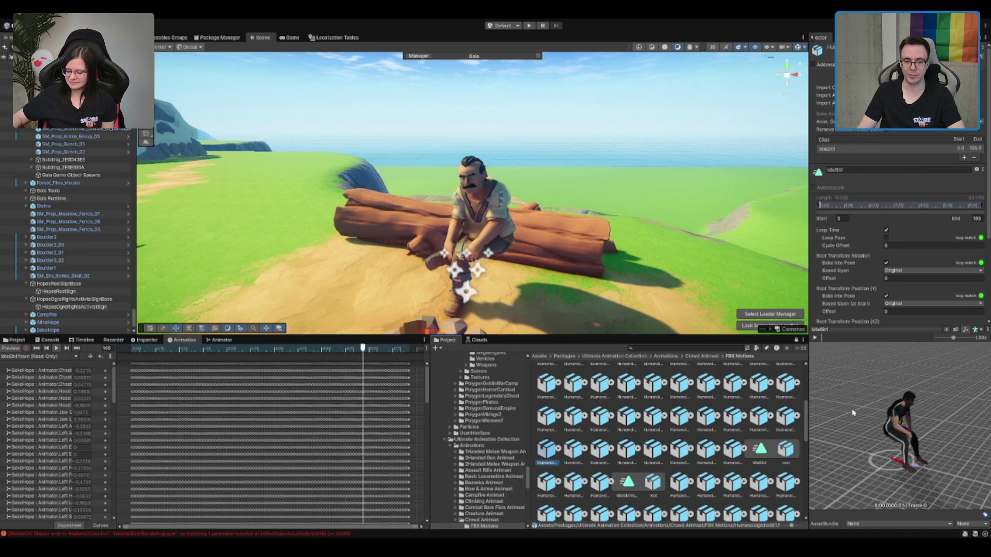
key(Down)
key(Down)
key(Down)
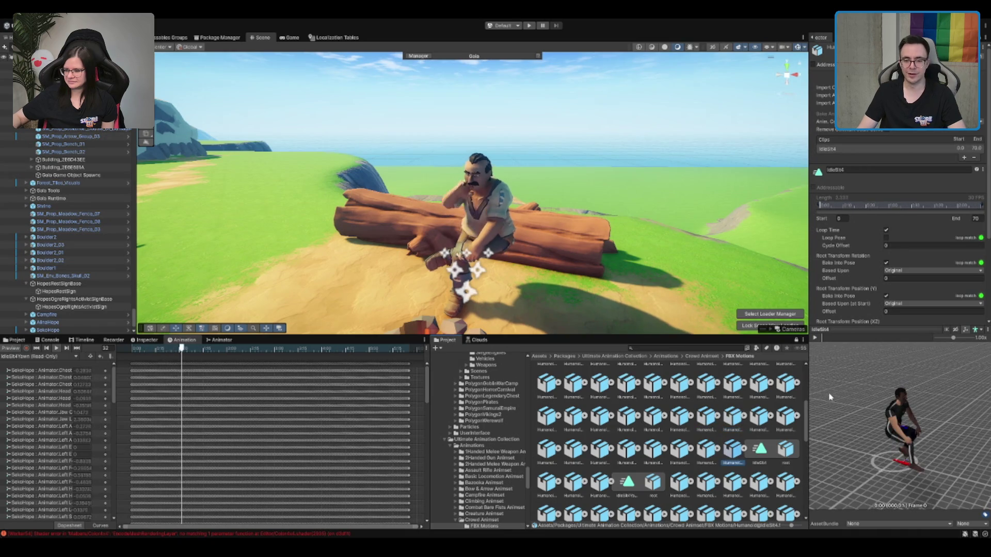
key(Right)
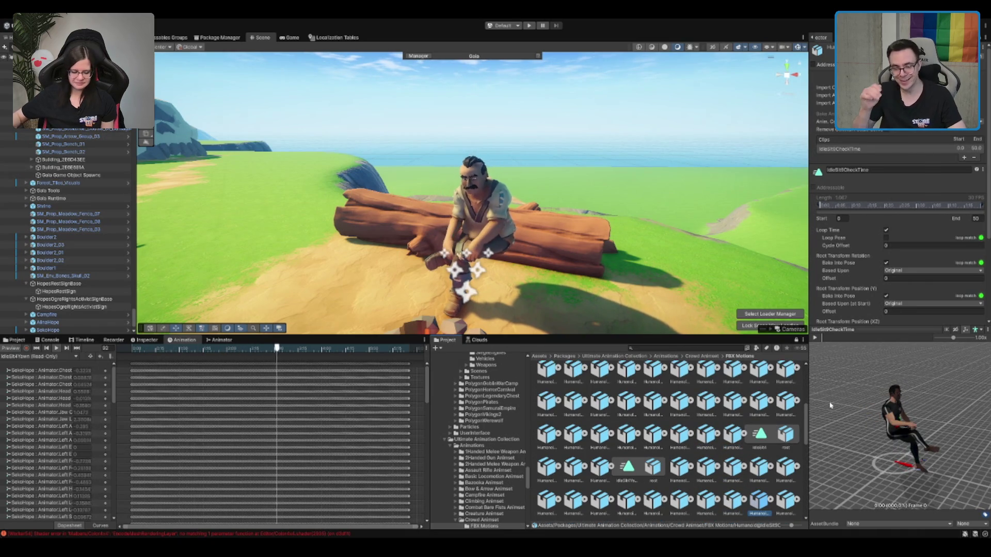
key(Right)
key(Right)
key(Right)
key(Right)
key(Right)
key(Right)
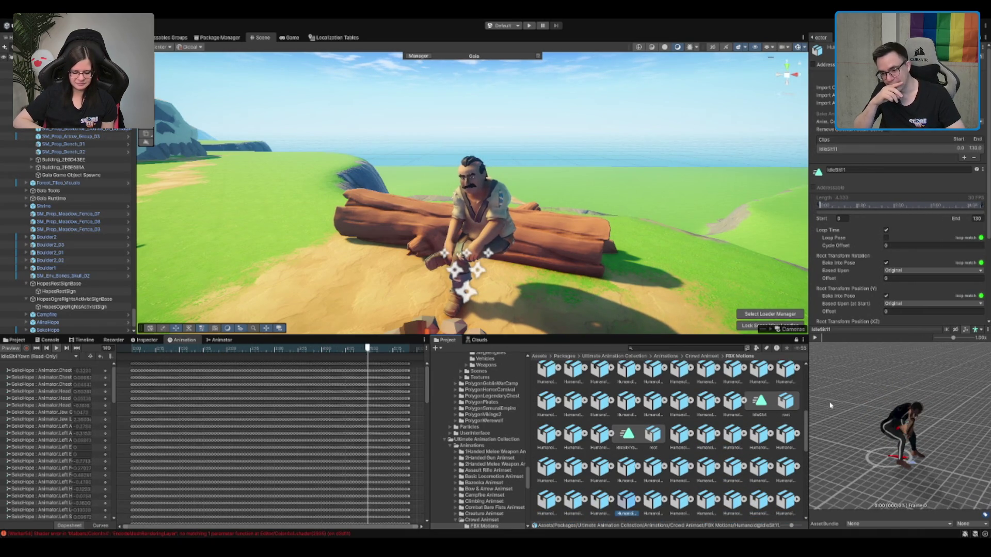
key(Right)
key(Right)
key(Right)
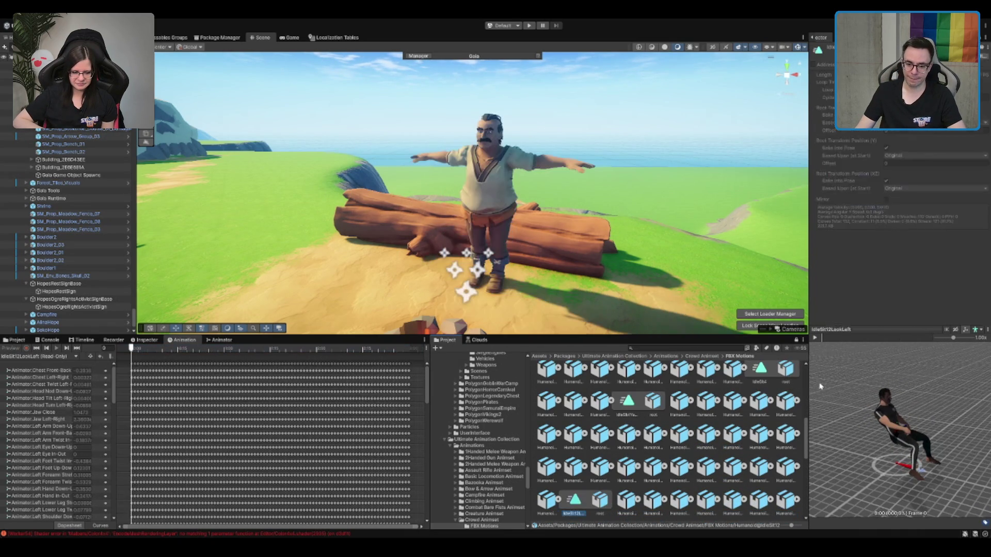
Step: Compare the IdleSit13 Explain, CheckTime and Agree clips, expand IdleSit13, and show the Console
key(Right)
key(Left)
key(Right)
key(Right)
key(Left)
key(Left)
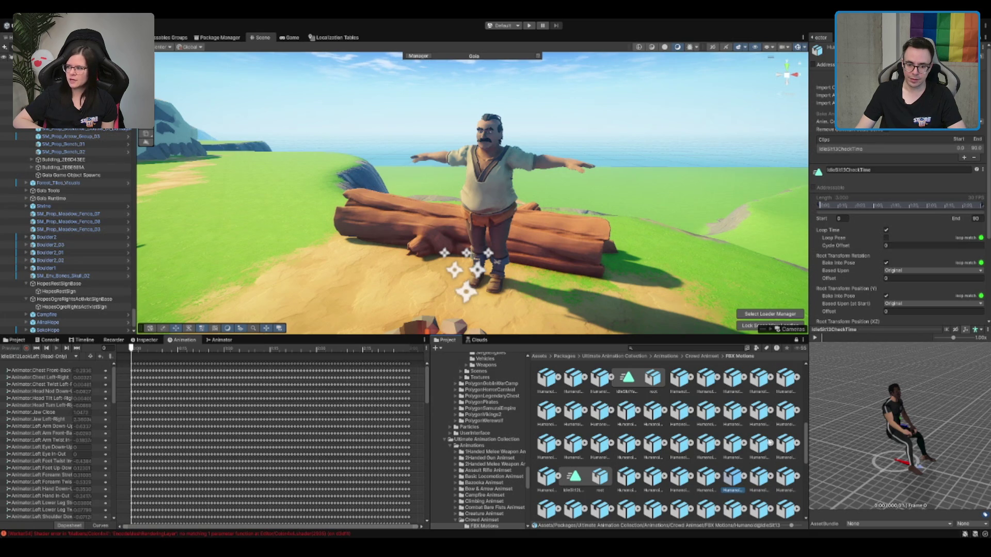
key(Left)
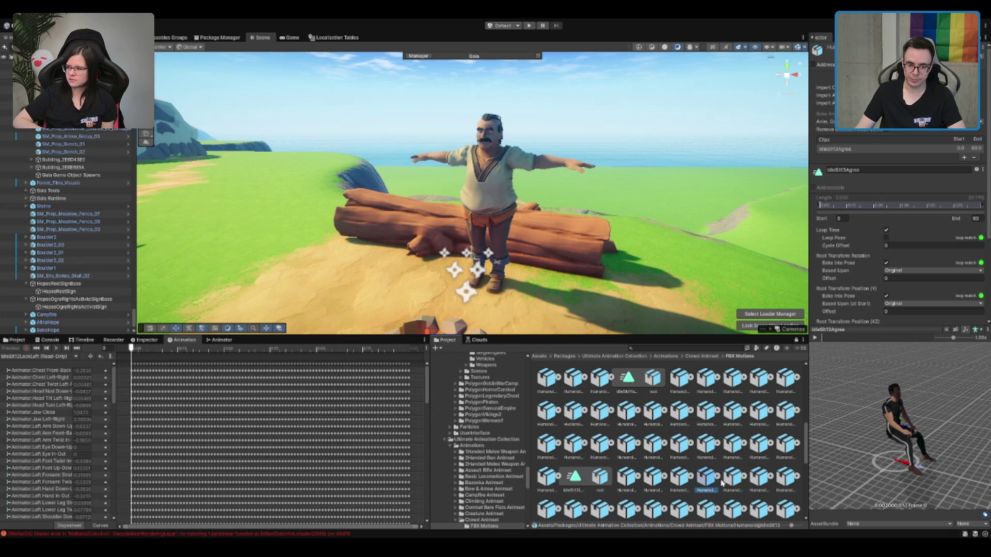
key(Left)
click(692, 480)
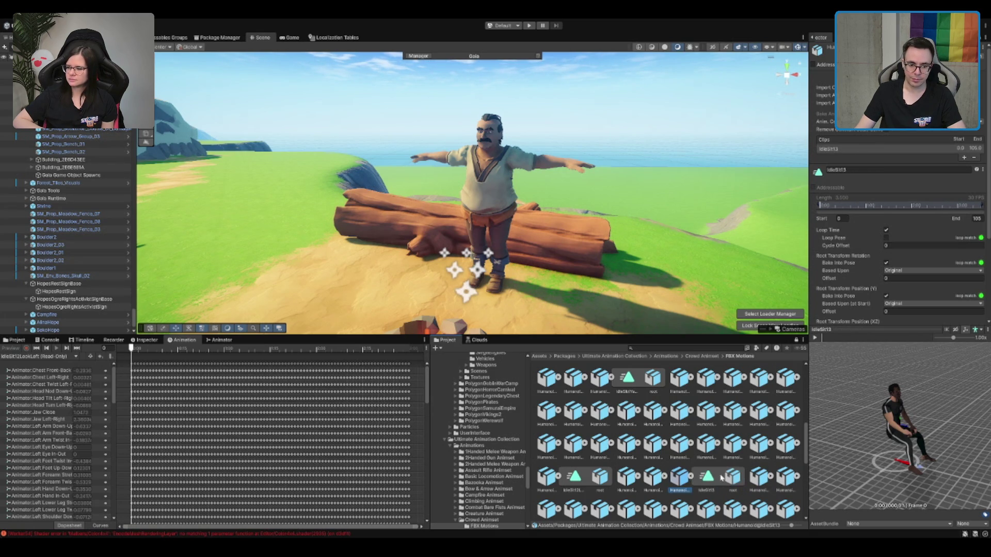
click(49, 340)
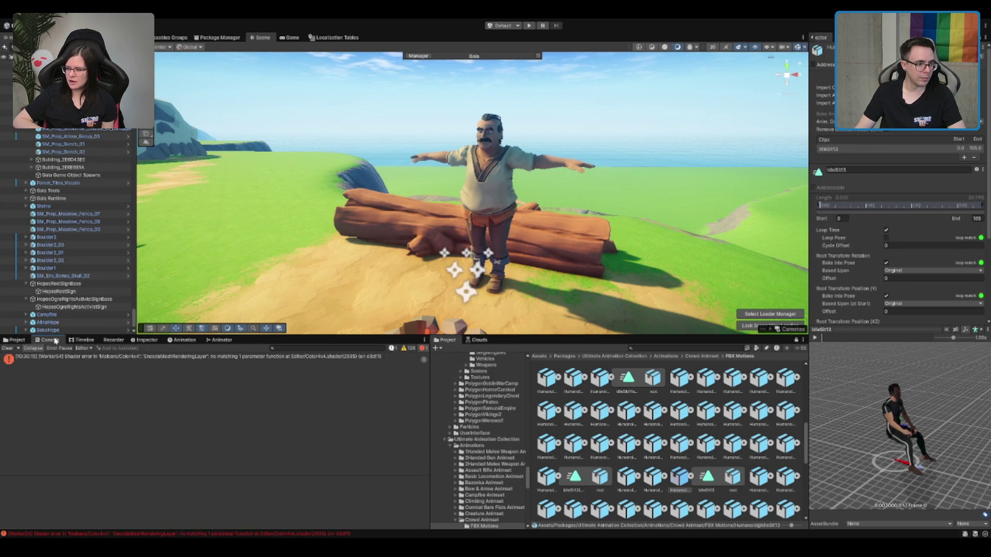
Step: Check the Recorder, then inspect the NPC's Sit state and its transition in the Animator
click(113, 342)
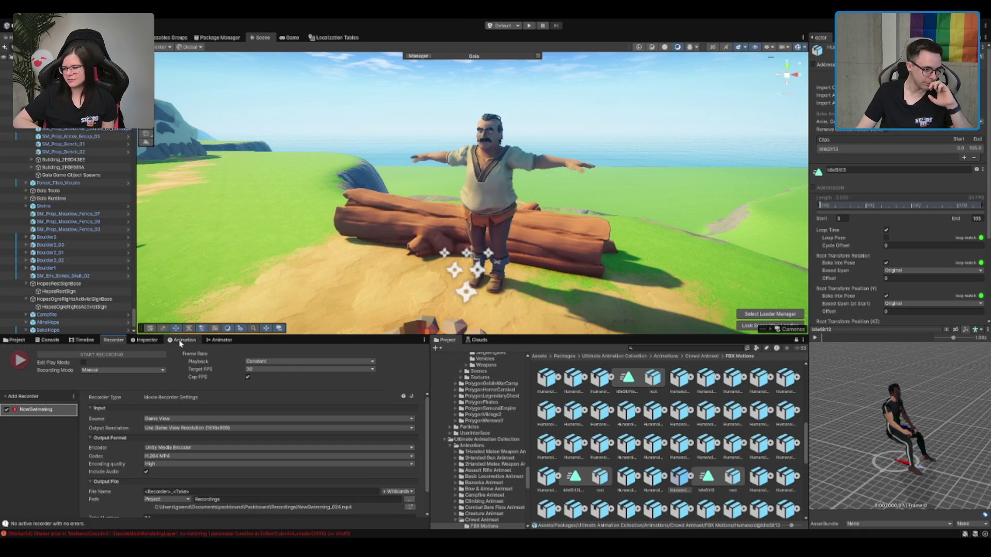
click(219, 340)
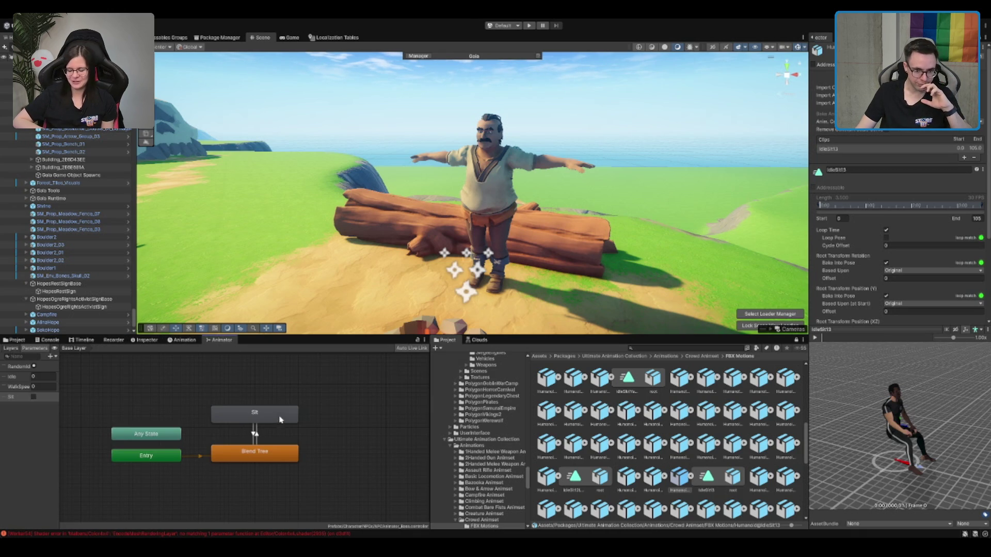
click(279, 420)
scroll(702, 481, up, 1)
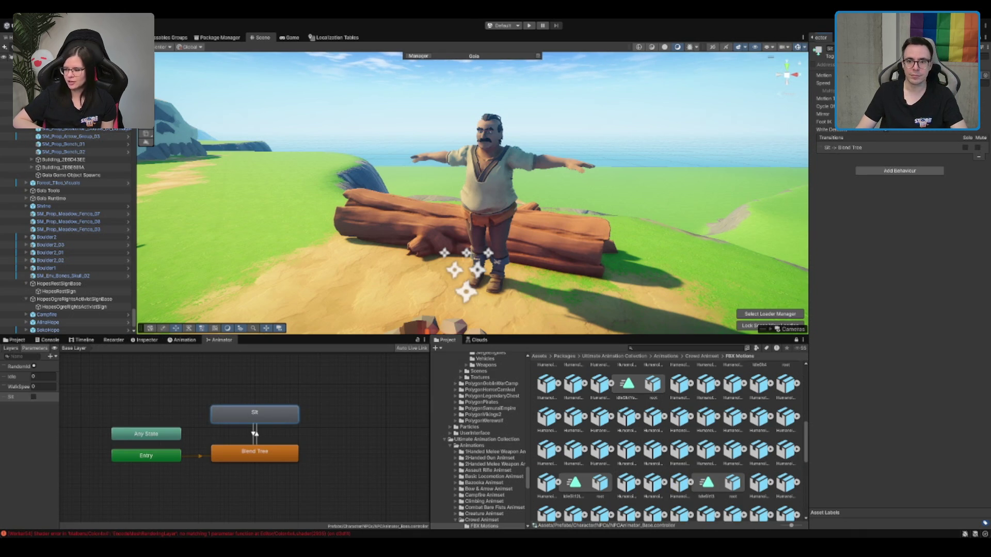
Step: Return to the Animation timeline and select the NPC character in the Scene
click(181, 340)
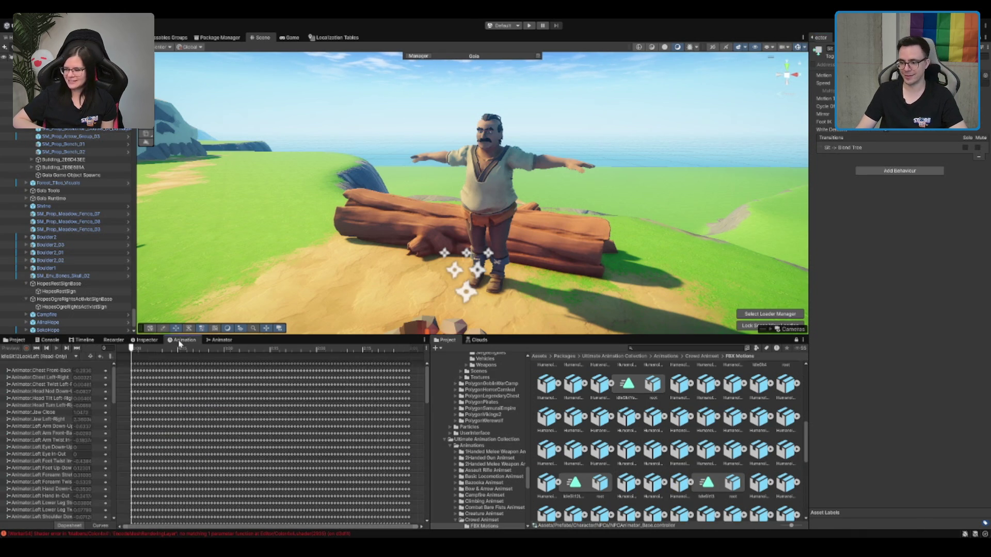
scroll(520, 318, up, 5)
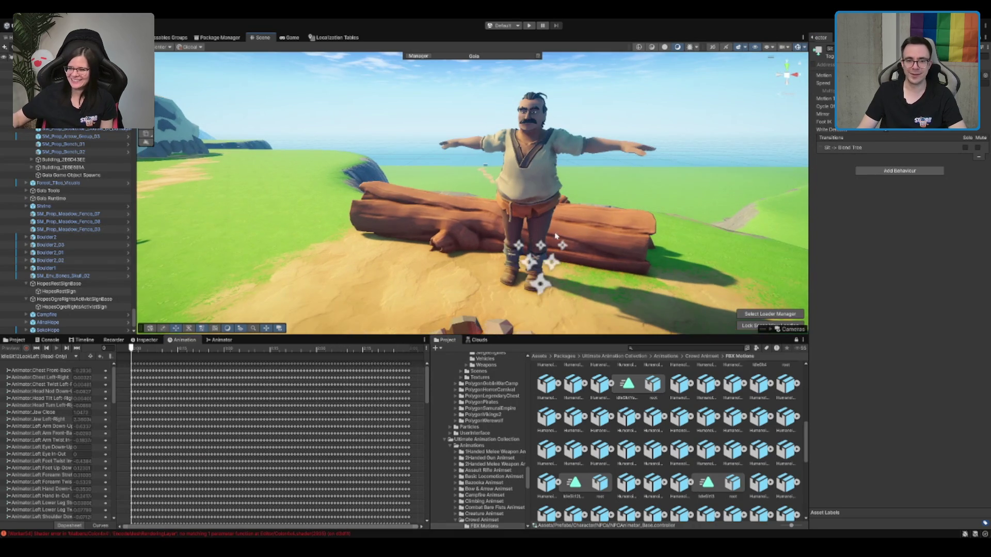
scroll(523, 250, down, 1)
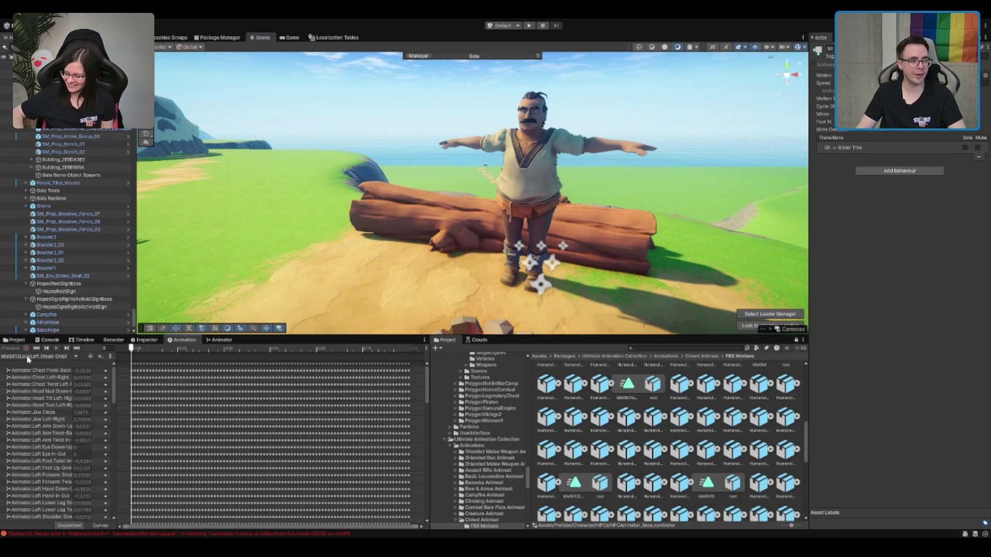
click(567, 183)
click(535, 180)
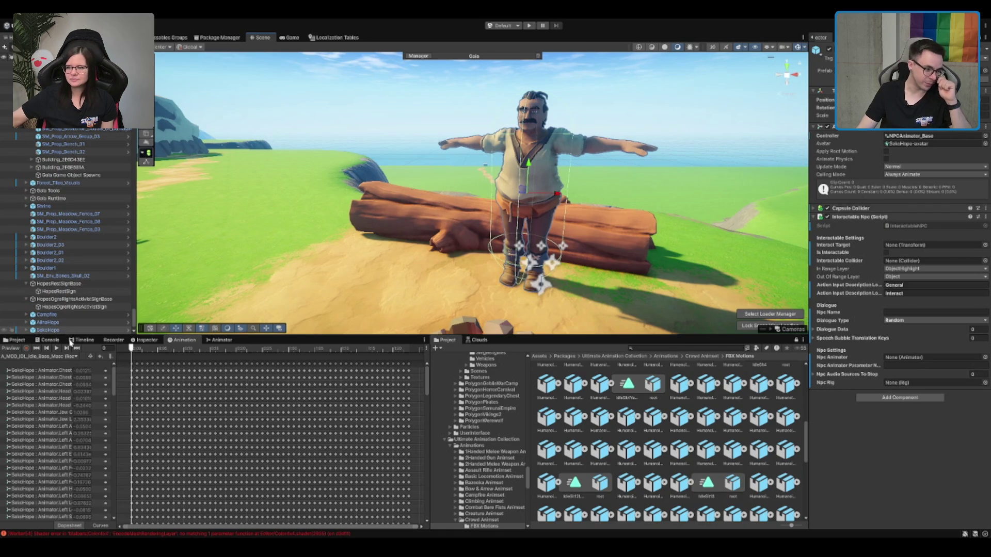
Step: Play the NPC's seated animation, frame it by the campfire, then preview a Walk clip
click(56, 348)
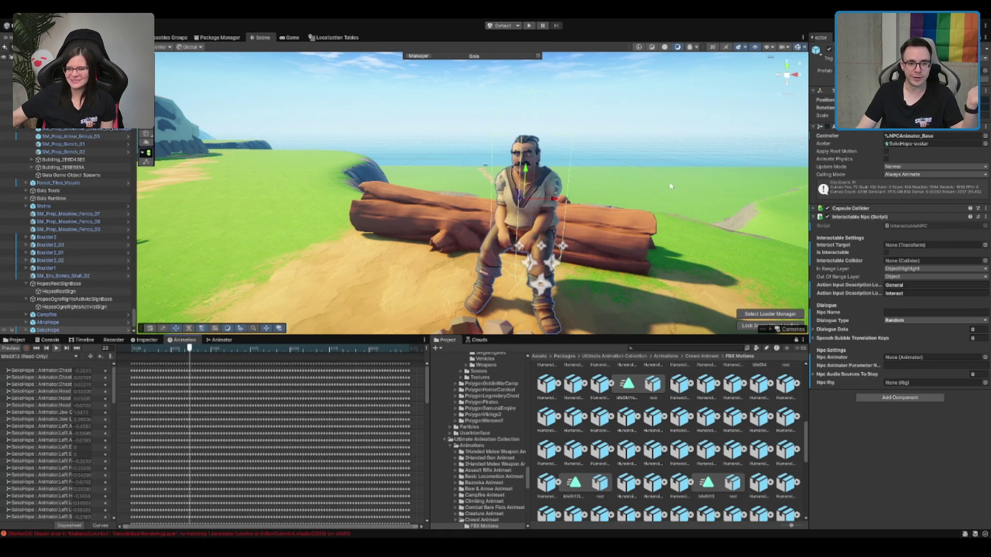
mouse_move(693, 139)
mouse_down()
mouse_move(641, 190)
mouse_move(738, 162)
mouse_up()
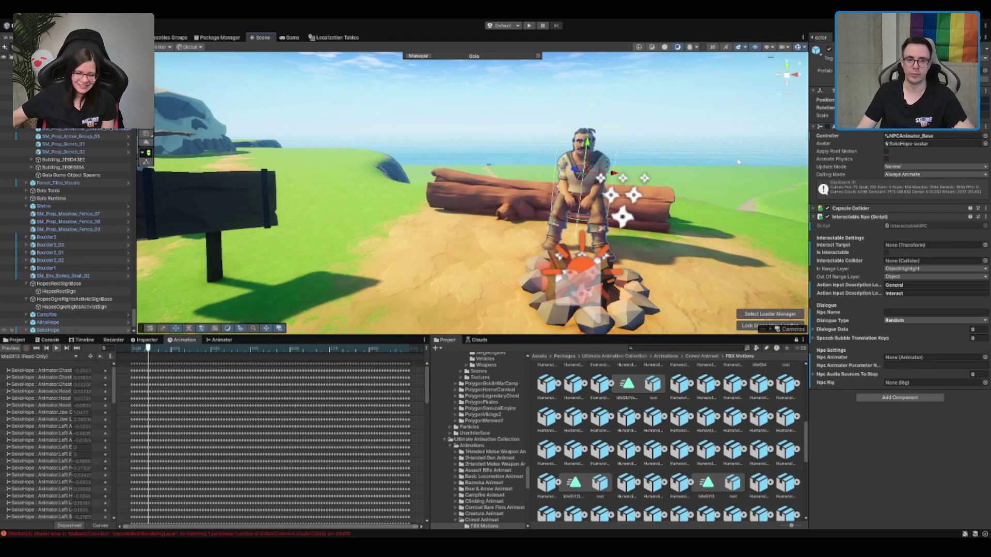
scroll(617, 181, up, 5)
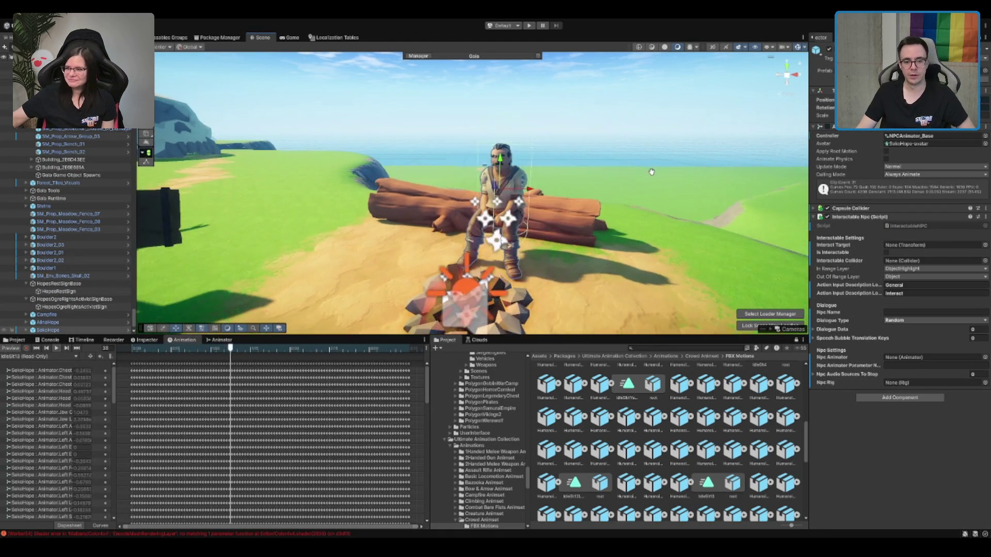
key(f)
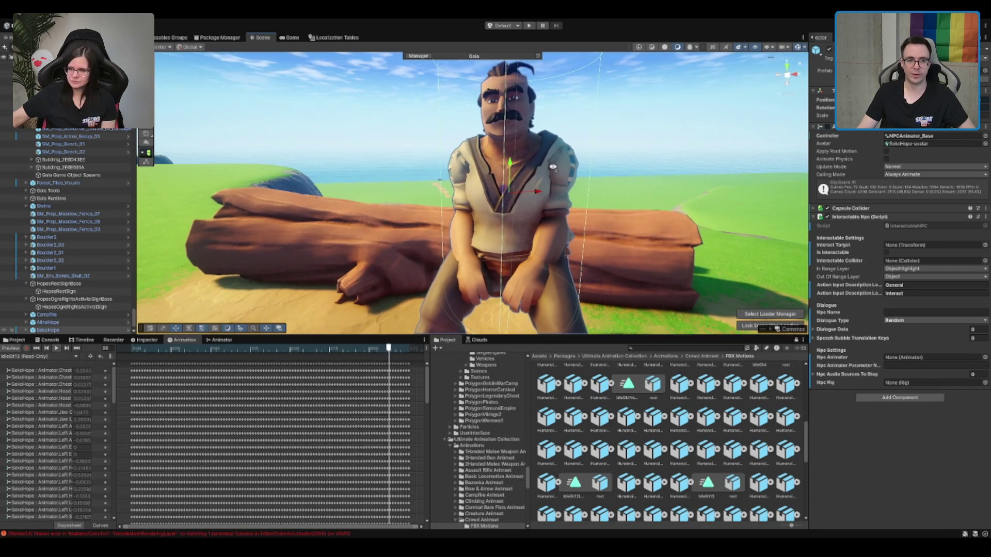
scroll(584, 136, down, 3)
drag(585, 136, 644, 113)
scroll(684, 418, down, 2)
scroll(702, 441, down, 1)
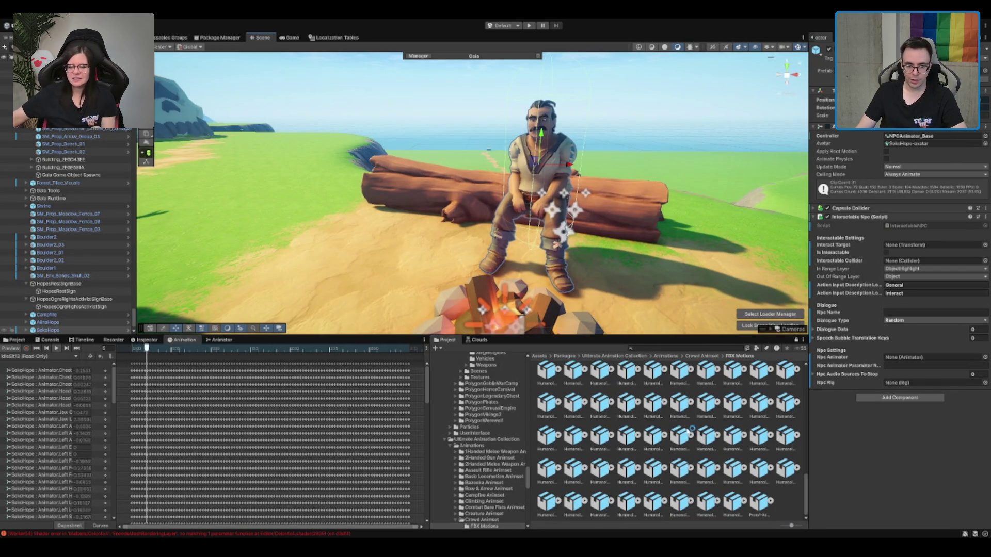
click(707, 499)
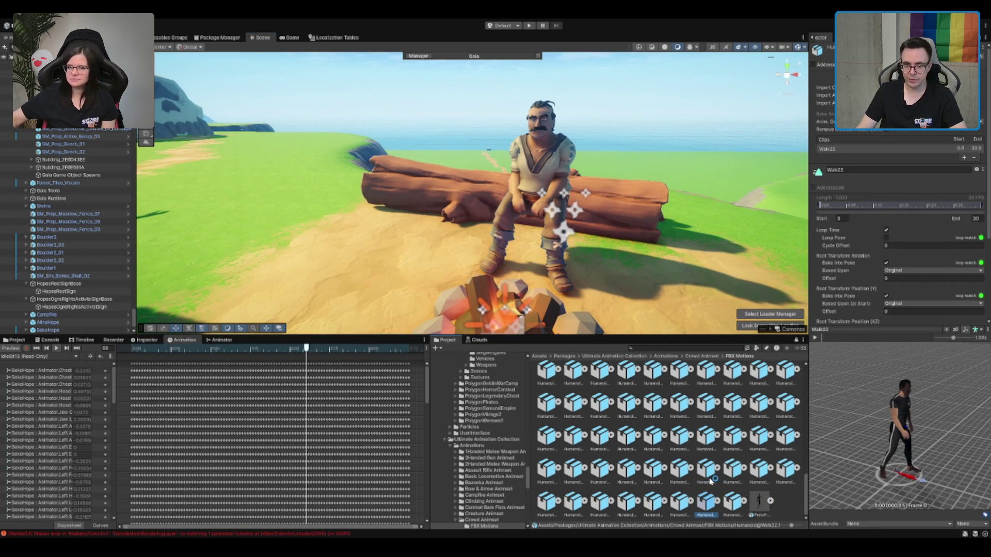
Step: Search the project for 'sit' and preview KneelToSitCampfire and IdleSitPhoneLookAround8
scroll(671, 439, up, 2)
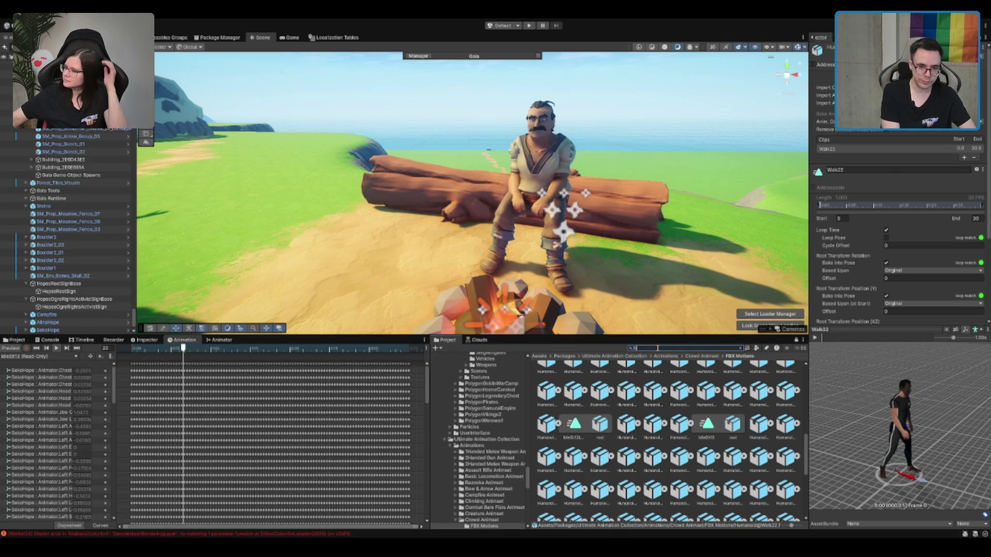
text(sit)
scroll(715, 419, down, 10)
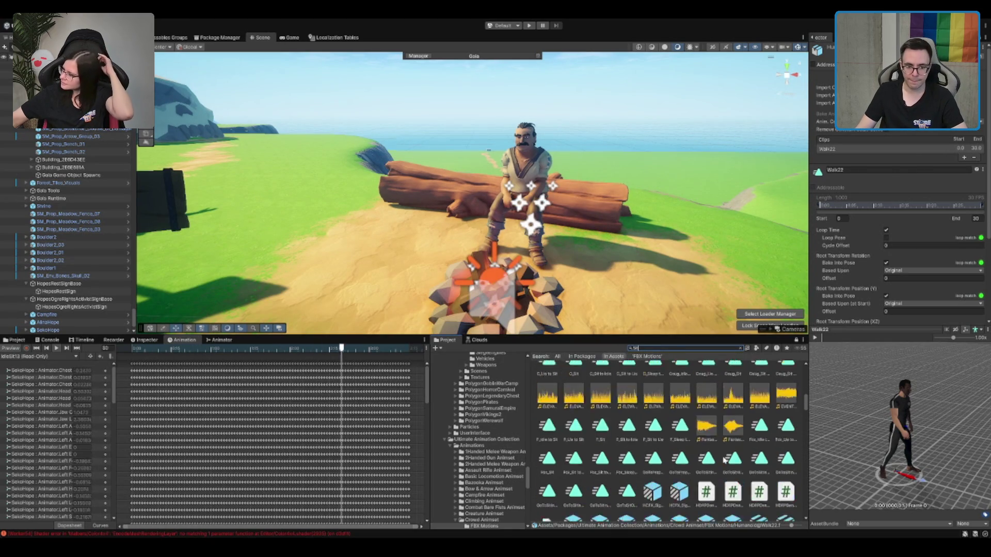
scroll(702, 447, up, 5)
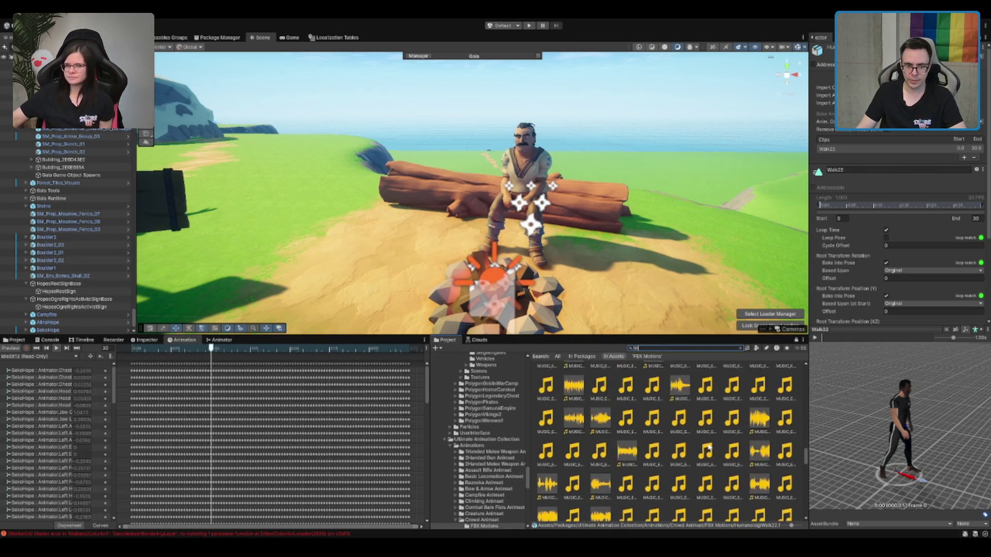
click(705, 432)
scroll(705, 431, up, 1)
click(705, 432)
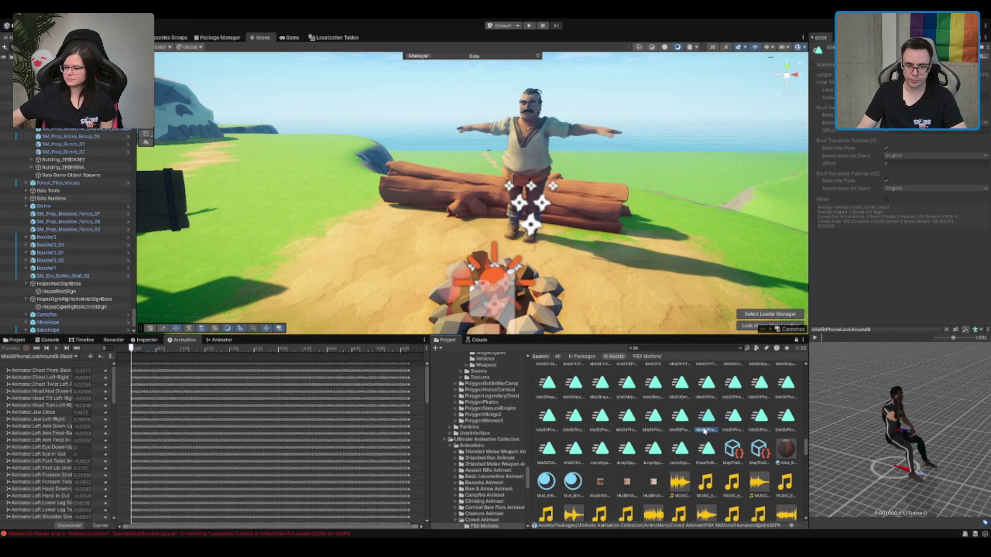
Step: Step through IdleSitPhoneExplain, IdleSitInjuredE, IdleSit13ScratchHead, IdleSit6, IdleSitPhoneAgreeB and IdleSit10A
key(Left)
key(Left)
key(Left)
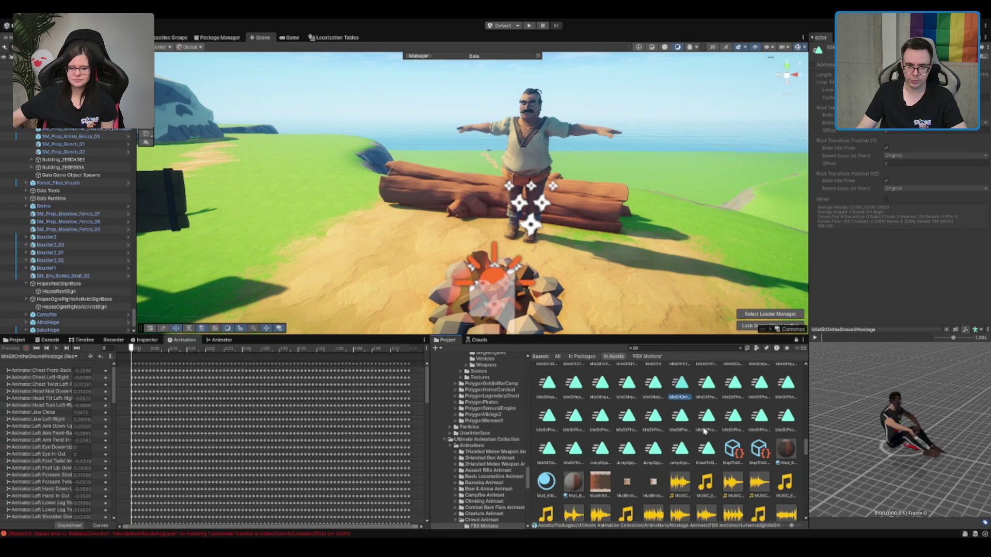
key(Left)
key(Left)
key(Left)
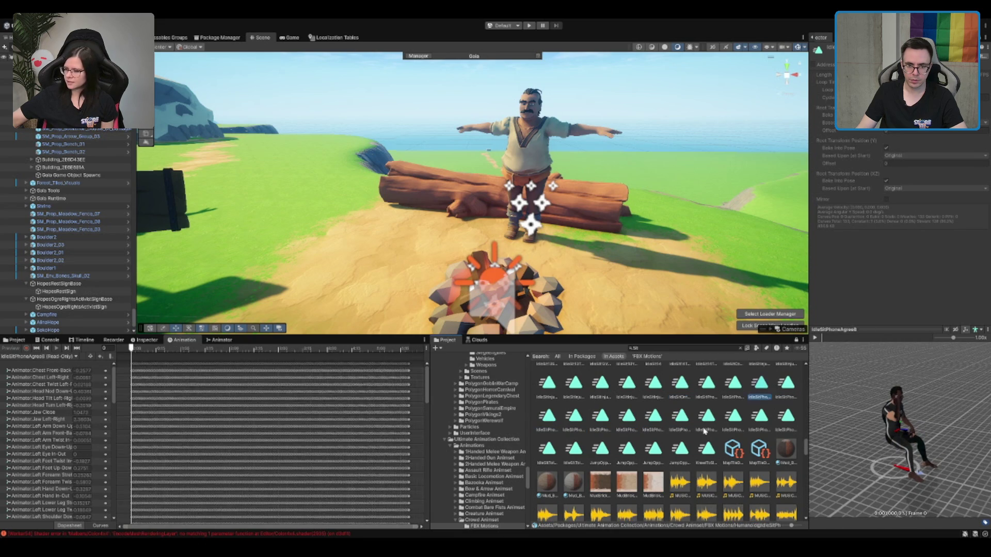
key(Left)
key(Left)
key(Left)
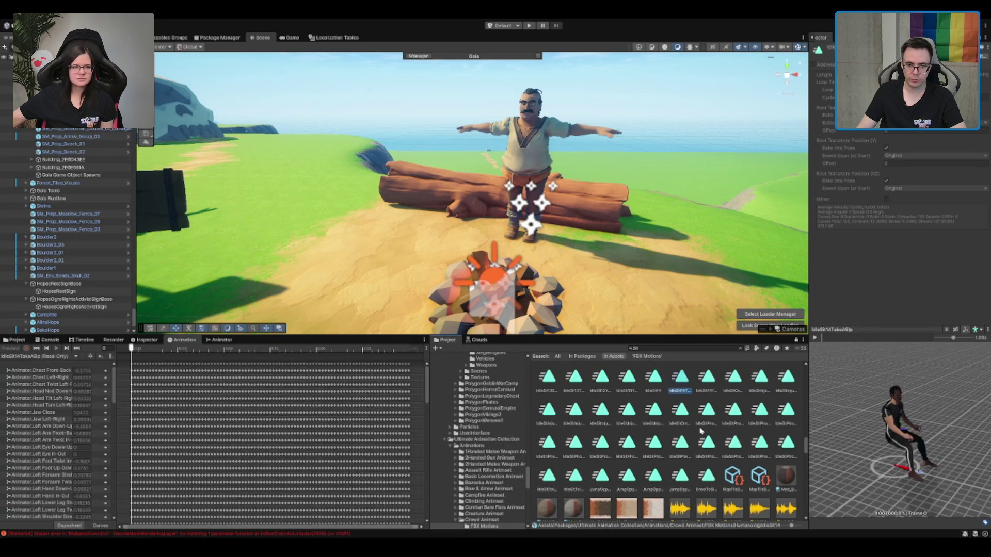
key(Left)
key(Left)
key(Left)
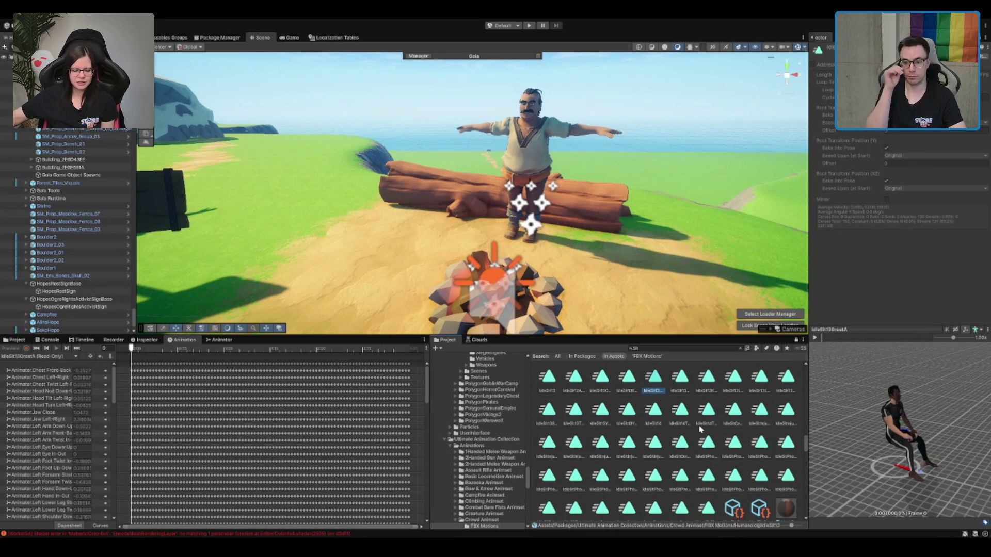
key(Left)
key(Left)
key(Left)
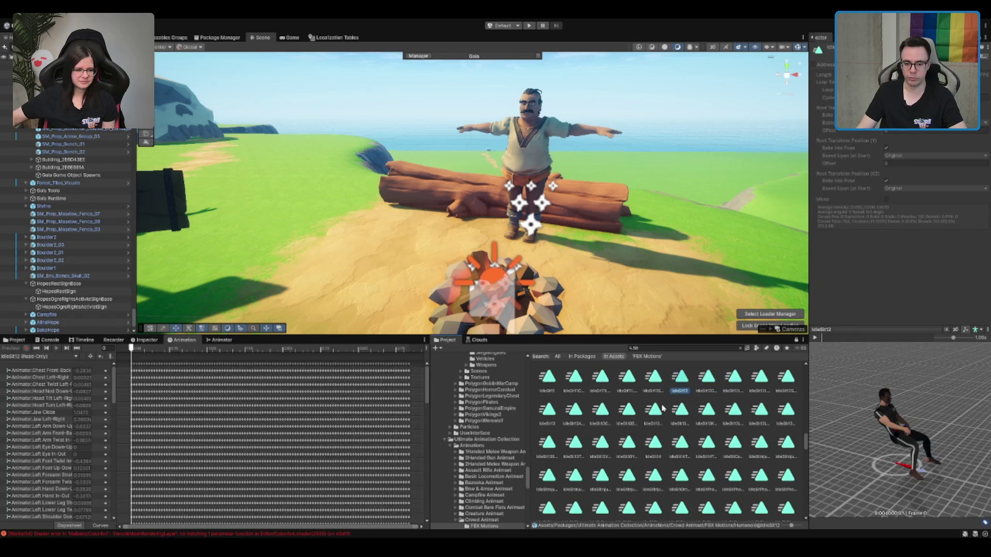
key(Up)
key(Up)
key(Up)
key(Up)
key(Up)
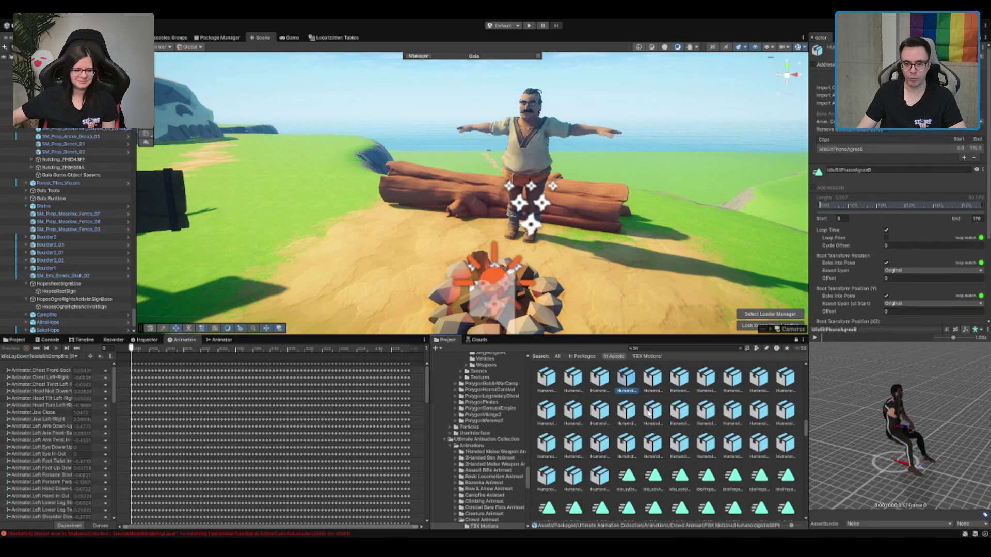
key(Up)
key(Up)
key(Up)
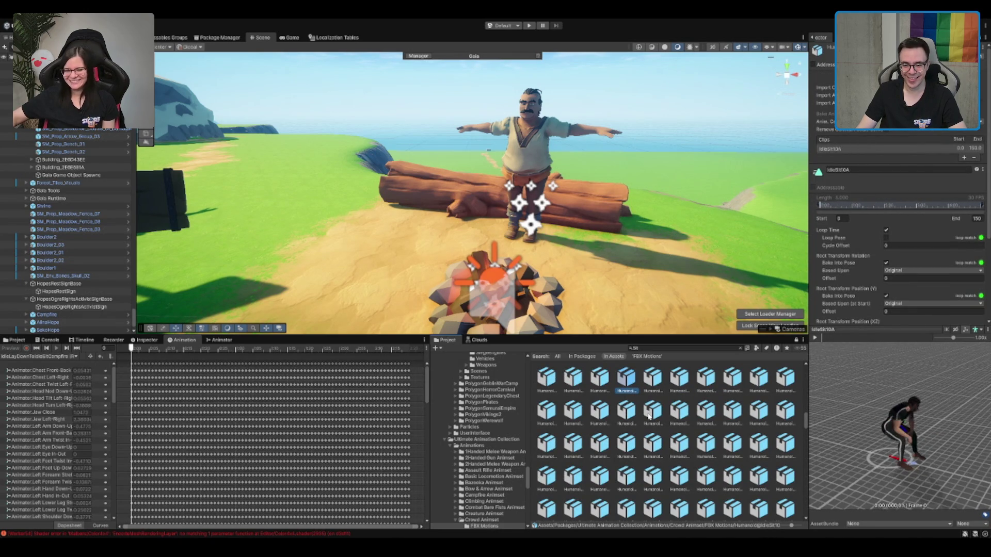
key(Up)
key(Up)
Step: Preview the IdleSit12 clips, then IdleSit13CheckTime, IdleSit13Agree and finally IdleSit13
scroll(629, 431, up, 3)
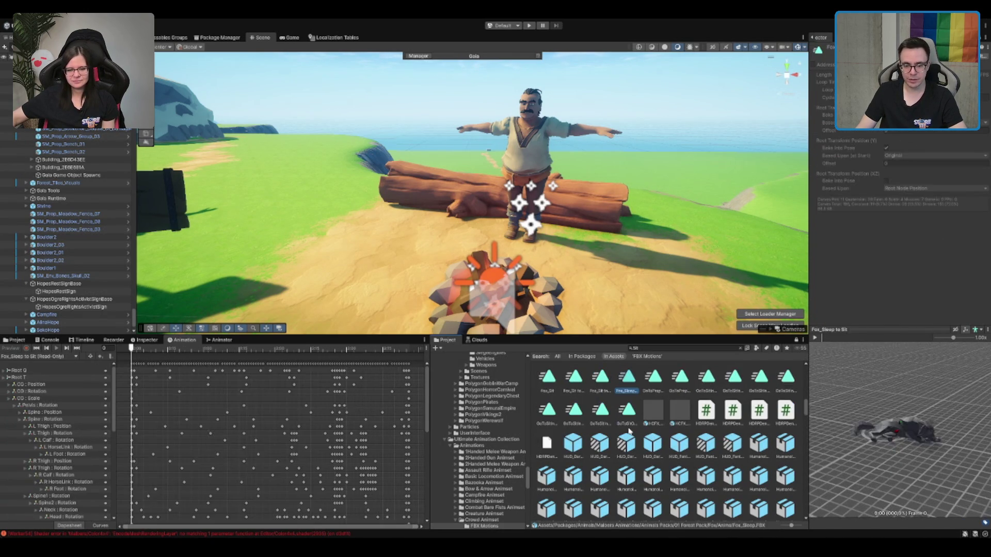
key(Down)
key(Down)
key(Down)
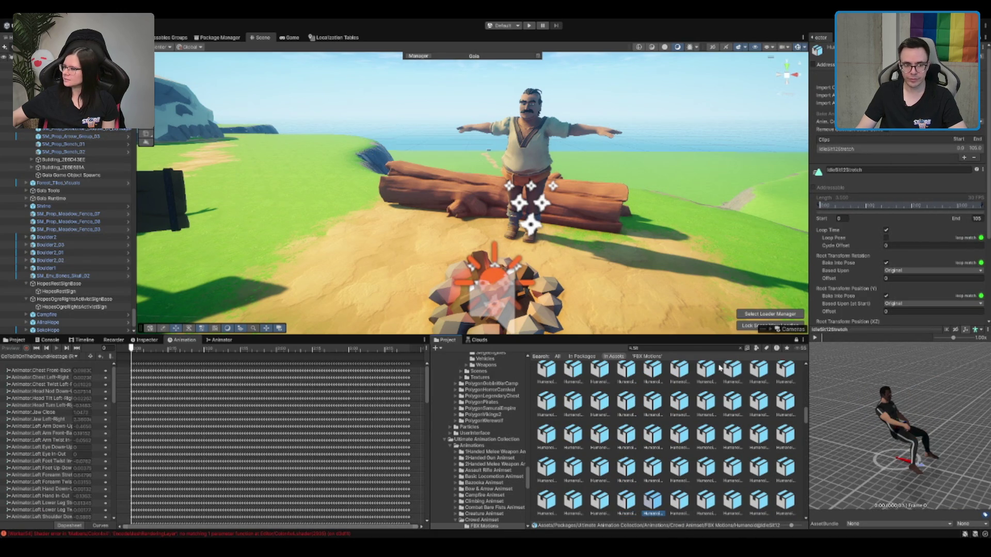
key(Right)
key(Right)
key(Right)
key(Left)
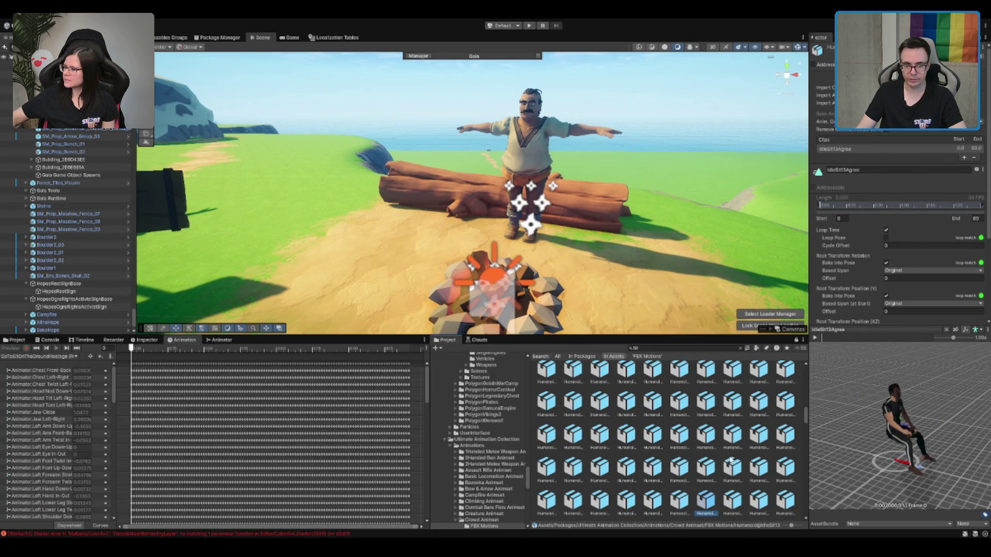
key(Left)
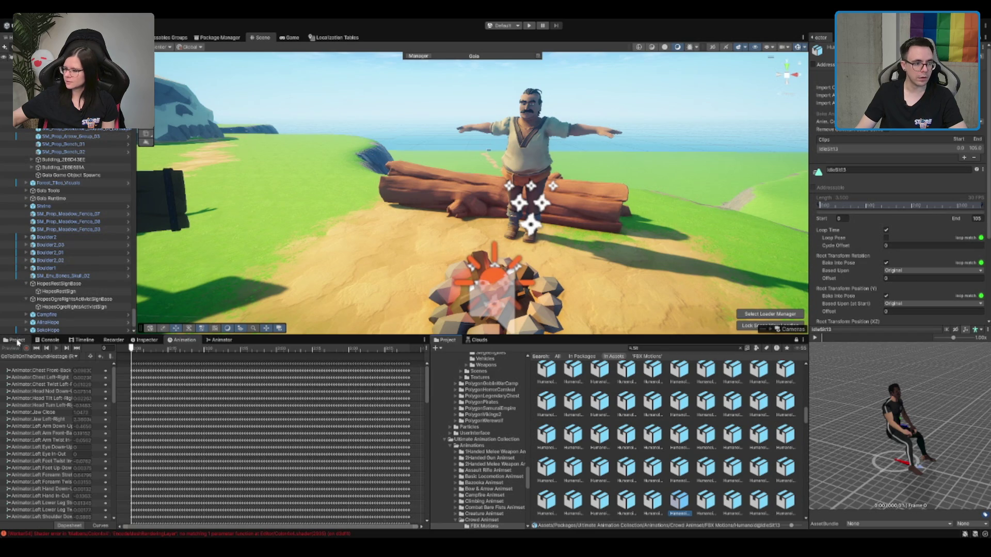
Step: Select the NPC behind the campfire and inspect its Sit state transitions in the Animator
click(17, 340)
click(534, 140)
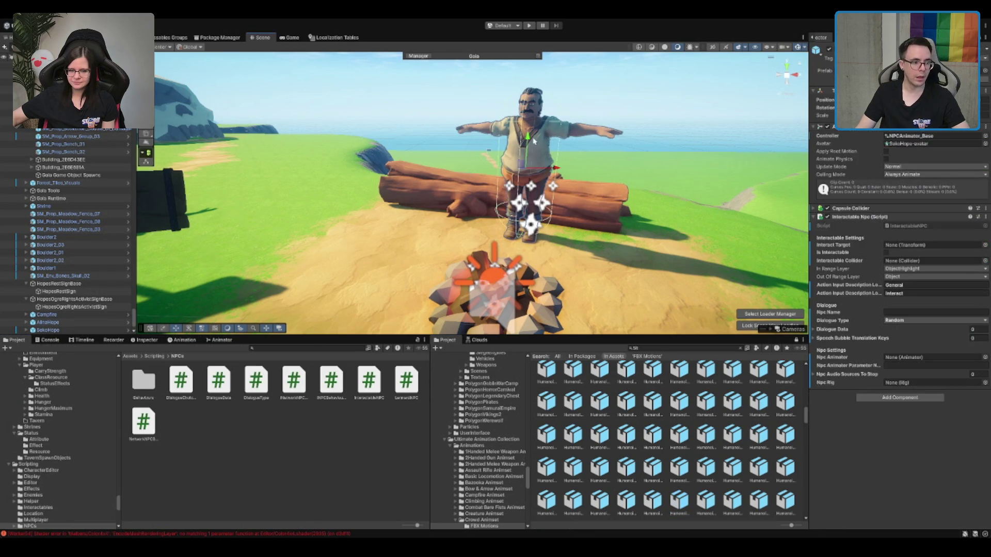
click(216, 341)
click(260, 410)
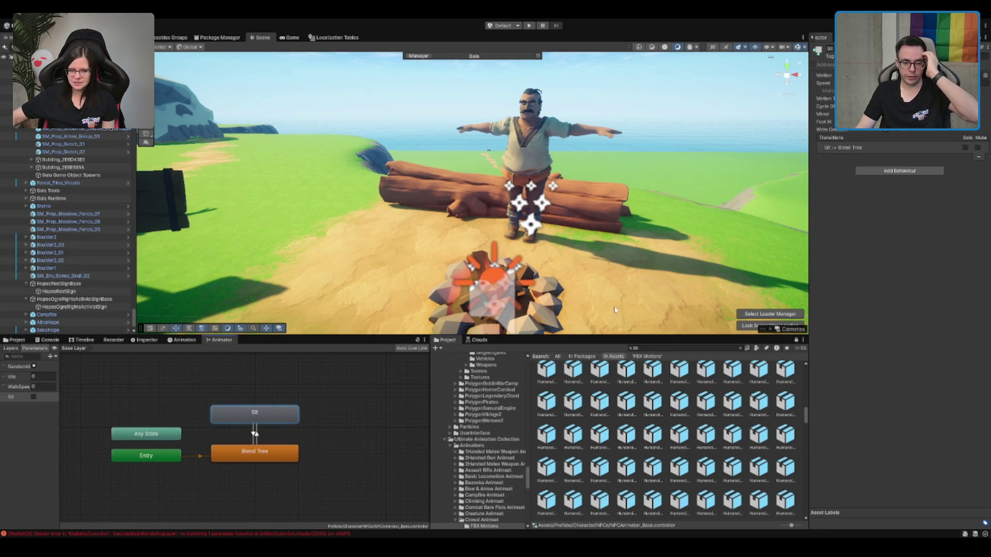
Step: View the NPC and log from the side, move the NPC along the log, and play the sitting clip
click(597, 129)
drag(598, 129, 422, 189)
drag(320, 239, 354, 229)
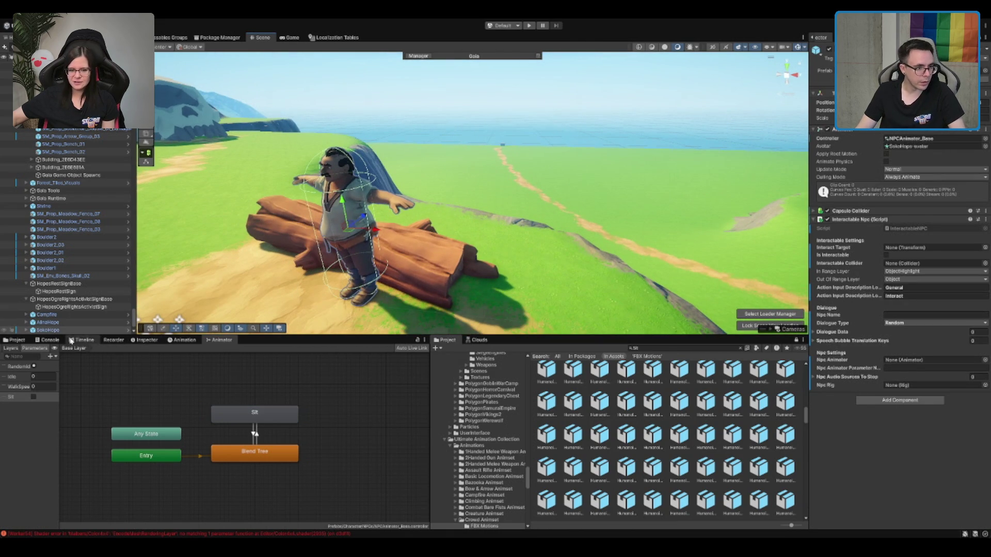
click(181, 341)
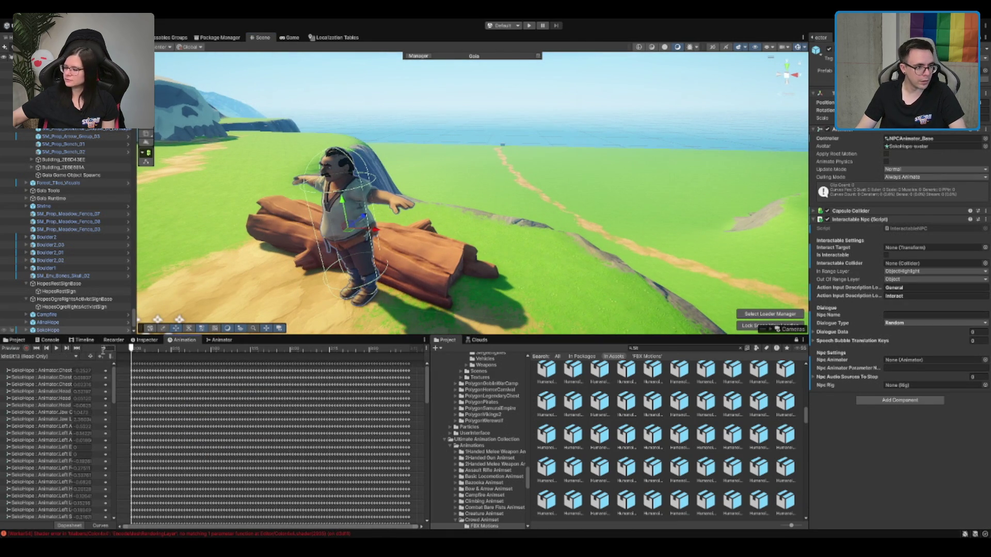
click(57, 349)
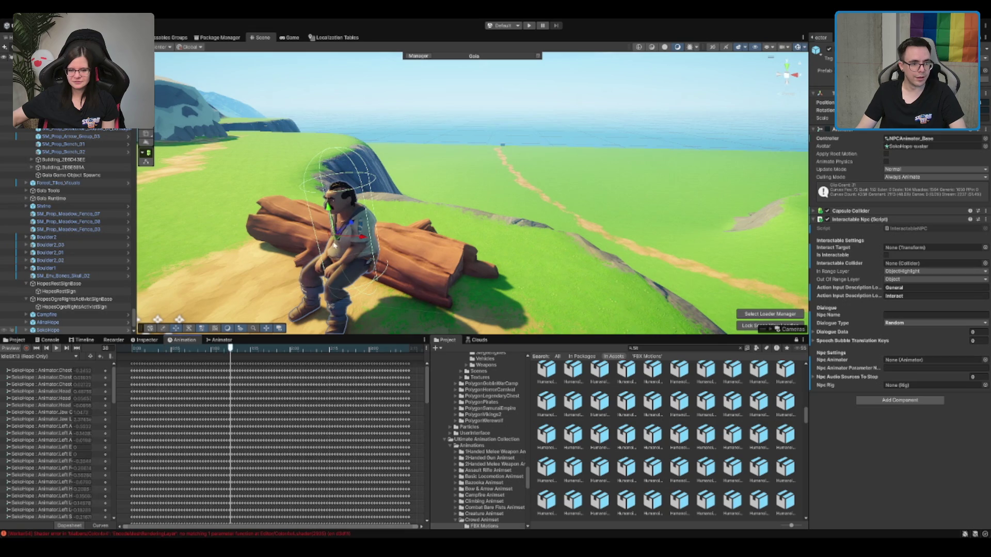
click(15, 341)
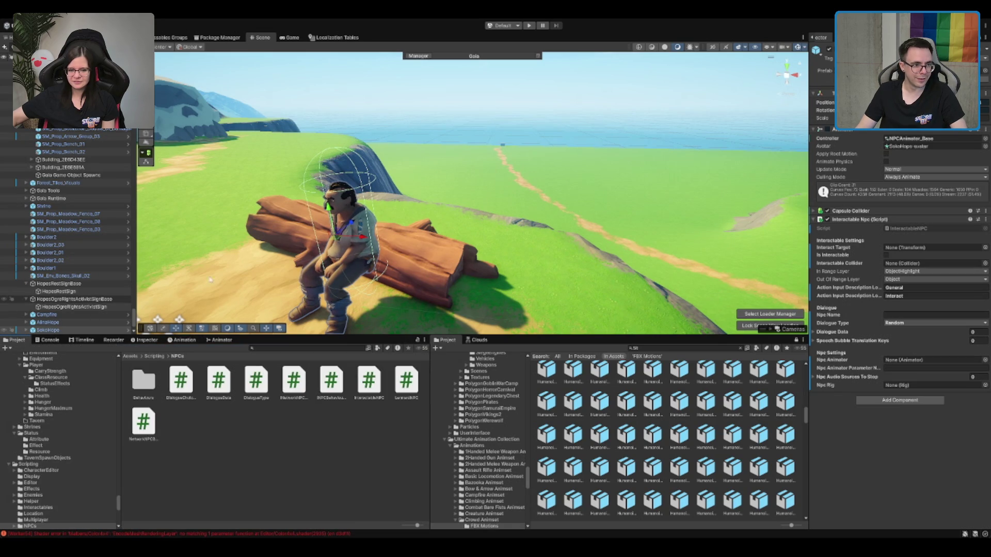
click(181, 339)
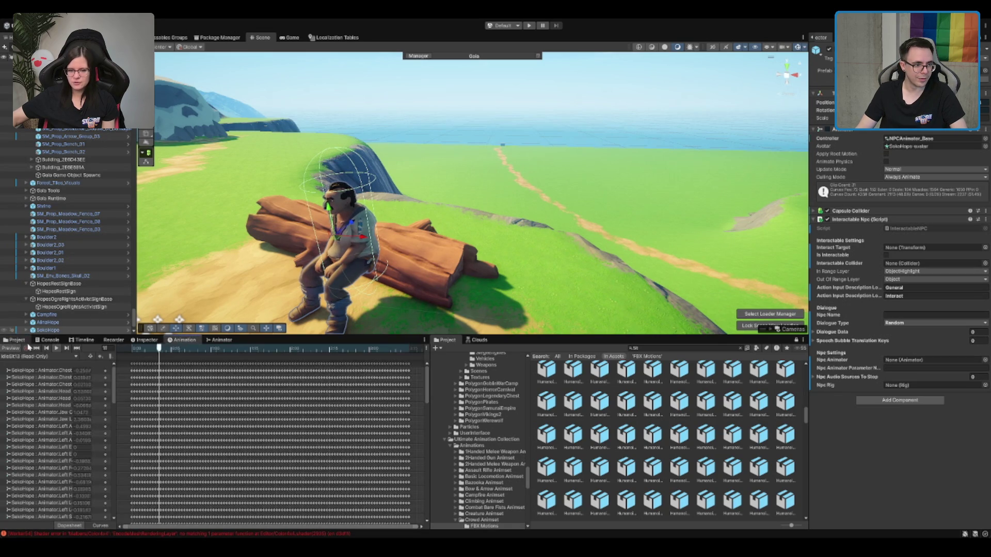
Step: Nudge the NPC further along until it sits on the log, replaying the seated pose
drag(348, 230, 374, 213)
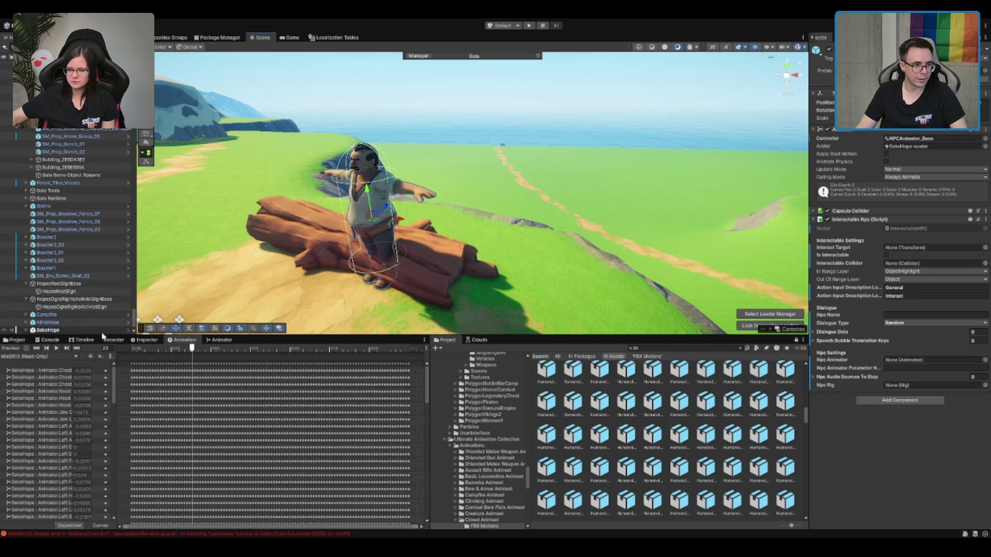
click(61, 350)
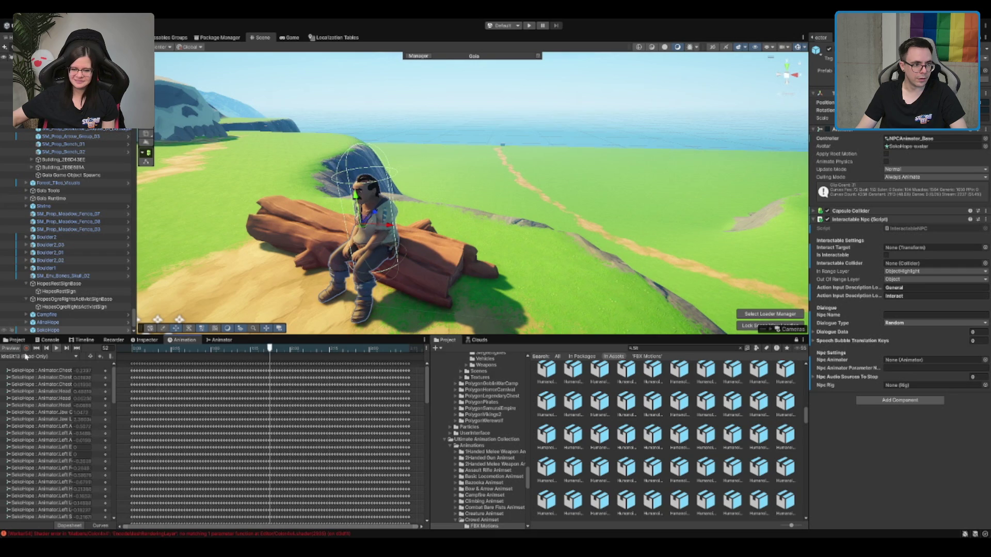
click(18, 349)
drag(371, 222, 382, 219)
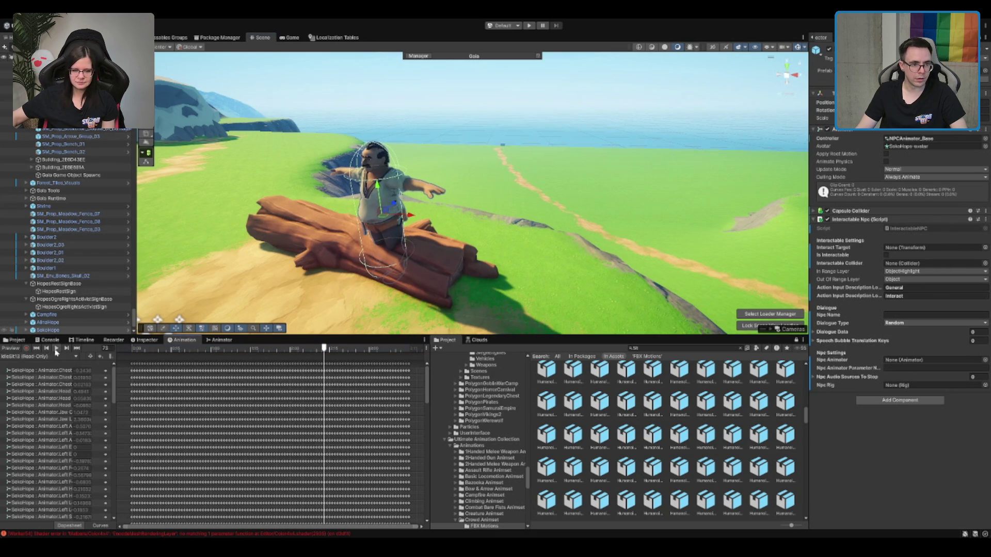
click(56, 349)
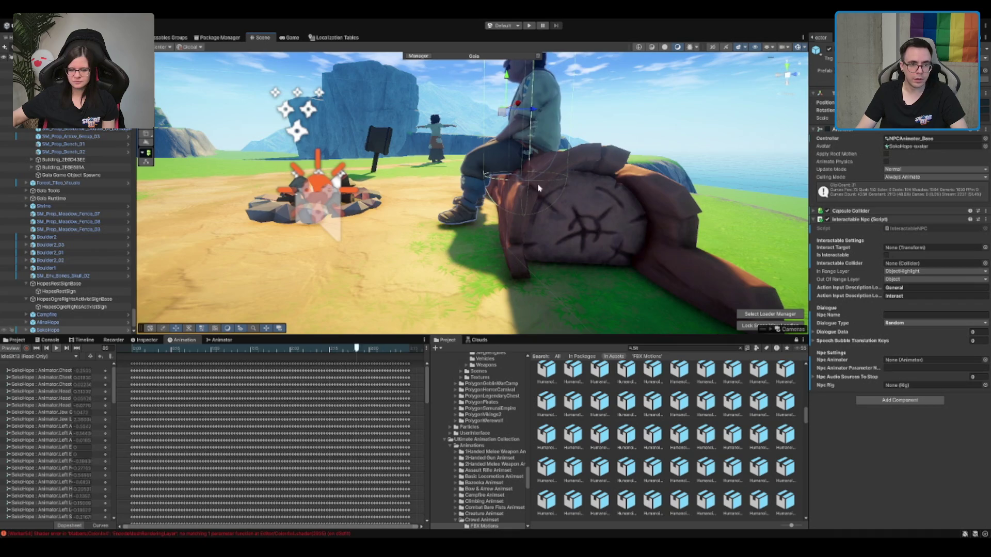
Step: Check the seated SokoHope NPC up close, then search the project for meat props
click(579, 193)
drag(574, 160, 526, 179)
click(518, 126)
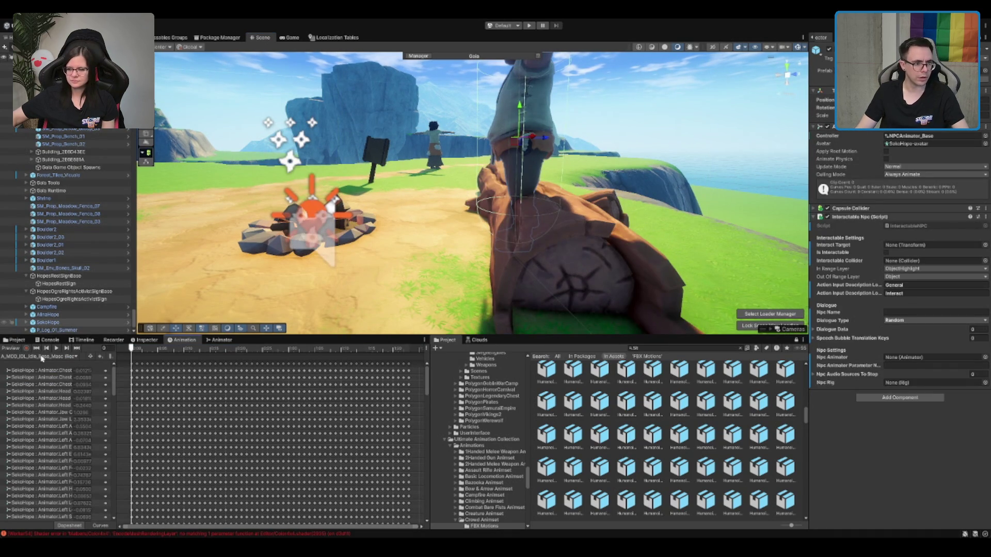
click(57, 349)
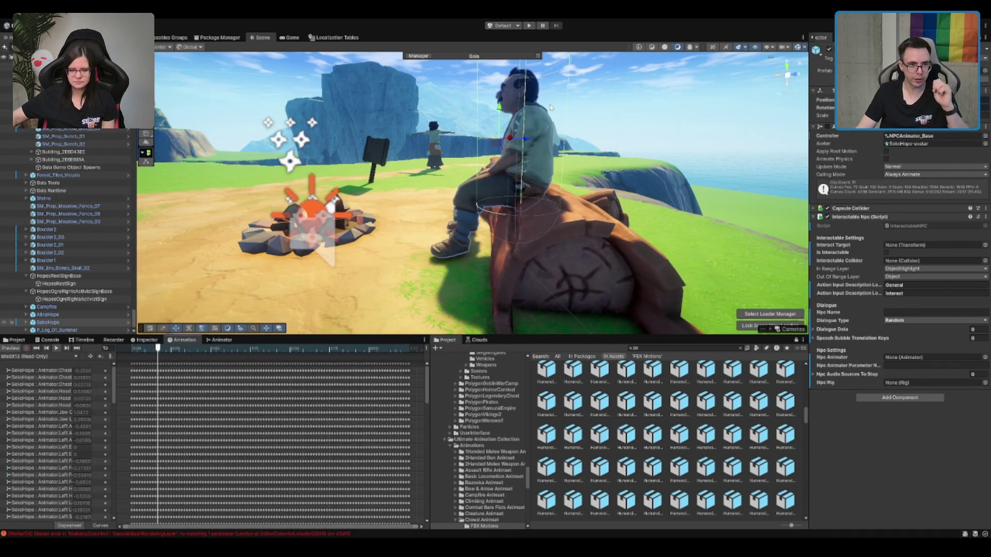
key(f)
mouse_move(725, 216)
mouse_down()
mouse_move(559, 194)
mouse_move(568, 192)
mouse_up()
scroll(568, 192, up, 3)
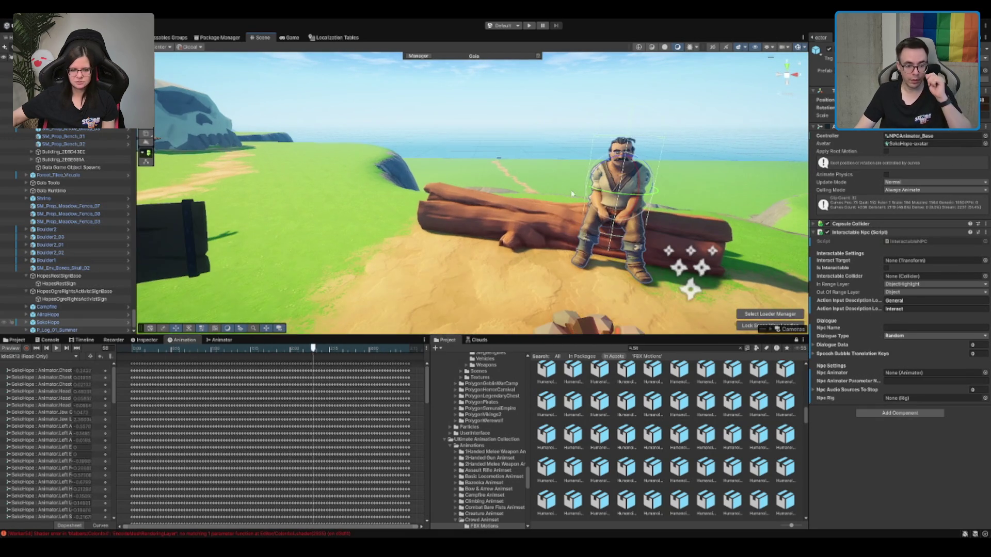
click(655, 350)
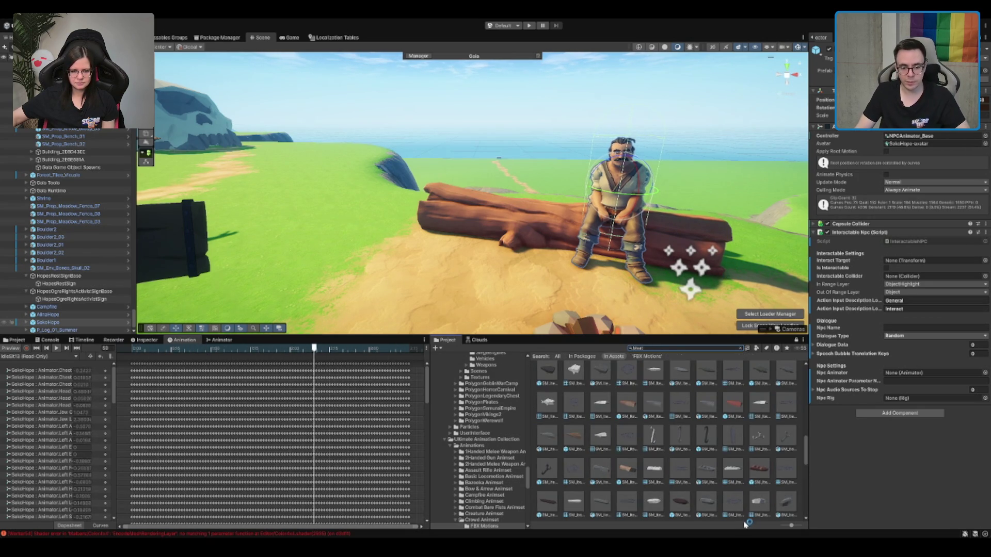
click(759, 468)
Step: Compare the SM_Item_Meat_Steak_Raw_01 model with a bone-in meat item in the preview
scroll(740, 480, down, 1)
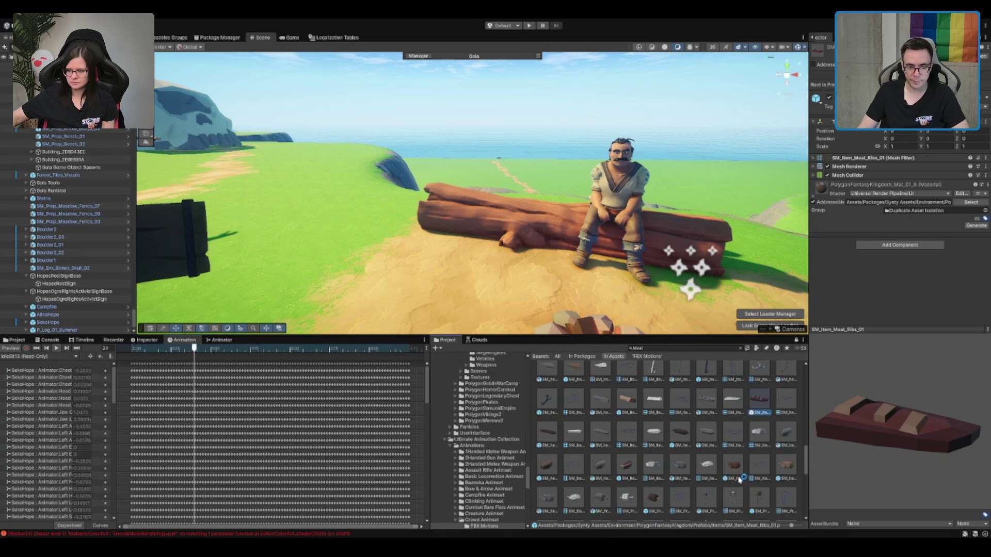
click(740, 477)
click(628, 464)
drag(847, 475, 898, 473)
click(653, 498)
click(627, 467)
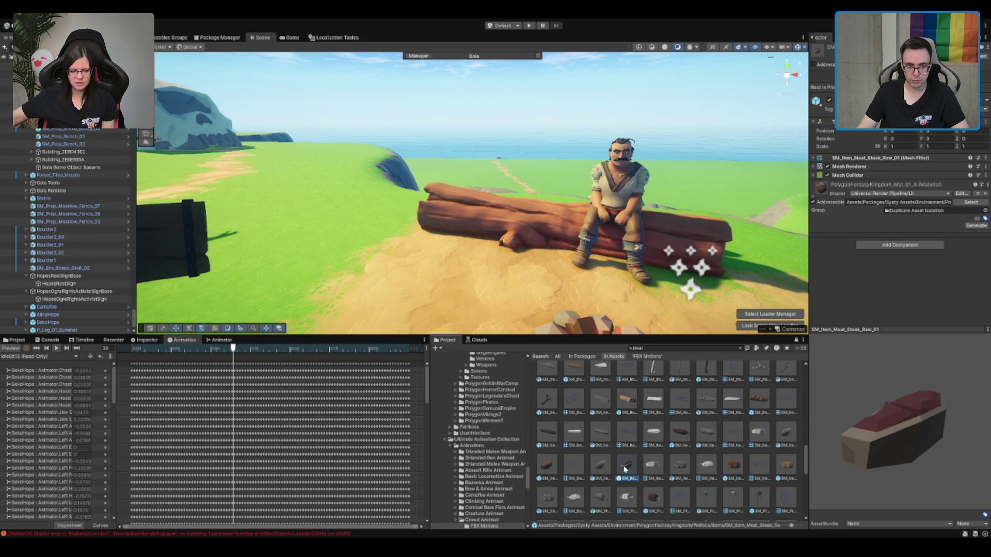
scroll(548, 315, up, 2)
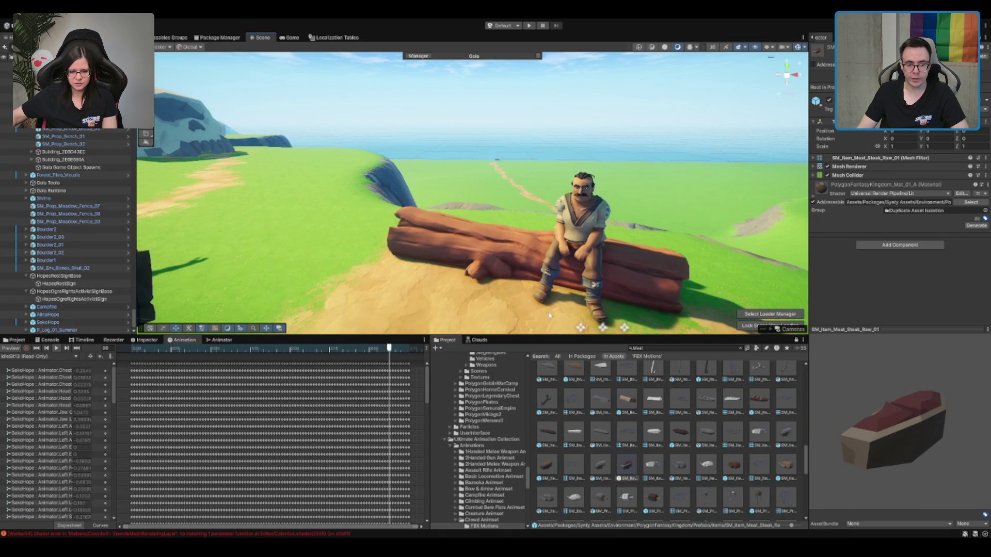
scroll(758, 441, down, 2)
scroll(665, 421, down, 1)
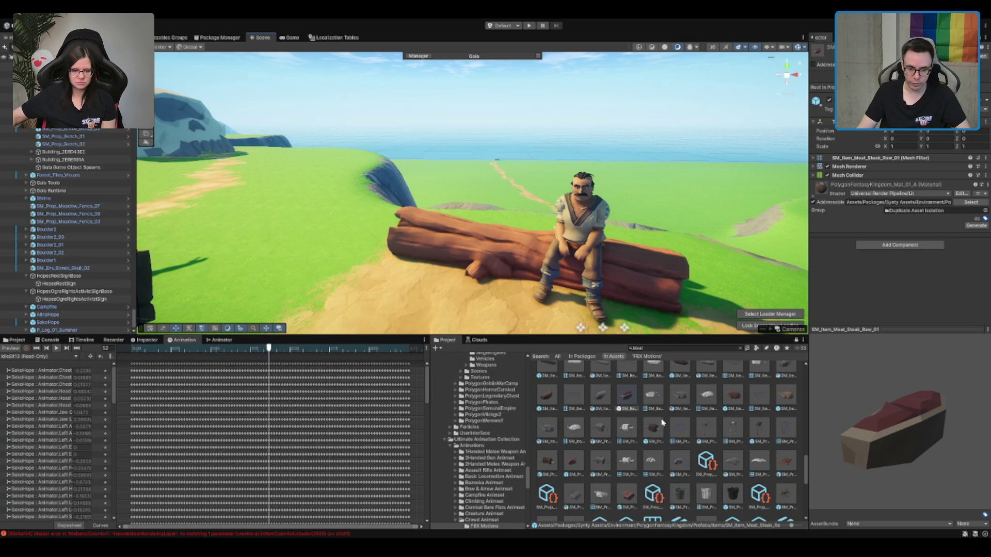
Step: Place SM_Prop_Meat_02 near the log, then delete it as oversized
click(785, 475)
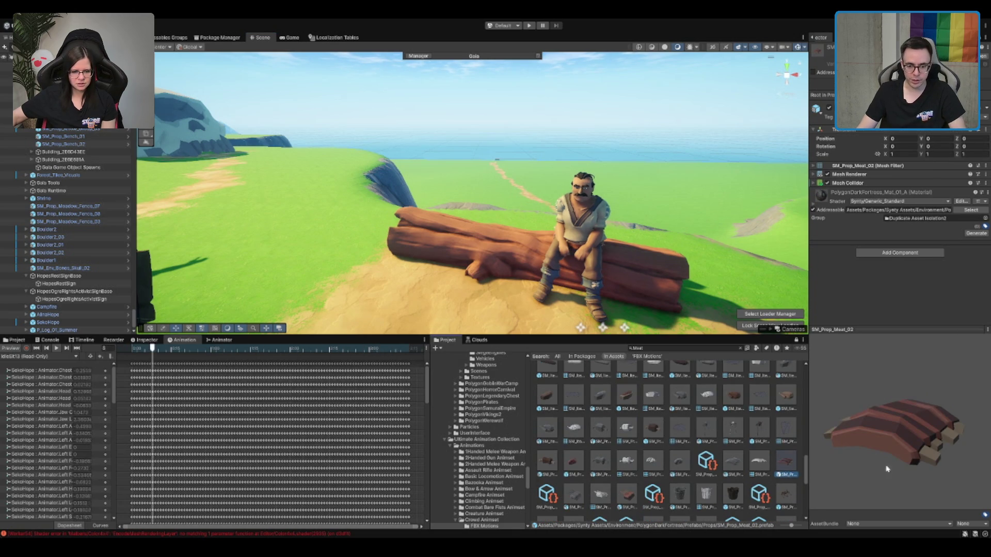
mouse_move(787, 466)
mouse_down()
mouse_move(387, 287)
mouse_move(391, 271)
mouse_up()
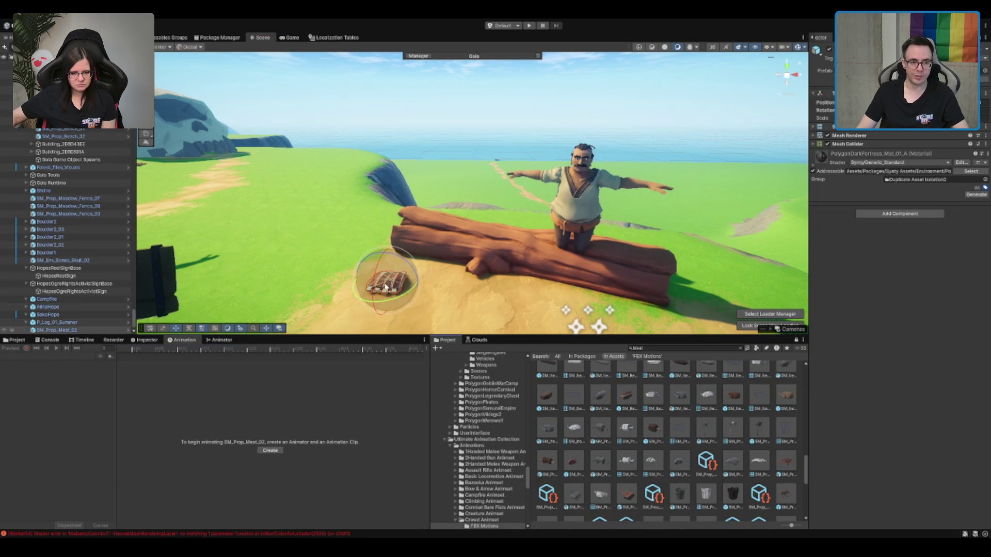
key(f)
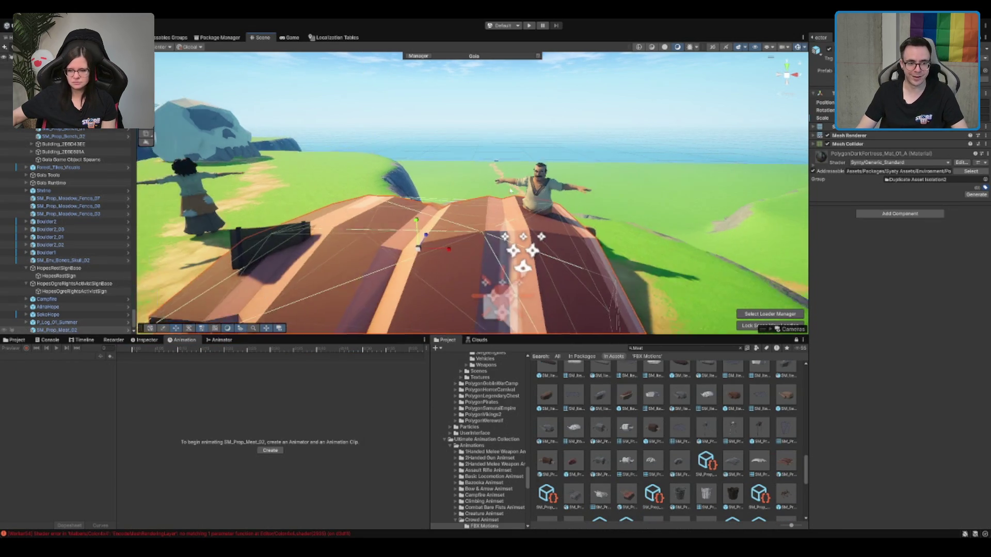
scroll(522, 175, down, 3)
scroll(521, 174, up, 2)
key(Delete)
scroll(591, 218, up, 5)
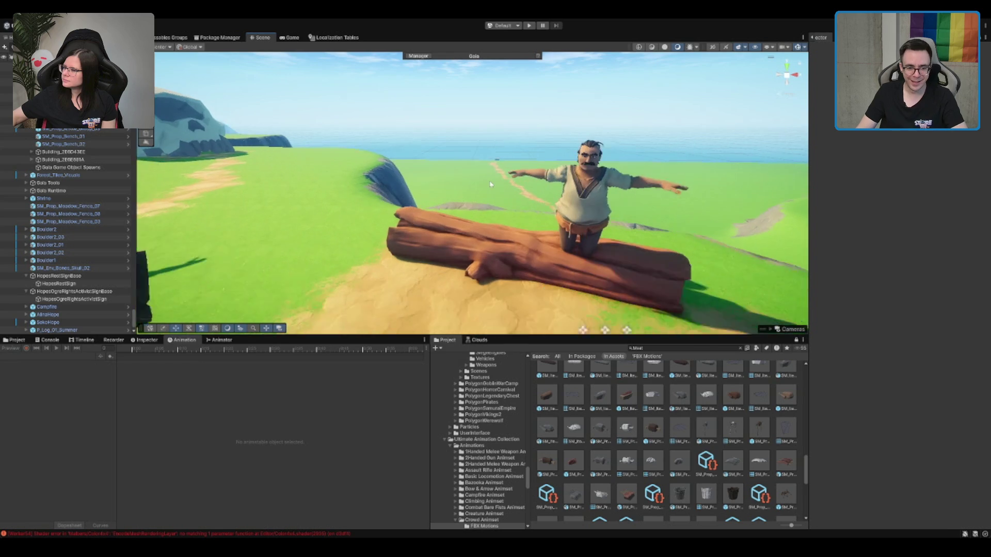
scroll(615, 458, down, 1)
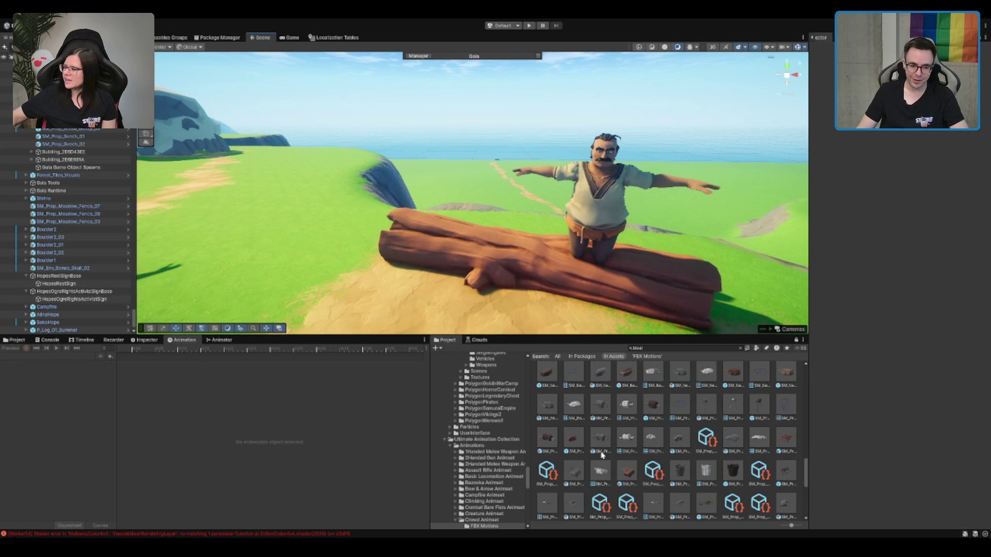
Step: Compare SM_Prop_Meat_03, SM_Prop_Meat_Cooked_01 and SM_Prop_Meat_Carcass_03, settling on SM_Prop_Meat_03
click(626, 474)
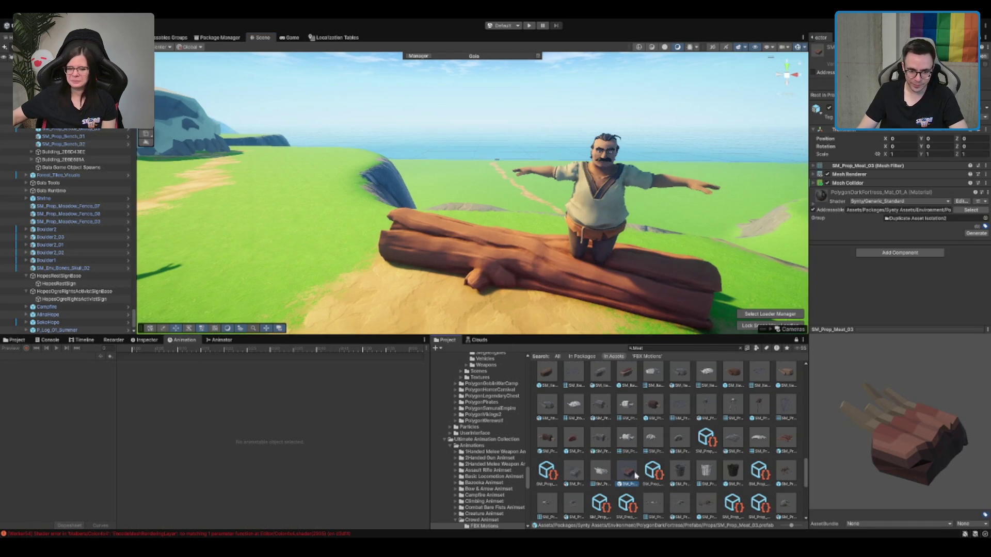
scroll(634, 475, down, 1)
click(634, 490)
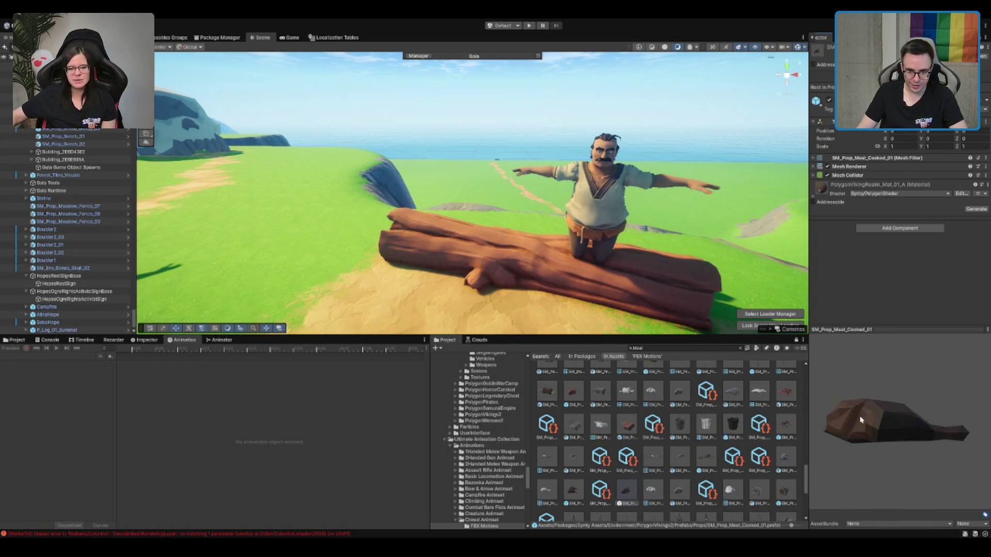
click(574, 490)
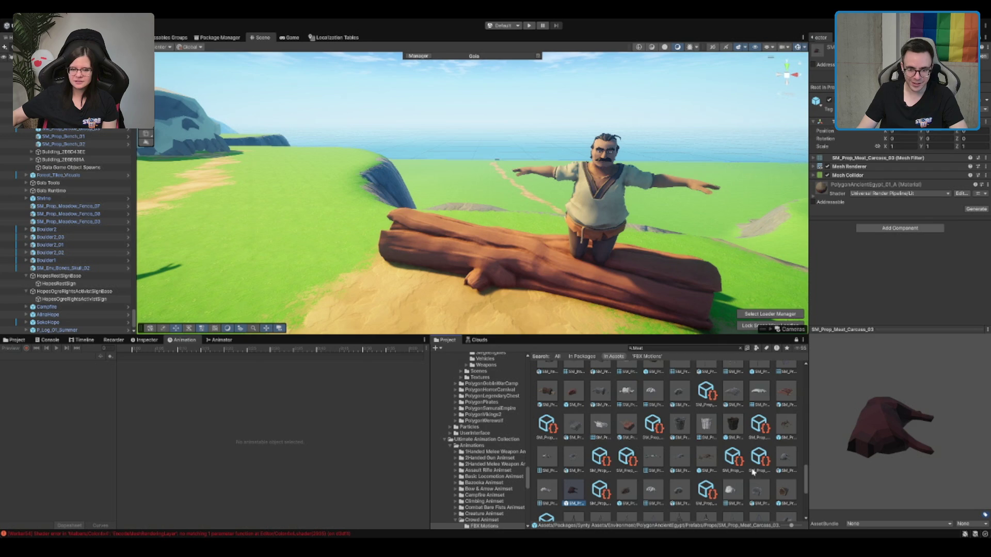
click(633, 431)
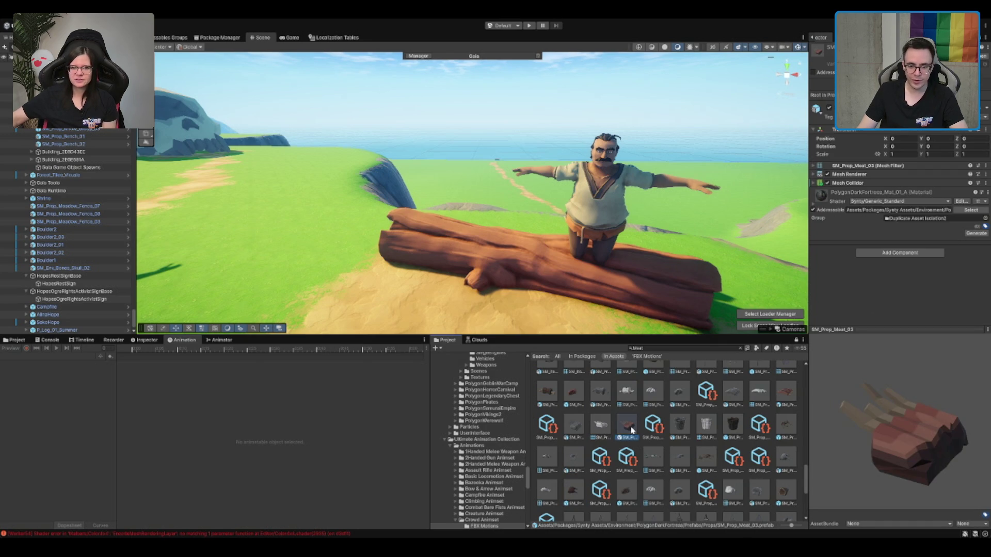
scroll(628, 375, up, 1)
Step: Place SM_Prop_Meat_03 on the log and rotate it to a tilted upright pose
mouse_move(576, 366)
mouse_down()
mouse_move(518, 233)
mouse_move(528, 236)
mouse_up()
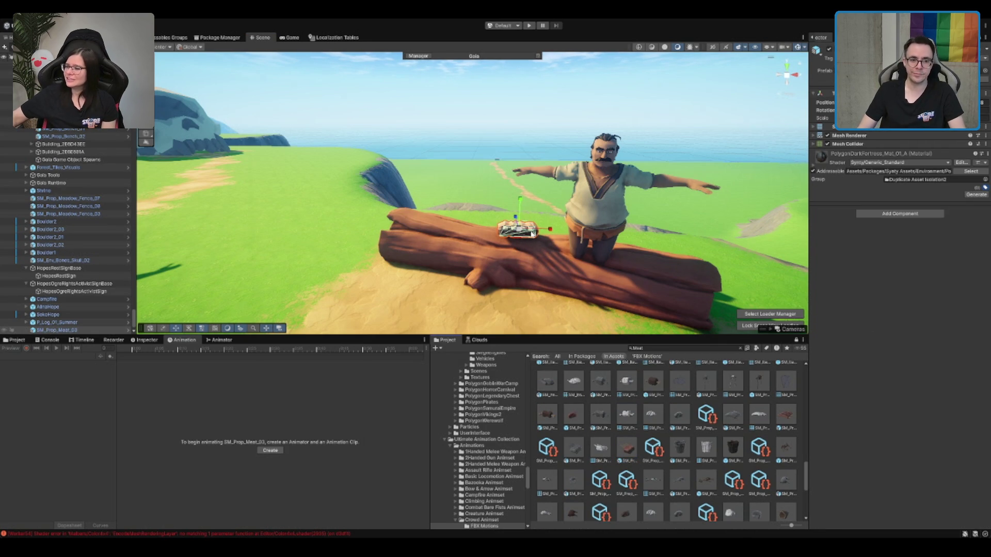
key(f)
scroll(579, 248, up, 2)
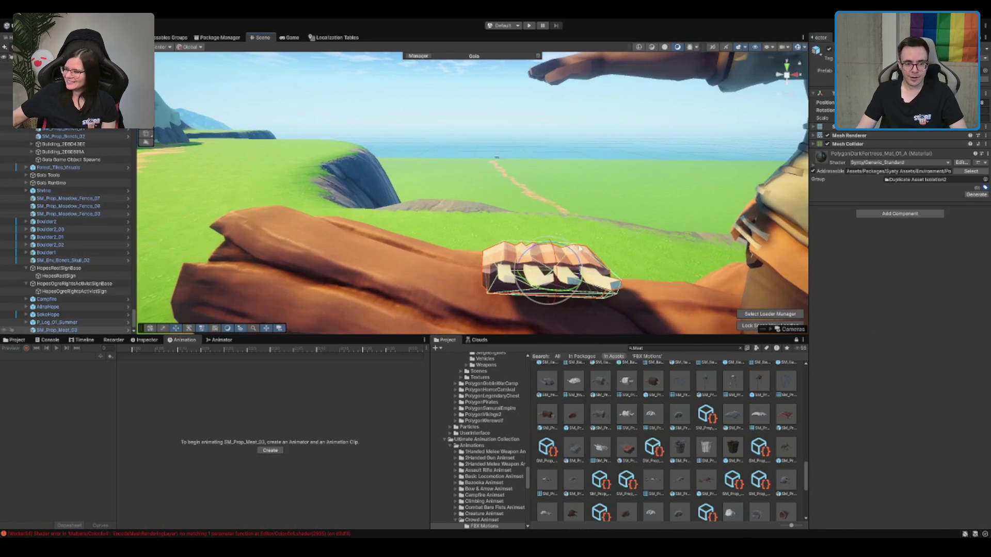
mouse_move(543, 299)
mouse_down()
mouse_move(516, 289)
mouse_move(542, 298)
mouse_move(516, 243)
mouse_move(513, 265)
mouse_move(481, 234)
mouse_up()
scroll(476, 190, down, 2)
click(481, 235)
Step: Move the meat prop further left along the log and view the whole log
click(521, 263)
mouse_move(522, 263)
mouse_down()
mouse_move(341, 213)
mouse_move(349, 211)
mouse_move(343, 178)
mouse_up()
scroll(353, 172, down, 5)
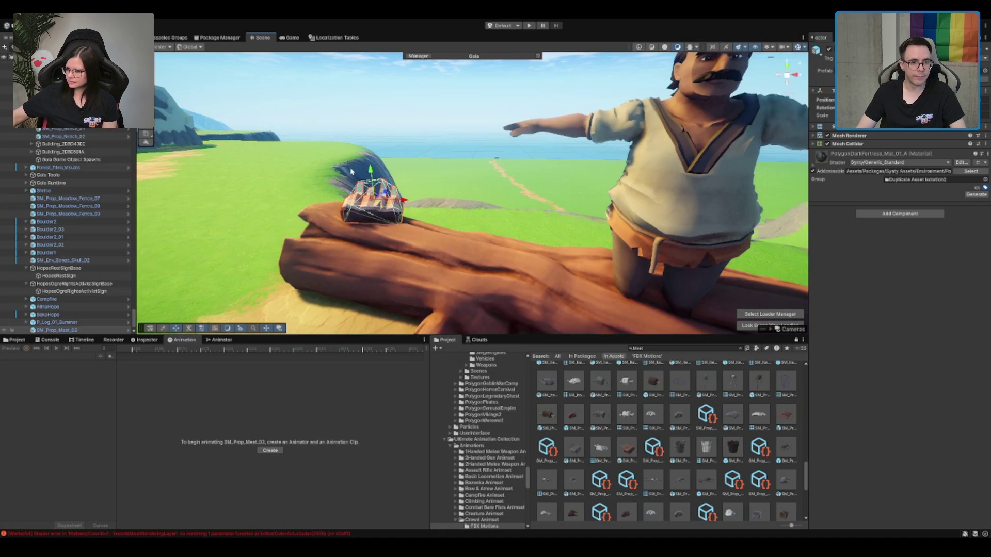
click(419, 110)
scroll(420, 110, down, 5)
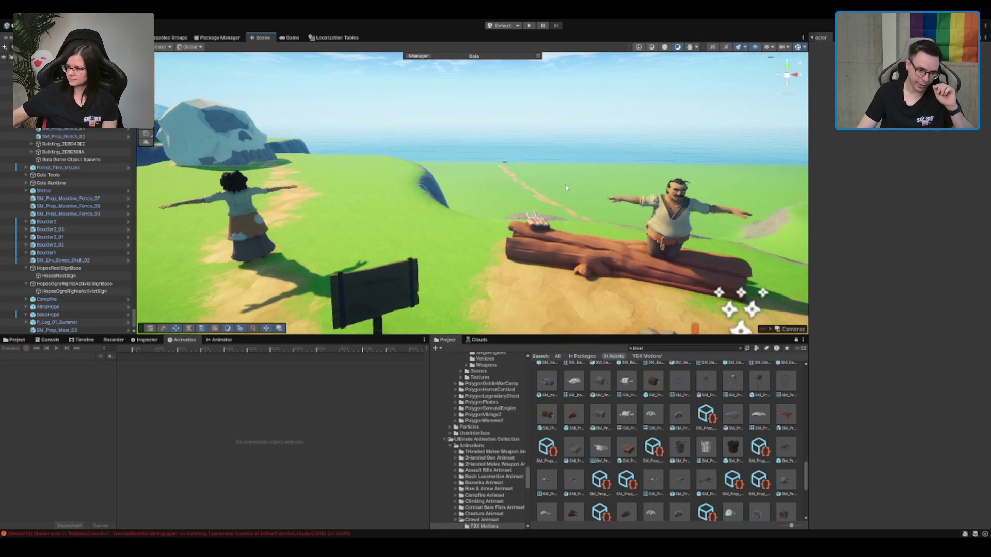
scroll(586, 191, up, 4)
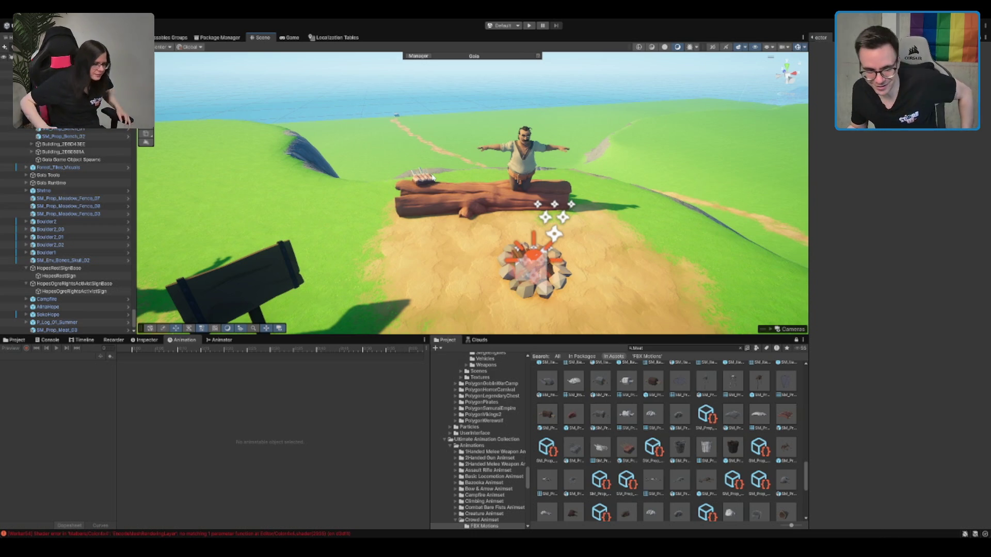
click(760, 382)
Step: Add SM_Prop_Goblin_Rotisserie_Meat_01 to the scene, positioned over the campfire
drag(880, 417, 844, 461)
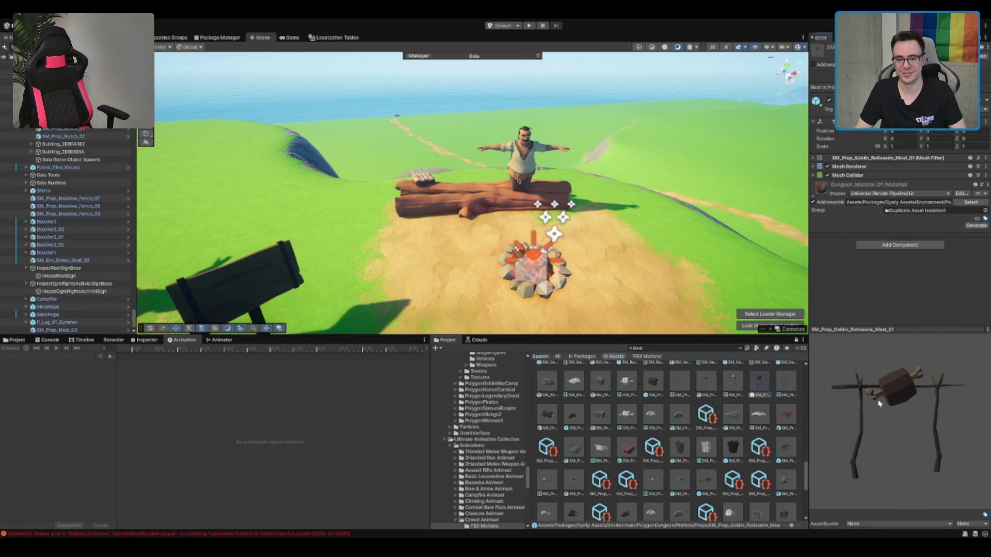
scroll(623, 245, down, 2)
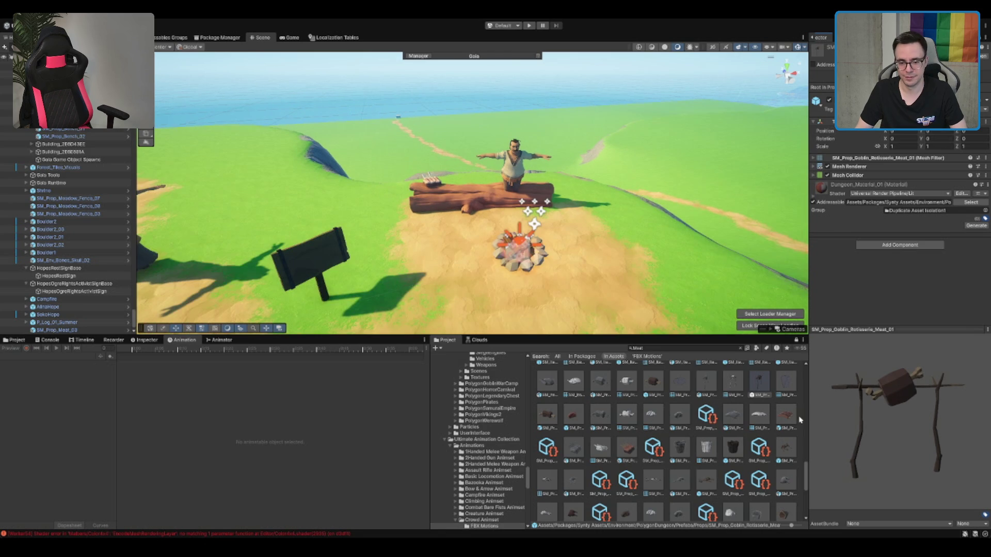
mouse_move(759, 395)
mouse_down()
mouse_move(604, 289)
mouse_move(511, 273)
mouse_move(532, 261)
mouse_up()
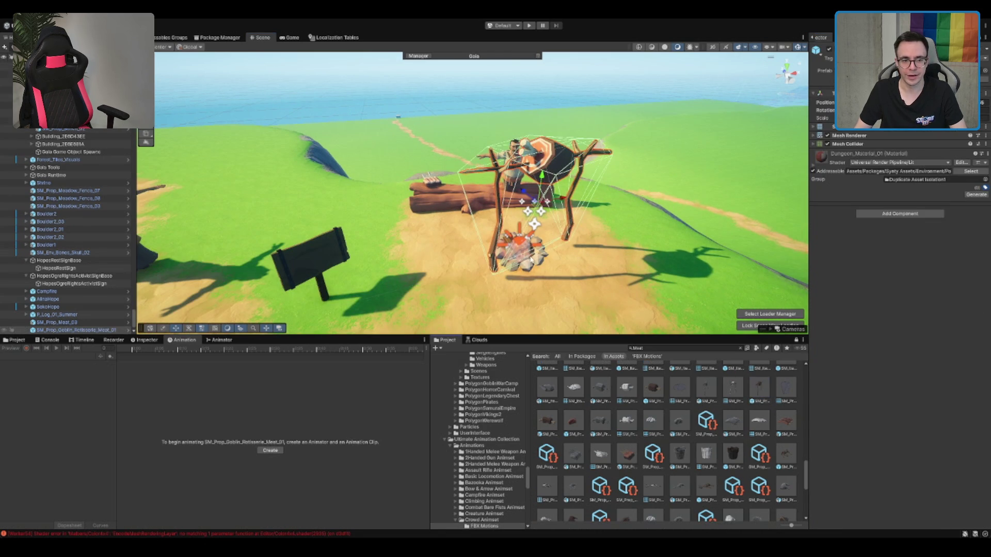
mouse_move(546, 222)
mouse_down()
mouse_move(543, 181)
mouse_move(522, 243)
mouse_move(530, 231)
mouse_up()
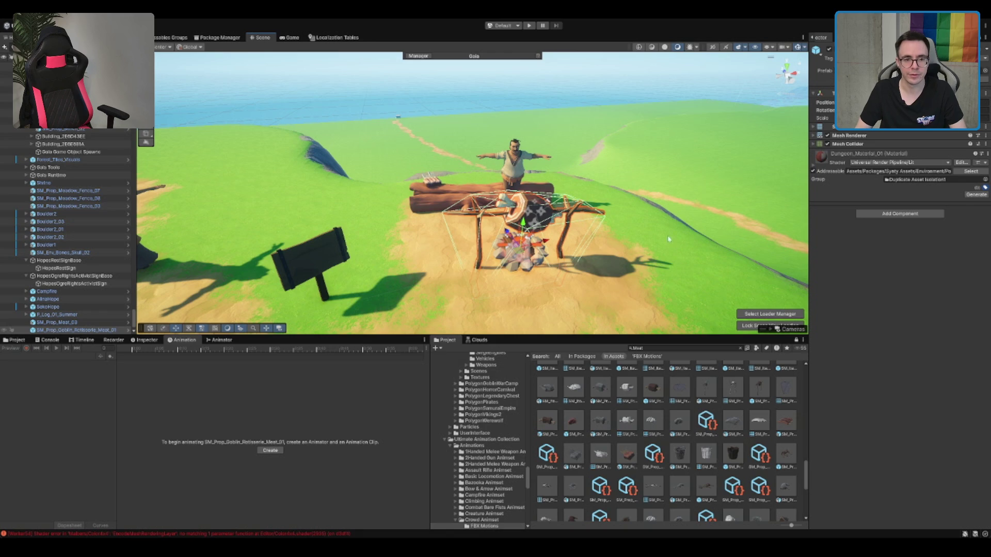
click(568, 84)
Step: Move in close to the campfire and rotate the meat on the rotisserie spit
mouse_move(567, 84)
mouse_down()
mouse_move(502, 191)
mouse_move(423, 158)
mouse_move(516, 207)
mouse_up()
scroll(497, 194, up, 5)
scroll(517, 208, down, 6)
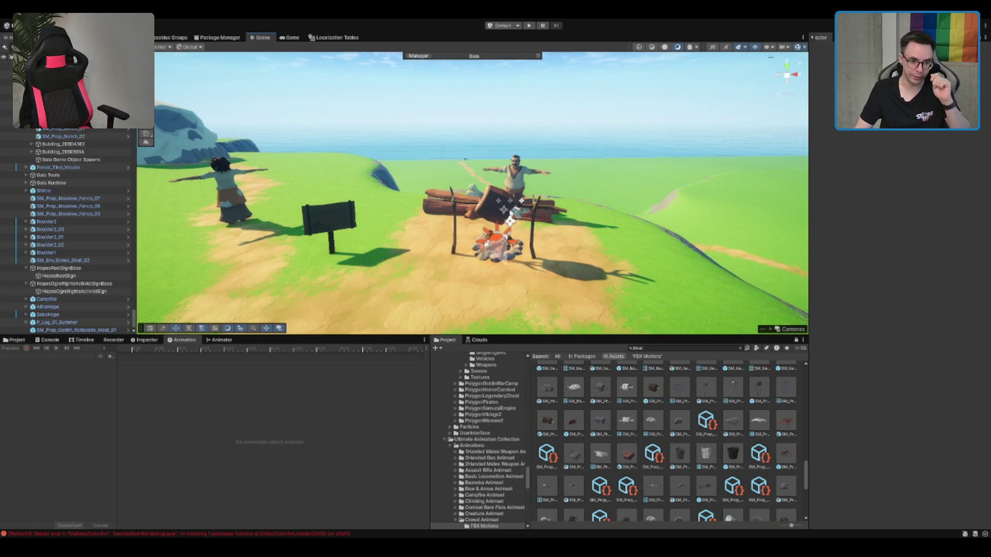
mouse_move(507, 211)
mouse_down()
mouse_move(611, 260)
mouse_move(616, 180)
mouse_up()
scroll(585, 248, up, 5)
click(570, 253)
key(f)
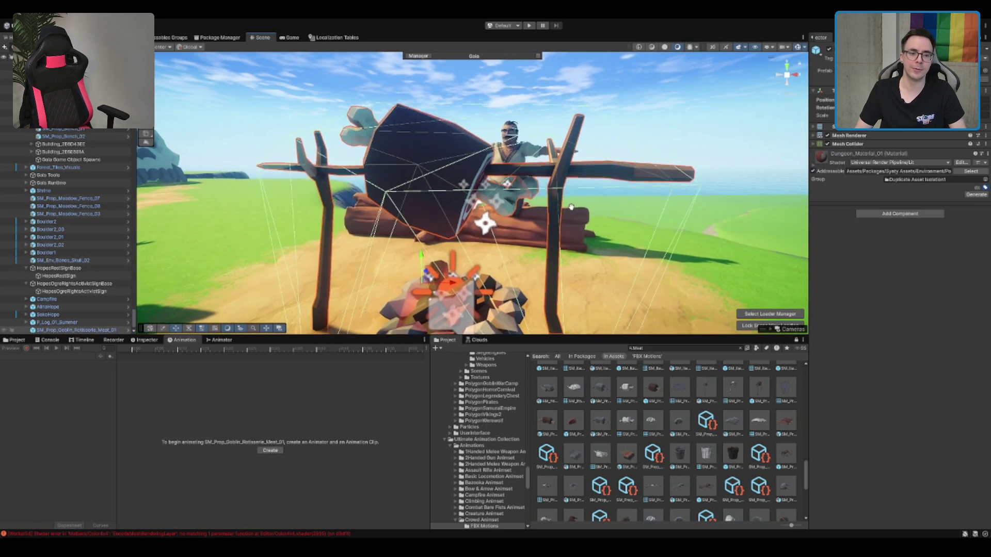
drag(435, 281, 475, 206)
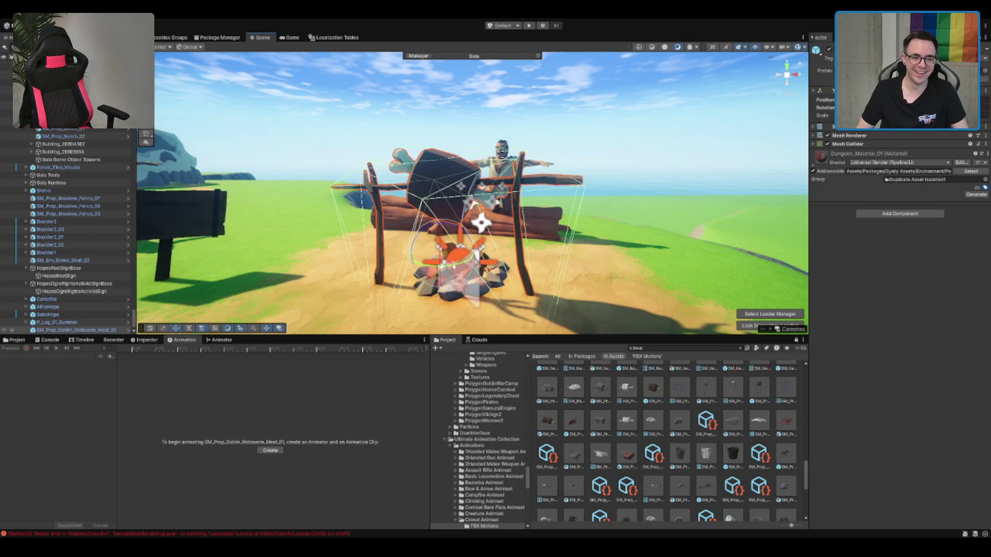
click(509, 145)
Step: Survey the camp from above, checking the seated NPC and rotisserie placement
scroll(524, 147, down, 3)
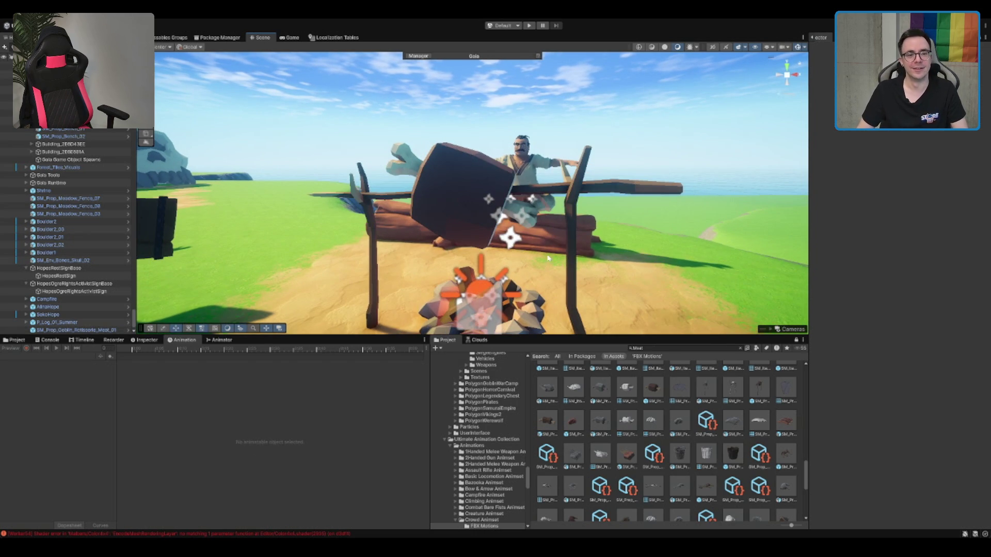
click(512, 175)
key(f)
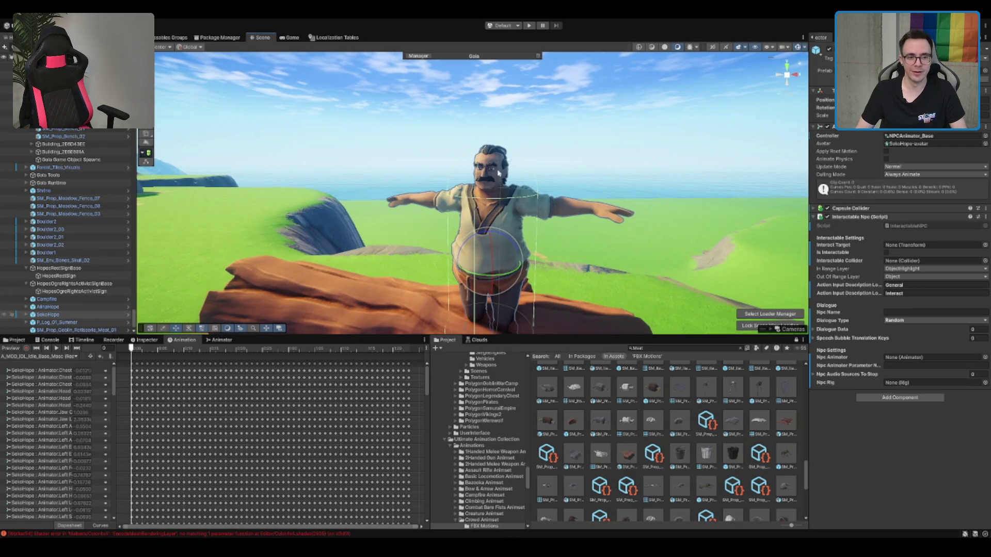
scroll(537, 181, down, 3)
click(620, 97)
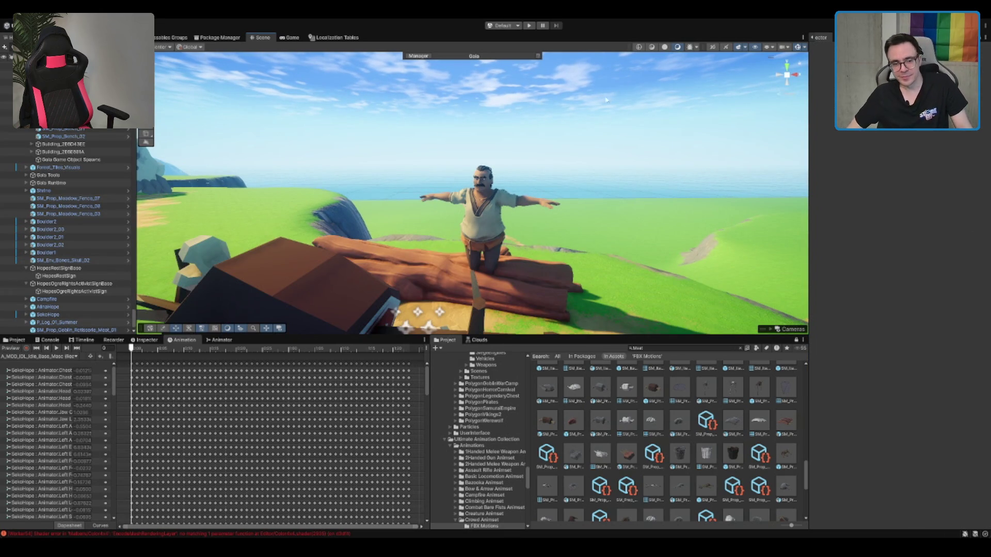
scroll(445, 148, down, 10)
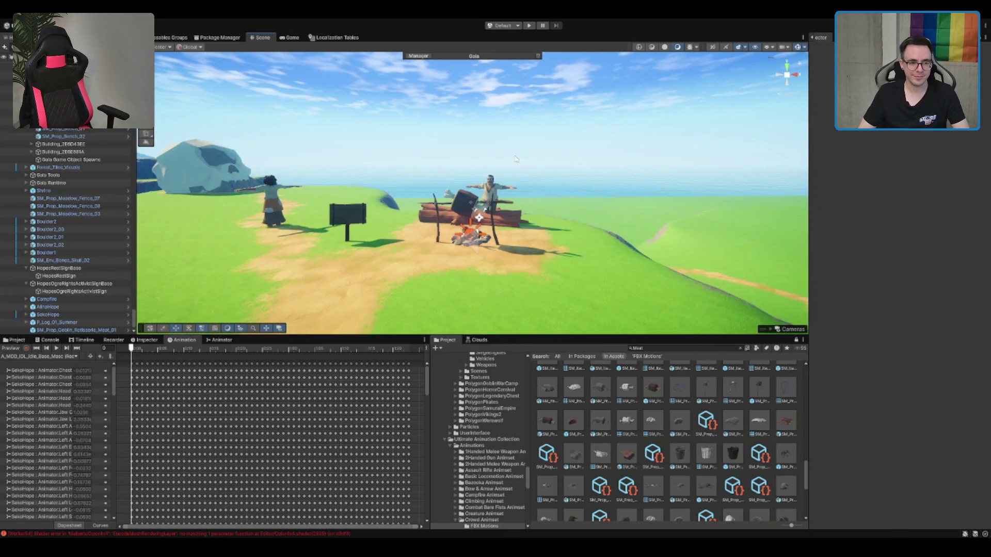
mouse_move(578, 206)
mouse_down()
mouse_move(554, 201)
mouse_move(558, 236)
mouse_up()
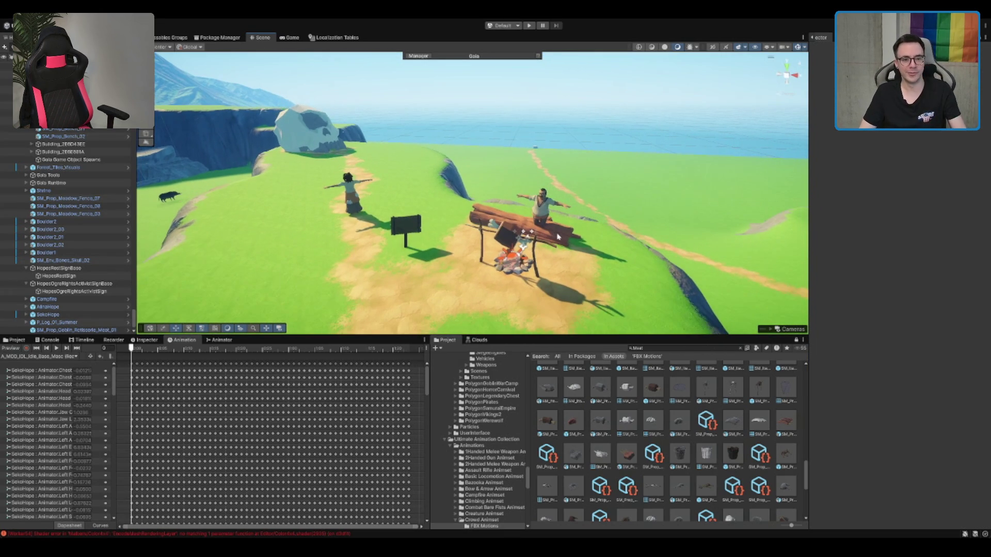
scroll(543, 212, up, 4)
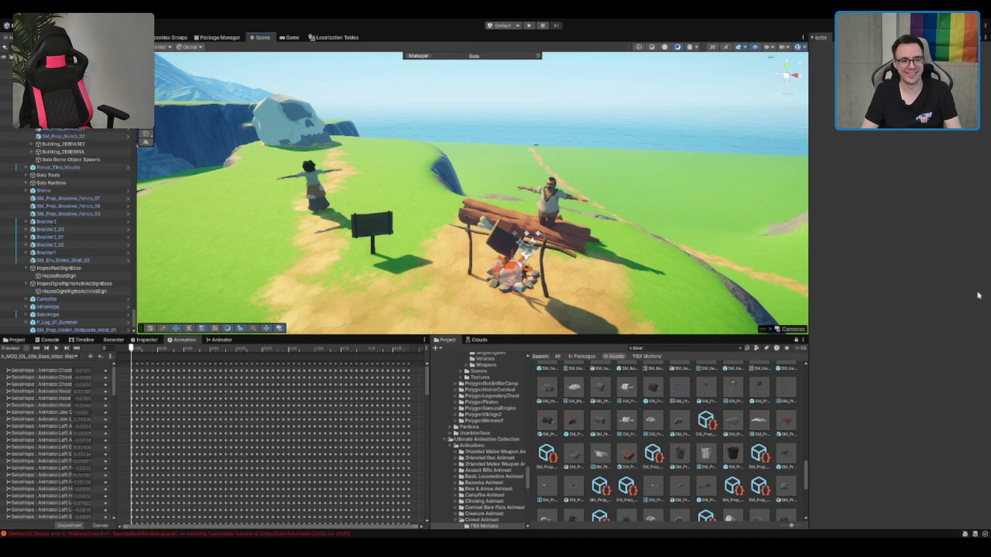
scroll(463, 236, up, 2)
click(495, 273)
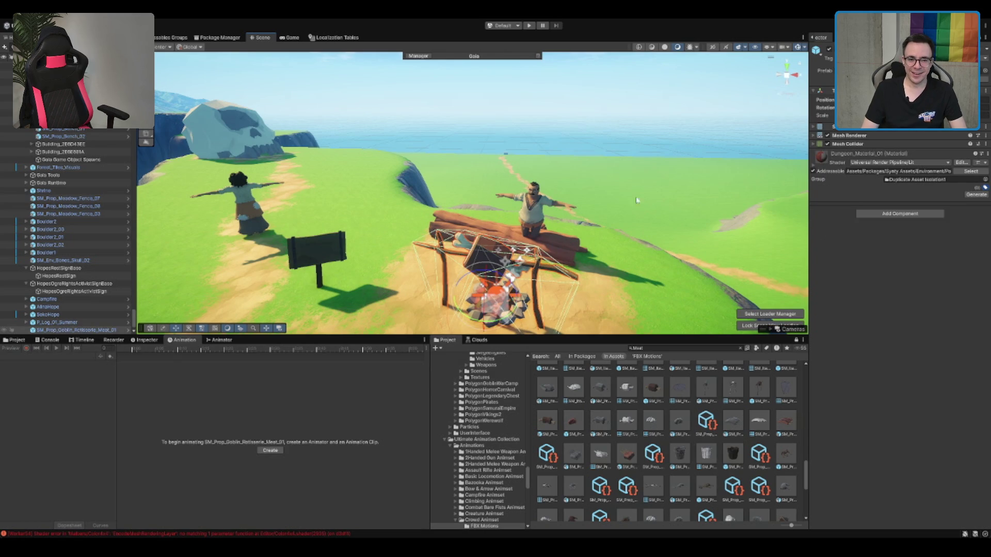
click(537, 213)
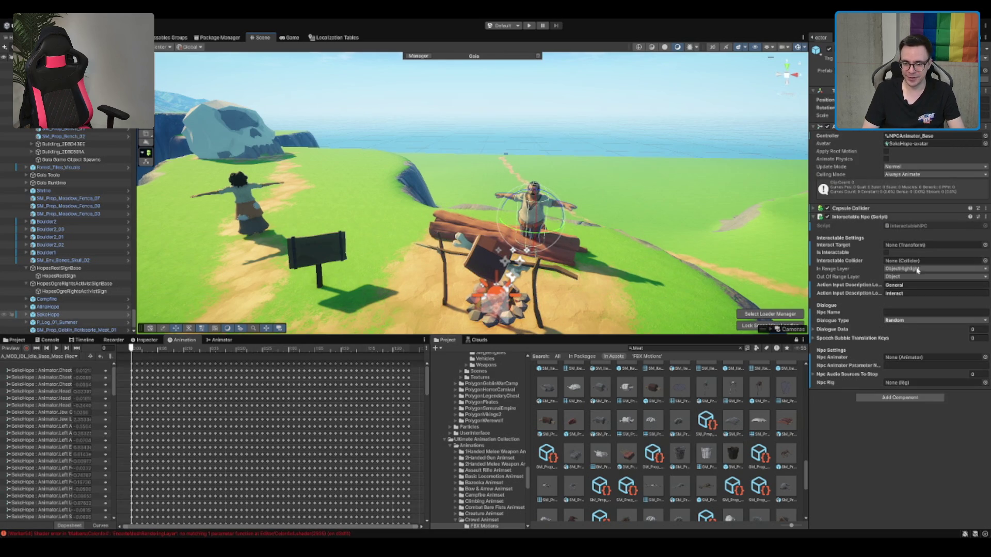
Step: Rename the NPC sitting on the log to Seko "Hope"
click(892, 313)
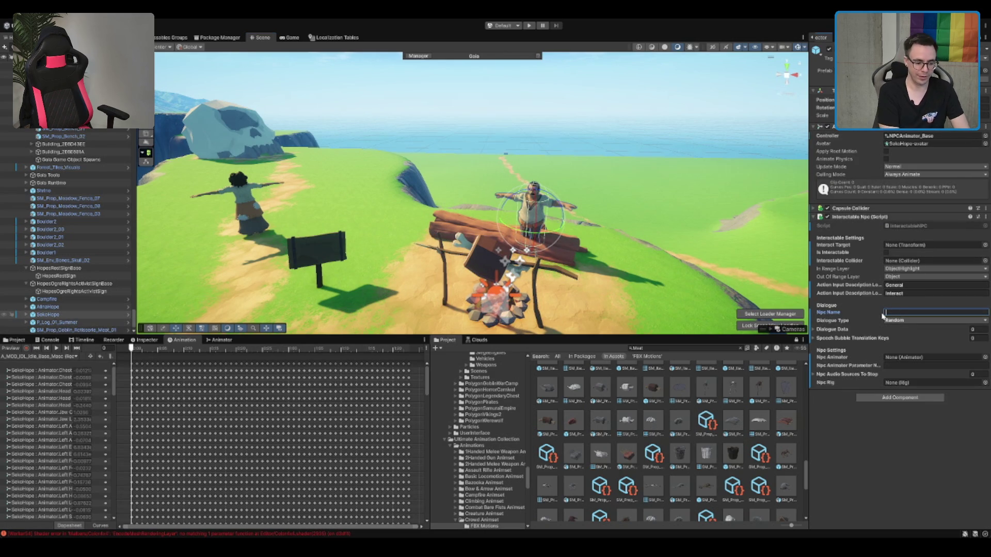
text(eko "Hope)
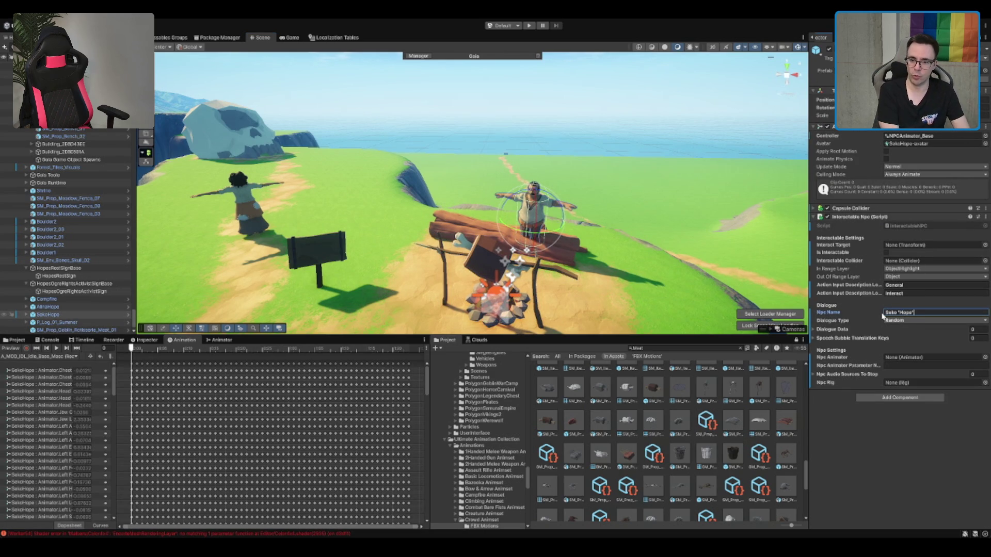
key(Return)
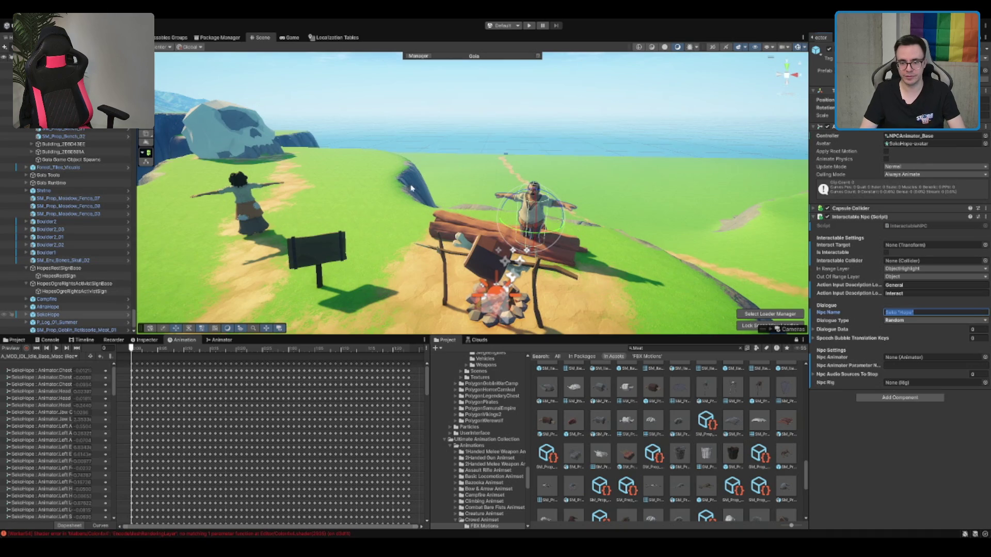
click(411, 196)
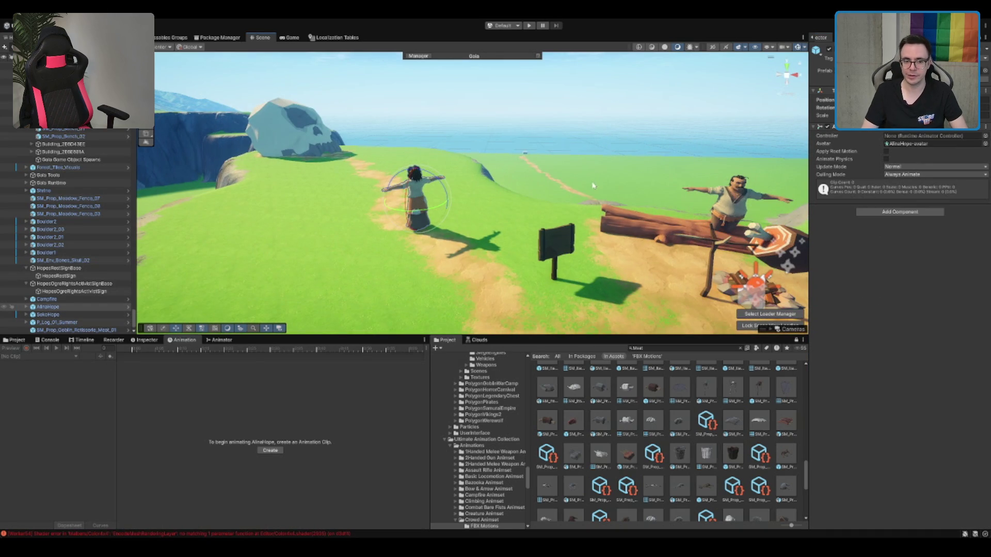
key(ctrl+z)
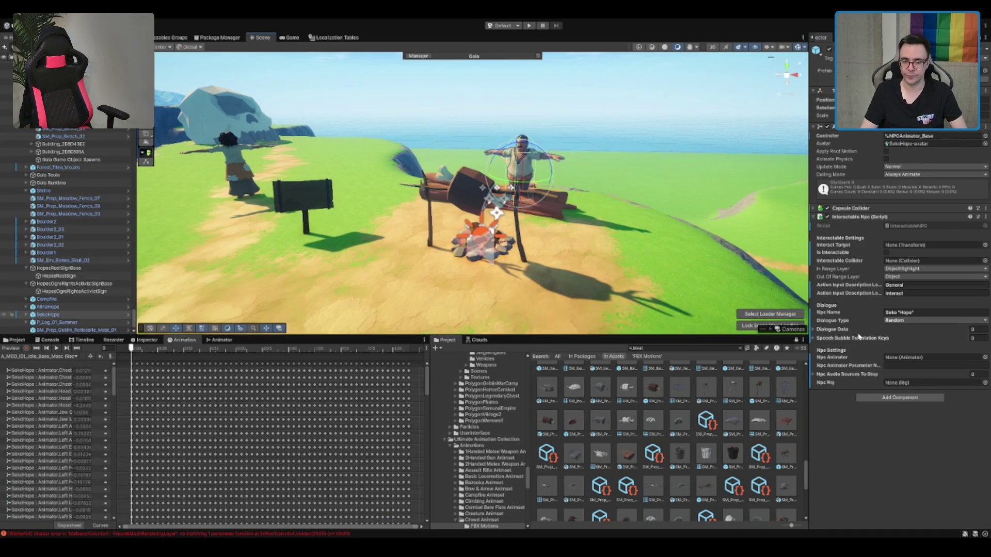
Step: Add a dialogue data element to the NPC and give it a condition
click(853, 330)
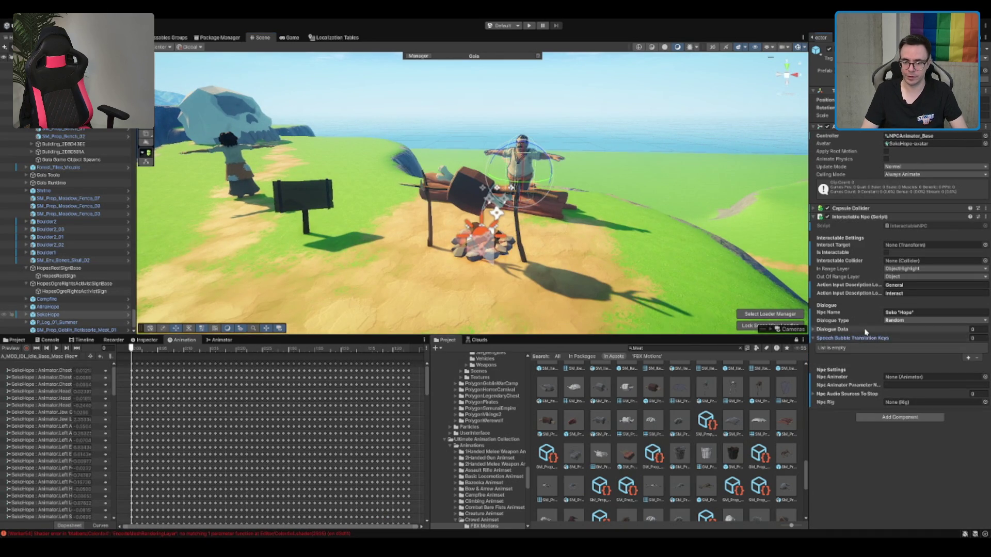
click(968, 348)
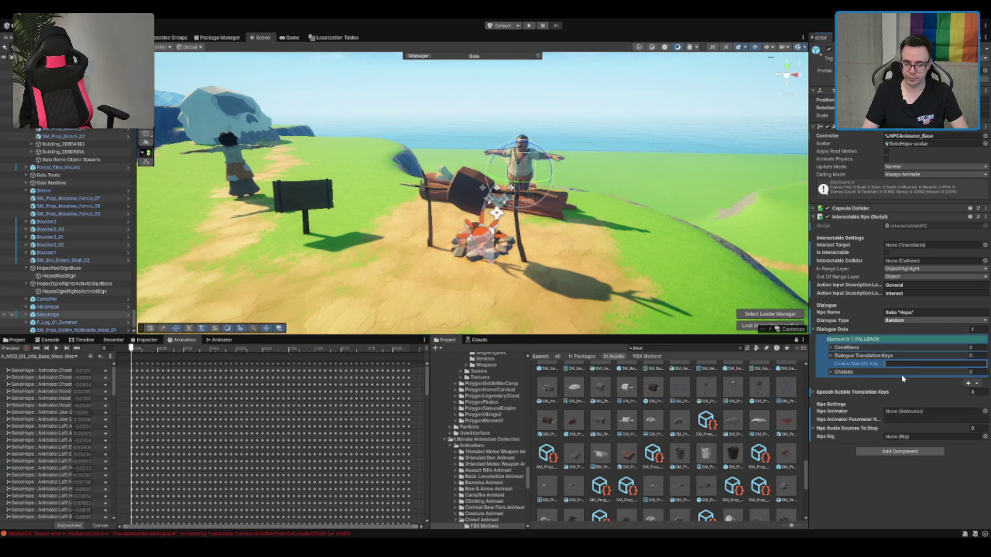
click(872, 340)
click(897, 342)
click(884, 351)
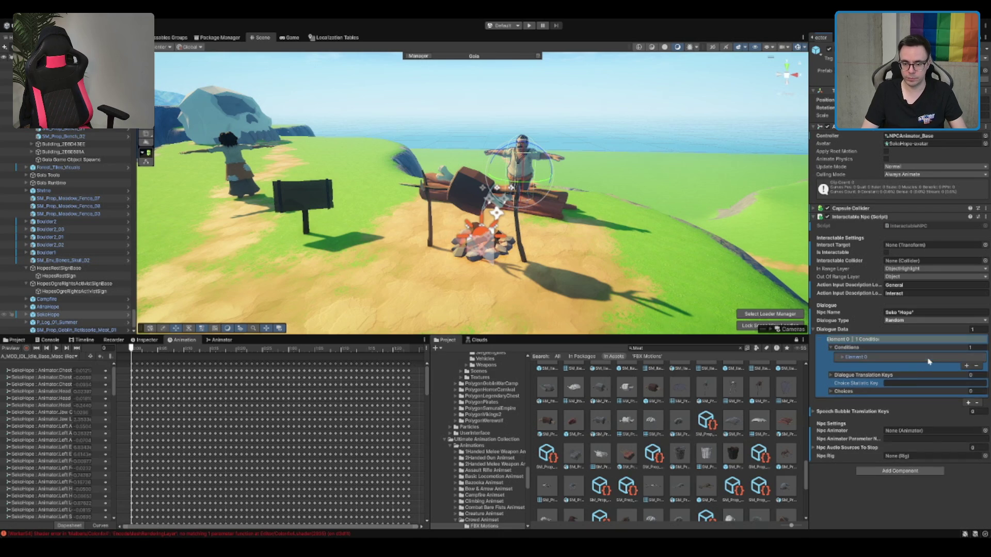
click(968, 368)
click(924, 365)
Step: Set the condition's statistic name to Dialogue_Seko "Hope" using the copied NPC name
text(Dialogue_)
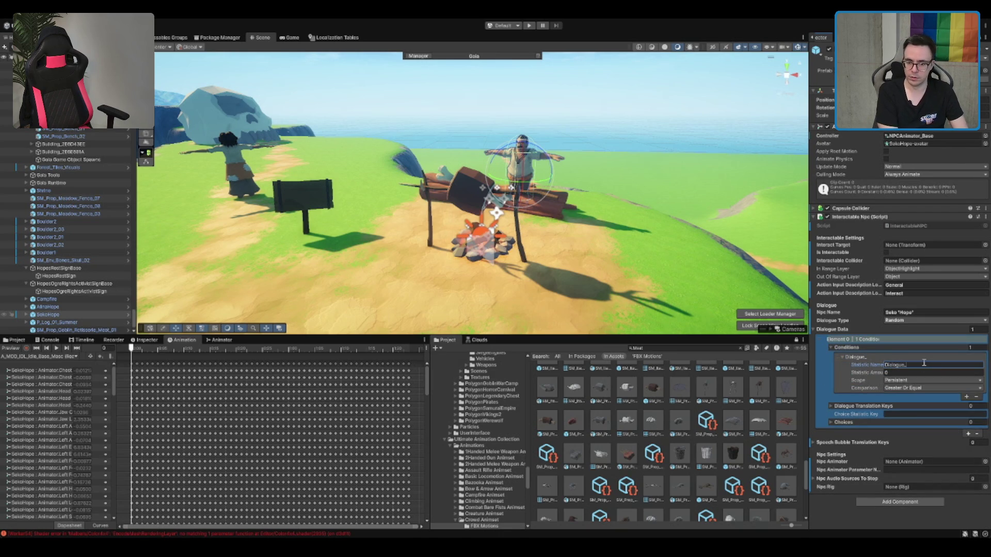
text(Seko "Hope")
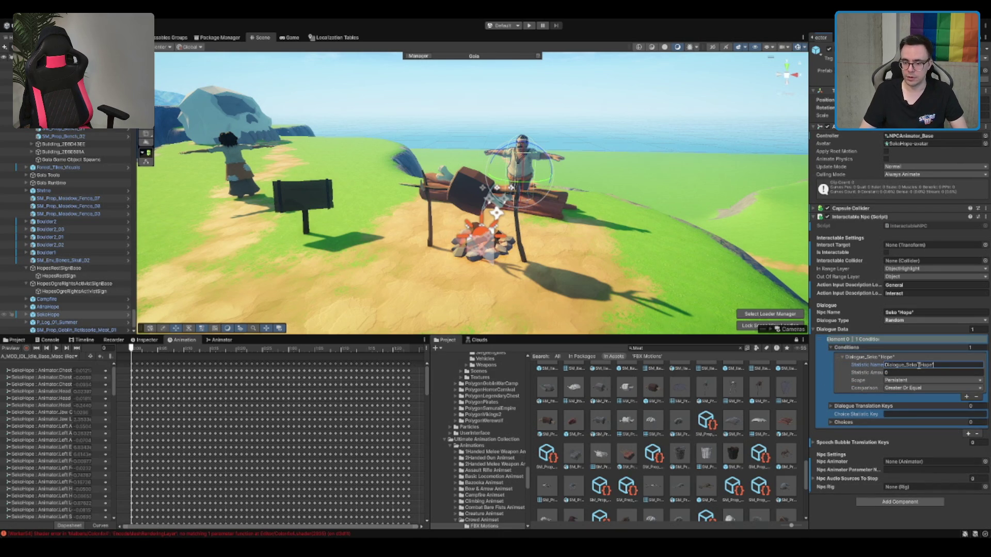
click(904, 313)
double_click(904, 313)
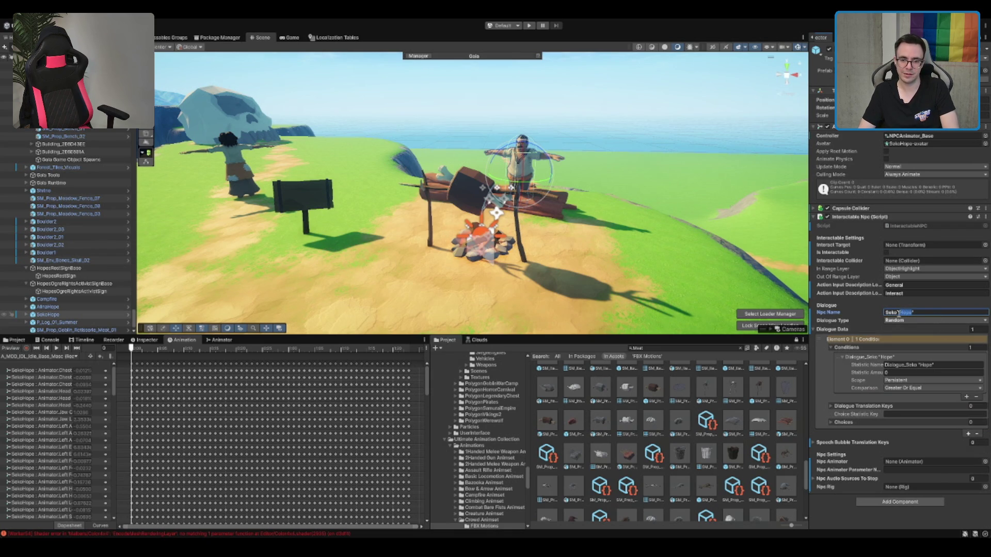
drag(898, 313, 936, 307)
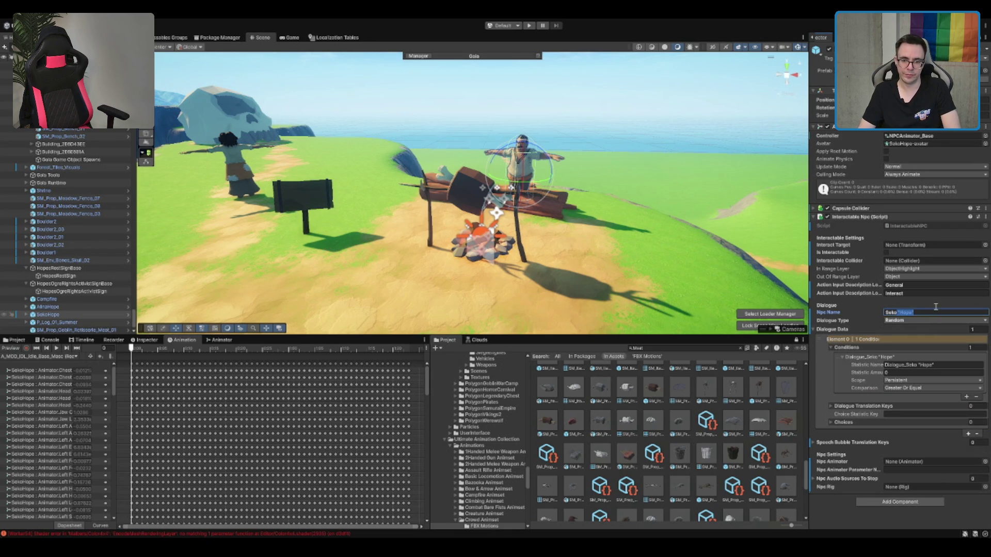
key(ctrl+a)
click(959, 367)
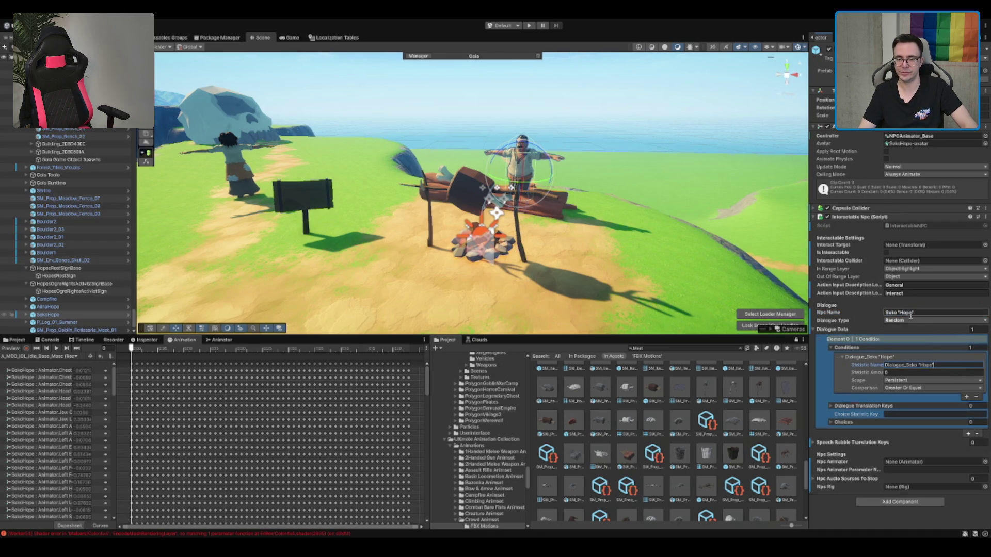
key(ctrl+a)
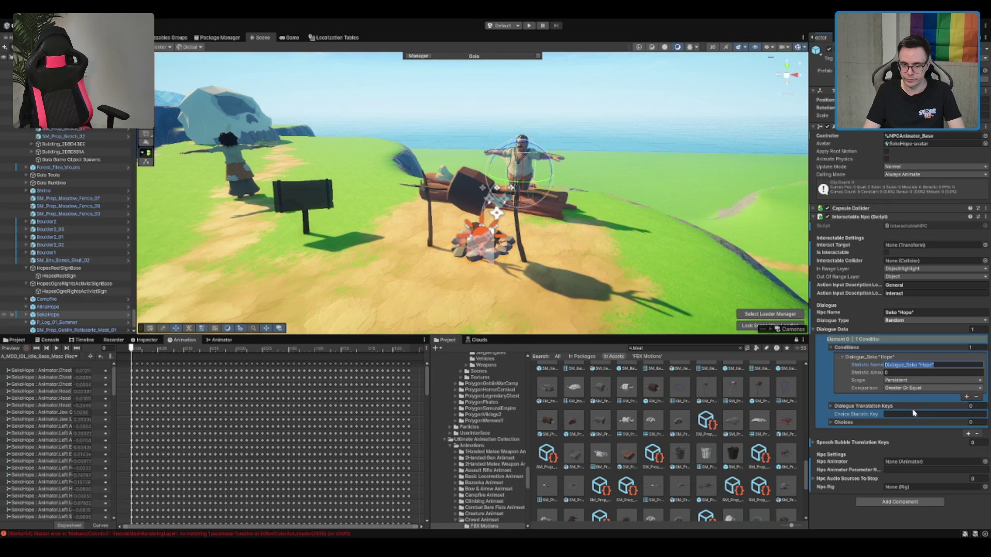
Step: Set the condition comparison to Equal and add one dialogue translation key slot
click(893, 390)
click(898, 397)
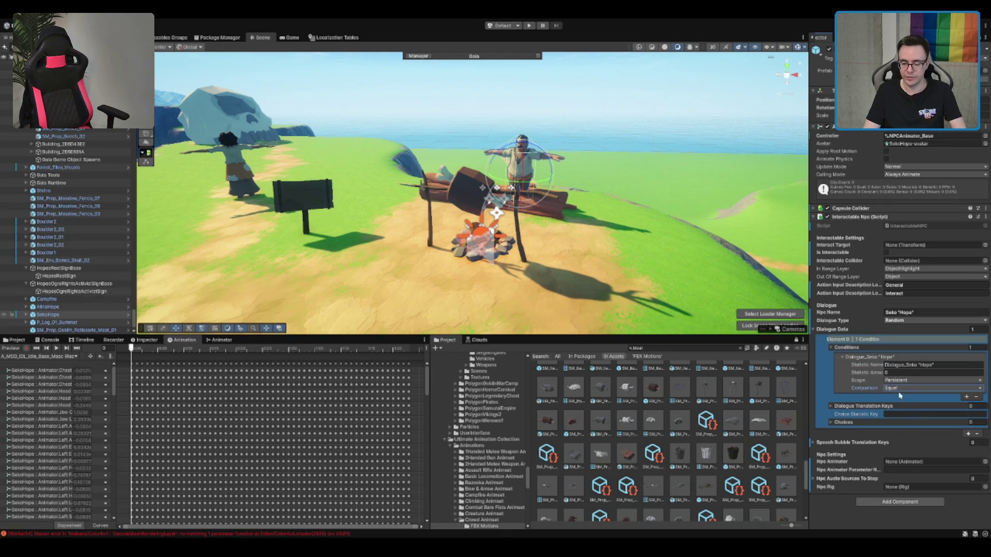
click(904, 413)
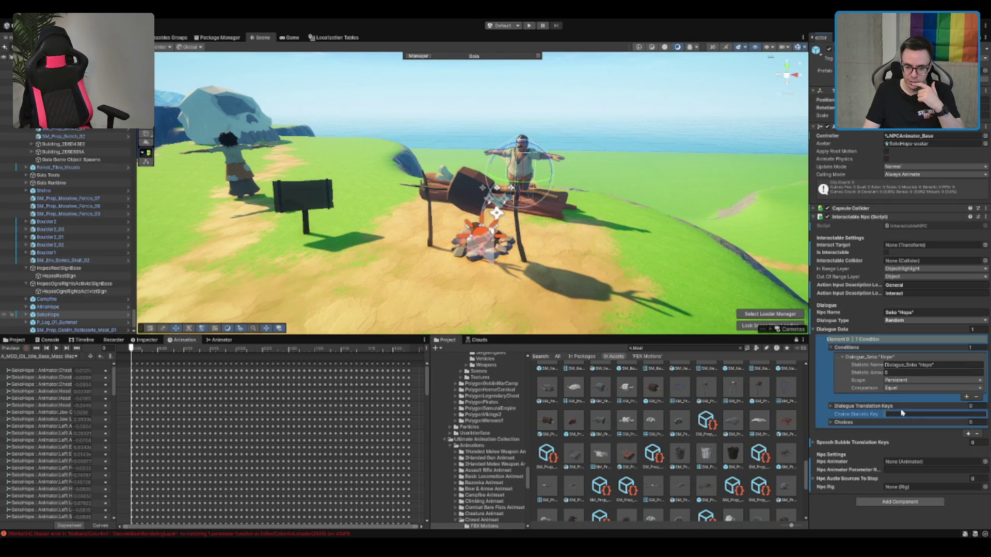
click(860, 406)
click(962, 425)
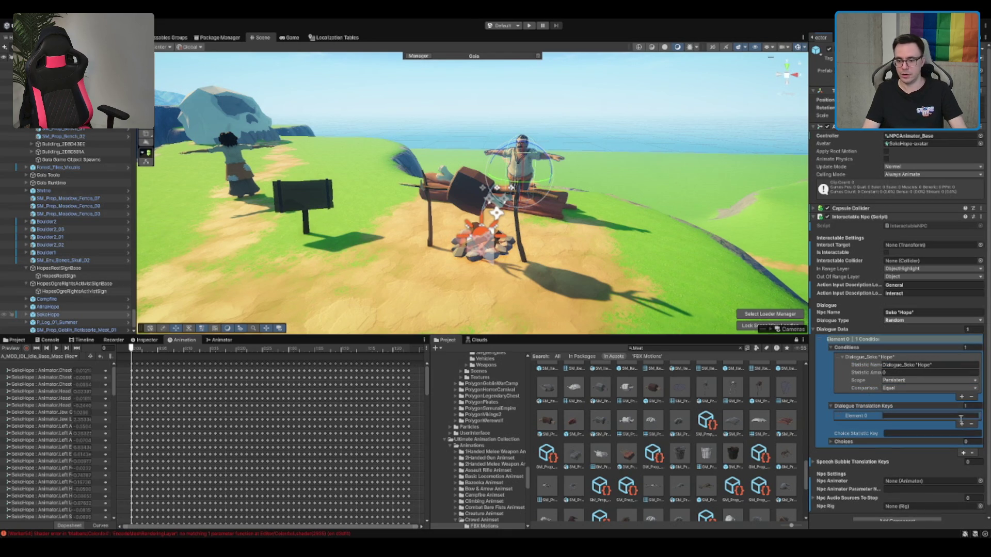
Step: Set the translation key to Seko_Introduction_01, copy it, and add a new Dialogues table entry
click(915, 417)
text(ko_01_01)
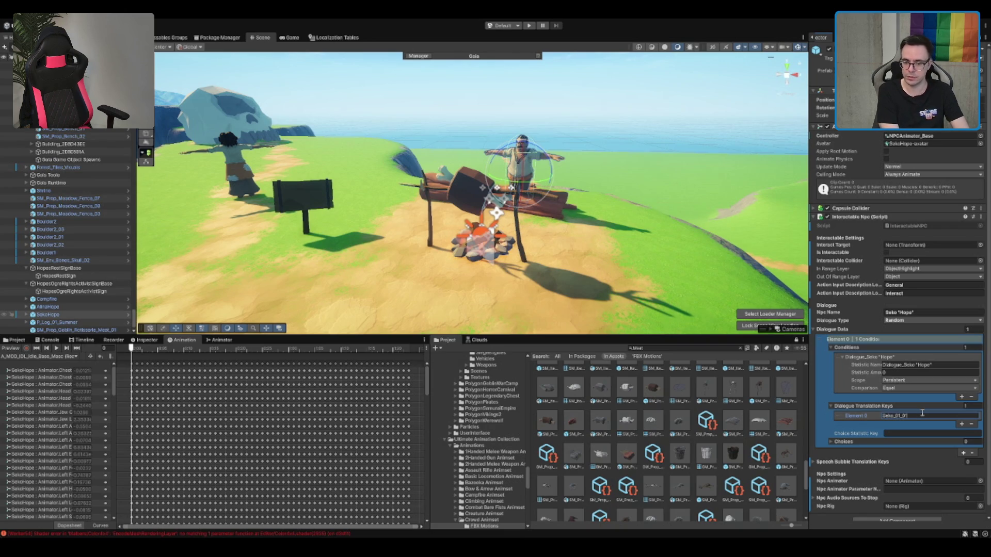
key(BackSpace)
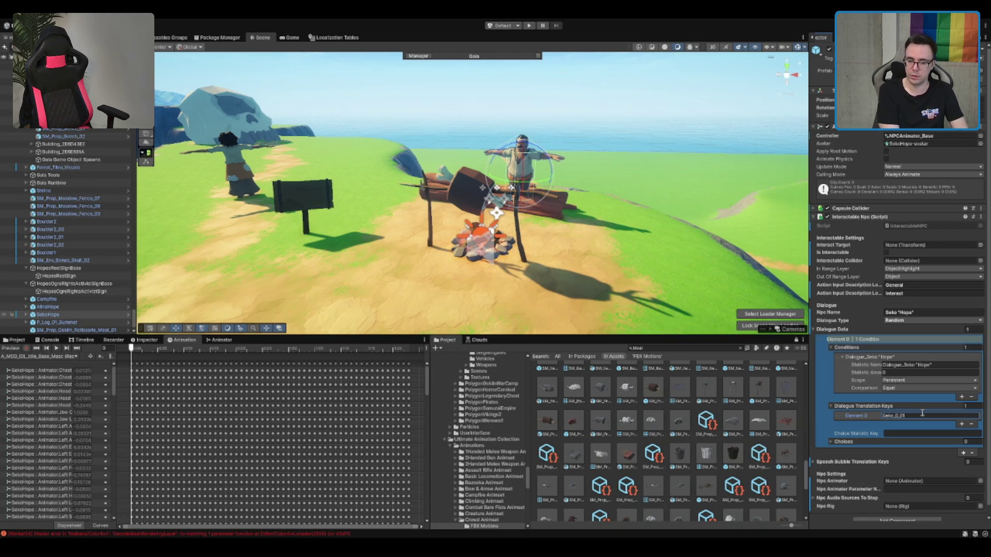
text(Introduction_)
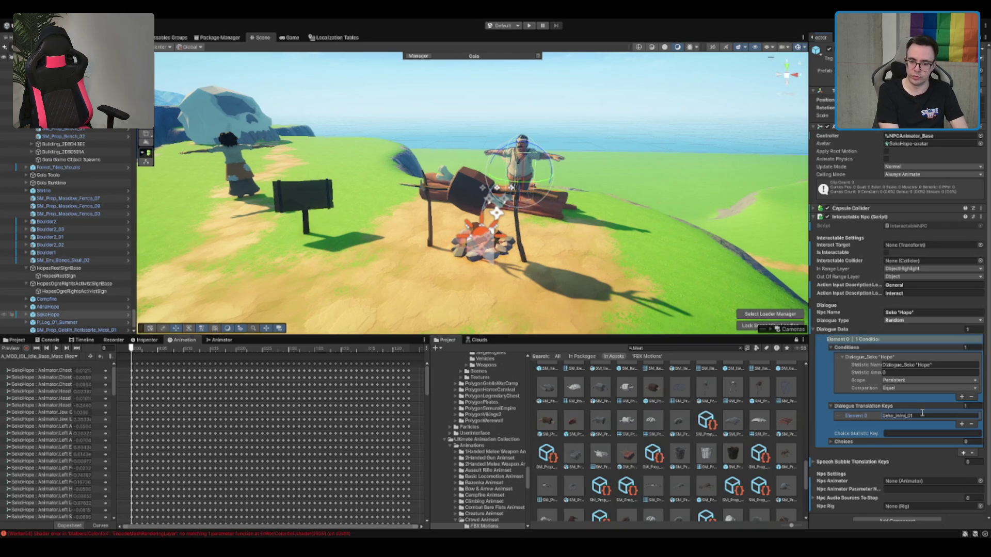
double_click(922, 415)
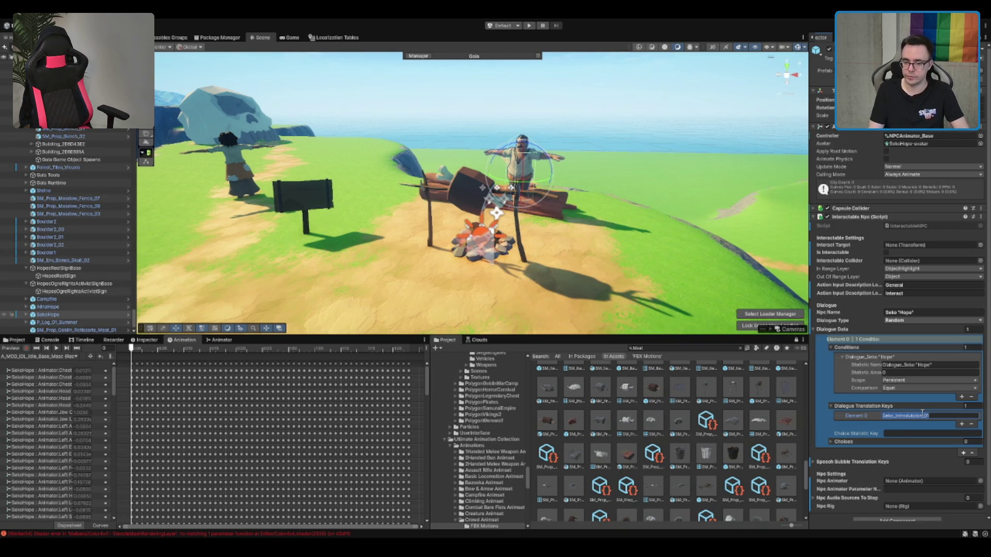
click(922, 415)
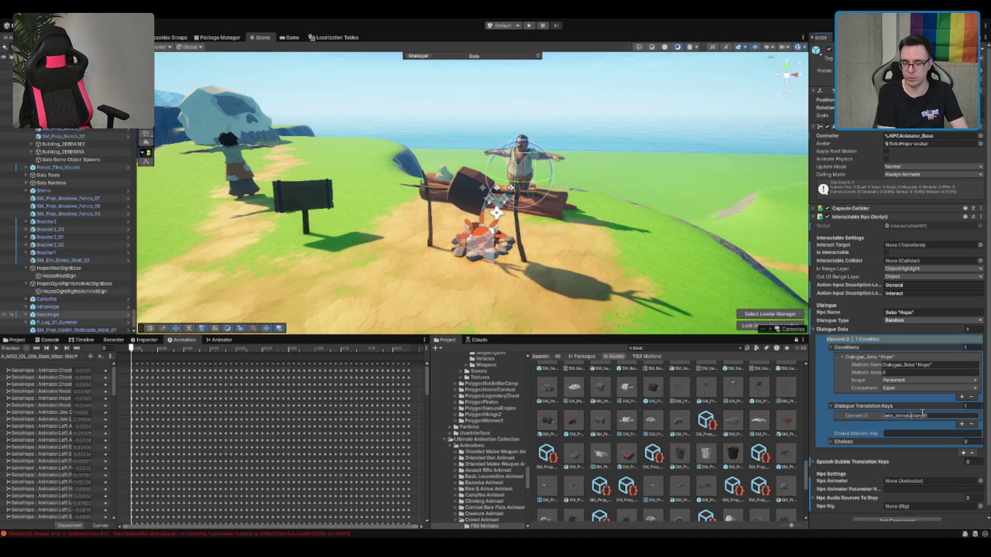
double_click(923, 415)
key(ctrl+c)
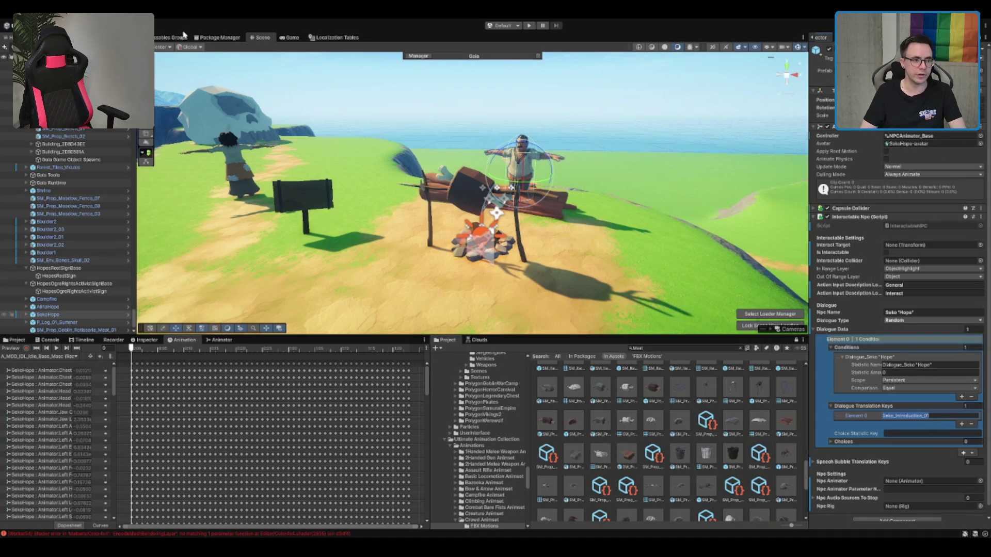
click(351, 36)
click(294, 314)
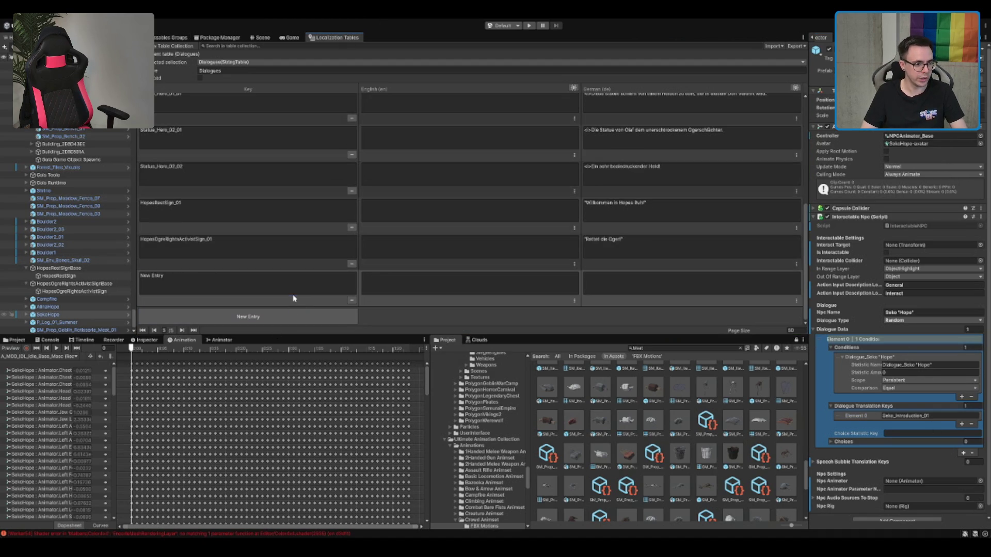
Step: Key the new entry Seko_Introduction_01 with German text 'Wir müssen die Oger RETTEN!'
key(ctrl+v)
click(667, 283)
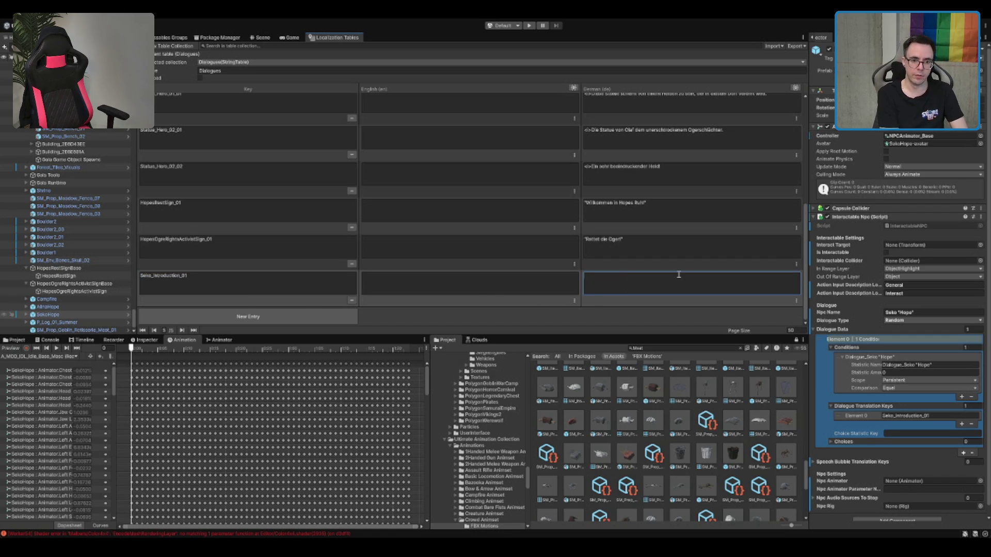
text(Wir müssen die)
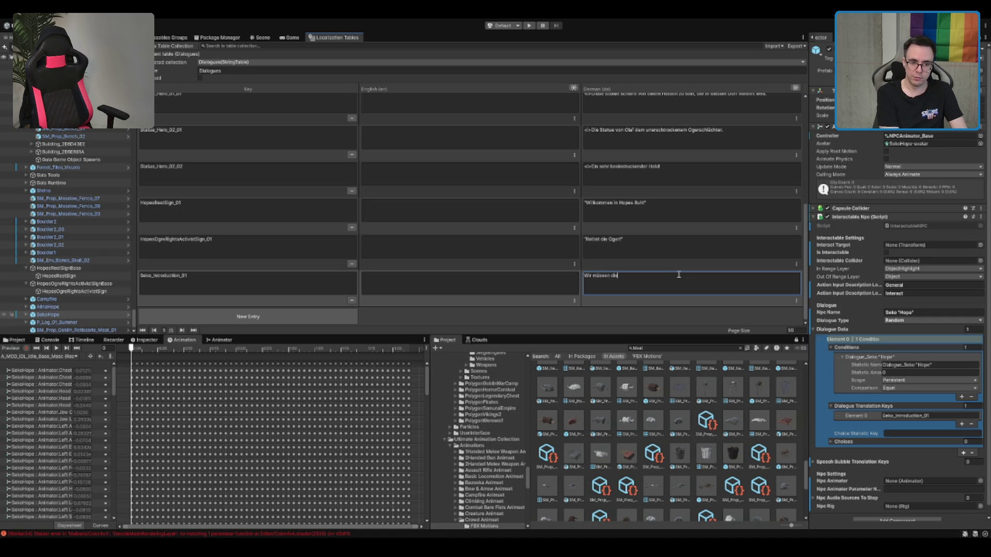
text( Oger RETTEN)
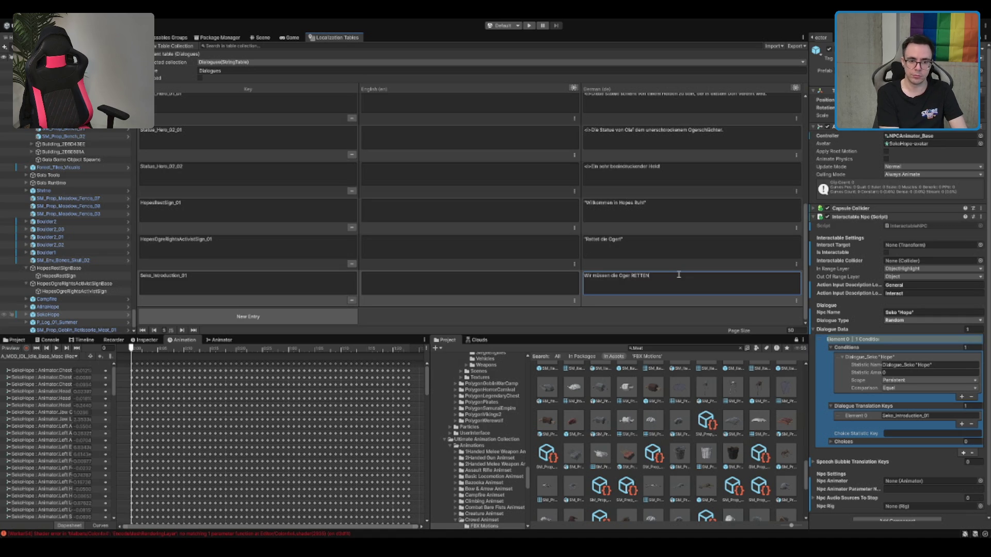
text(!)
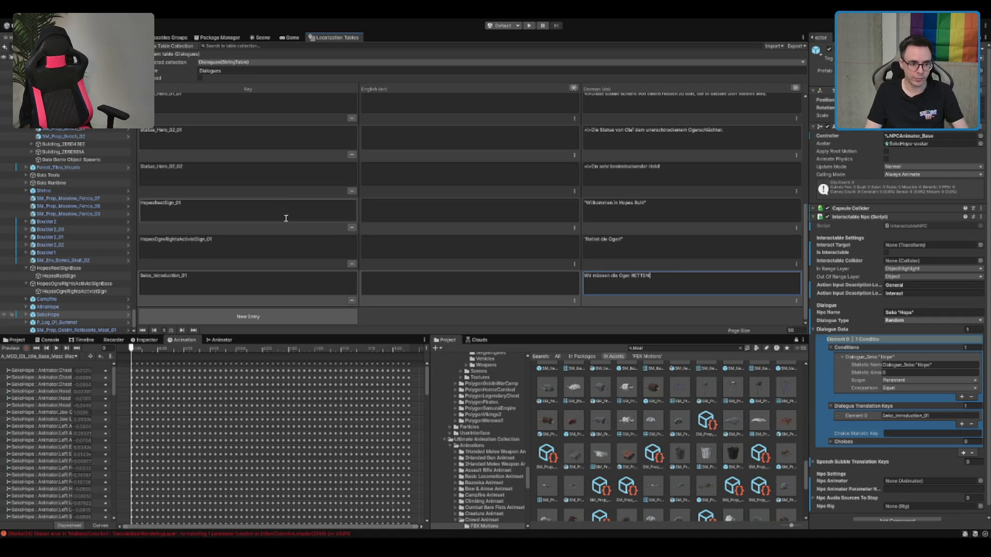
Step: Add Seko_Introduction_02 with German text 'Oger sind wundervolle, magische Geschöpfe!'
click(339, 316)
double_click(245, 254)
key(ctrl+c)
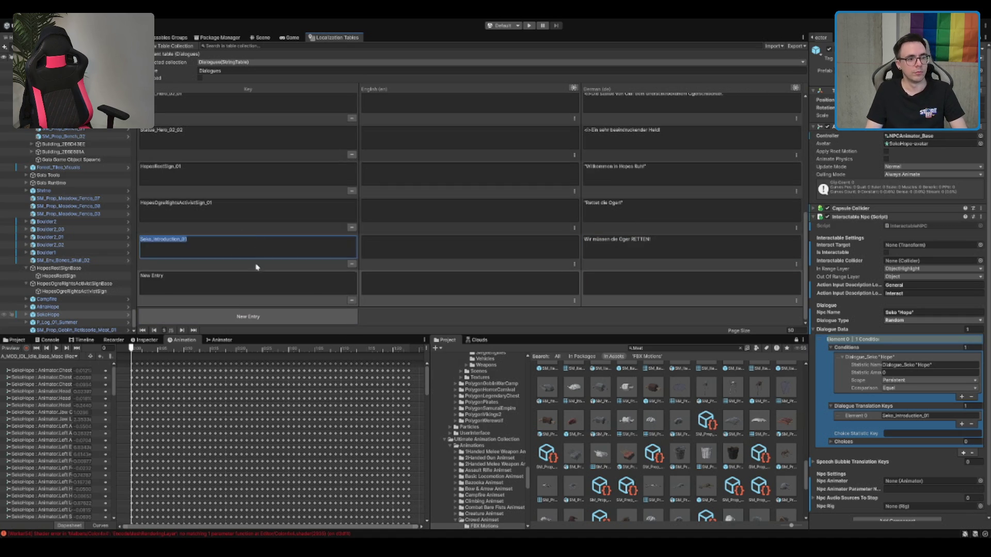
click(277, 285)
key(ctrl+v)
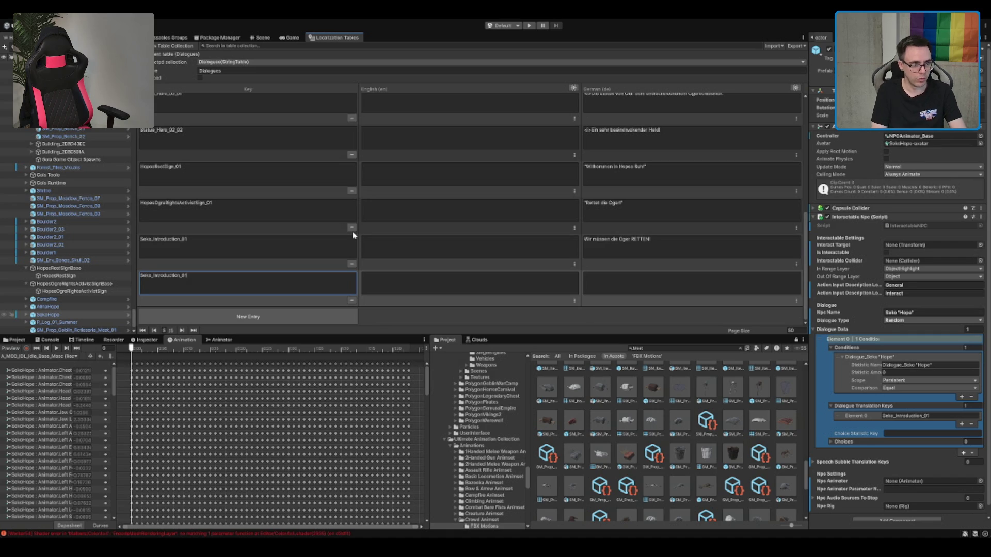
click(645, 289)
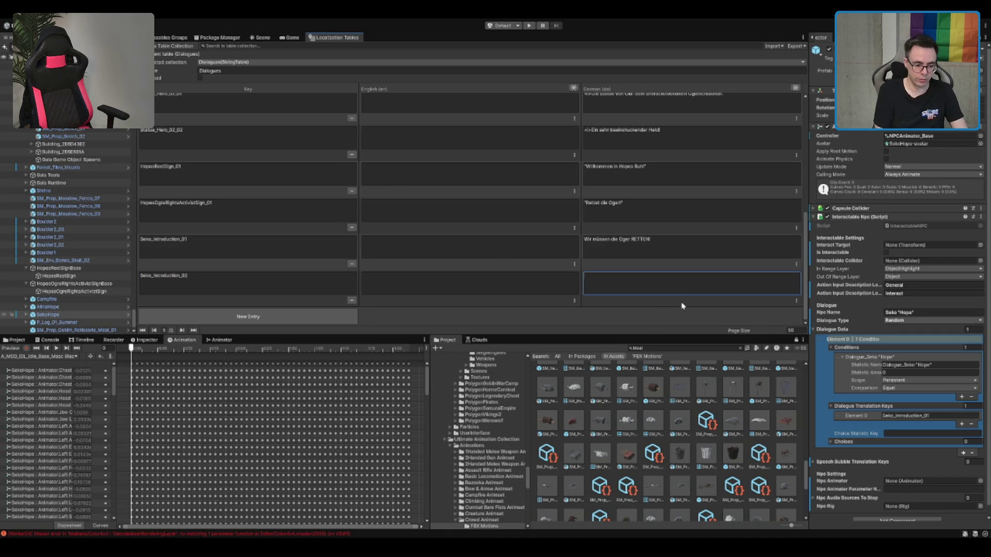
text(Ogersind wundervolle)
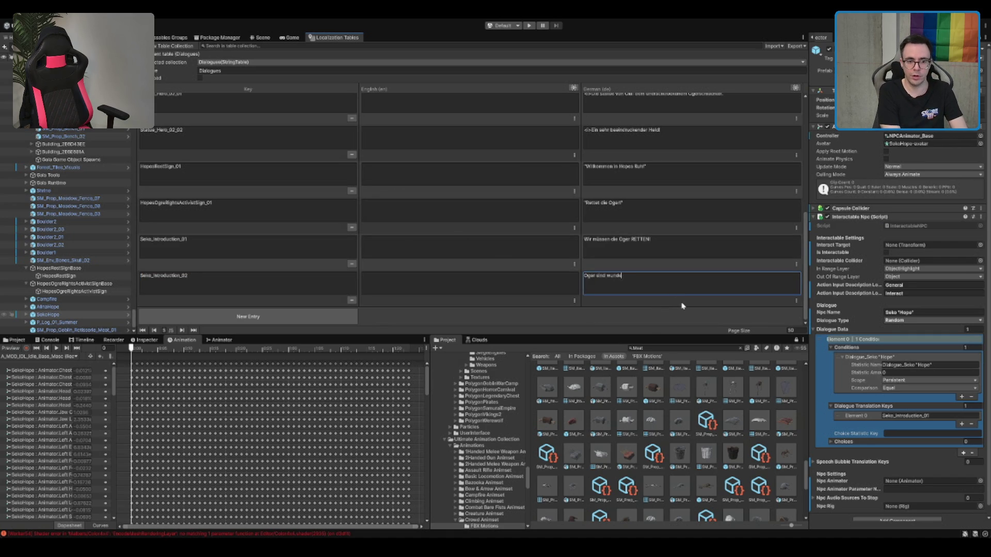
text(, magische)
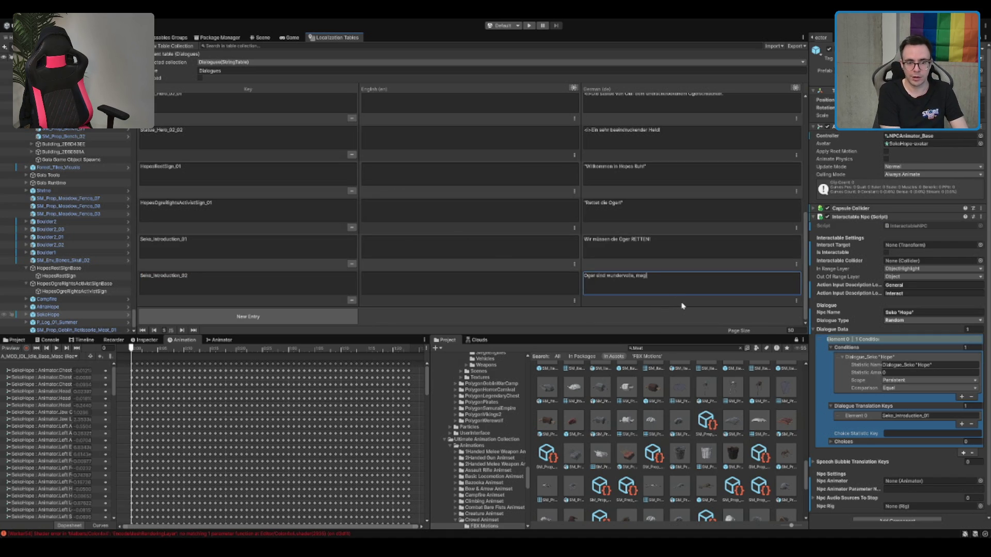
key(BackSpace)
key(BackSpace)
key(BackSpace)
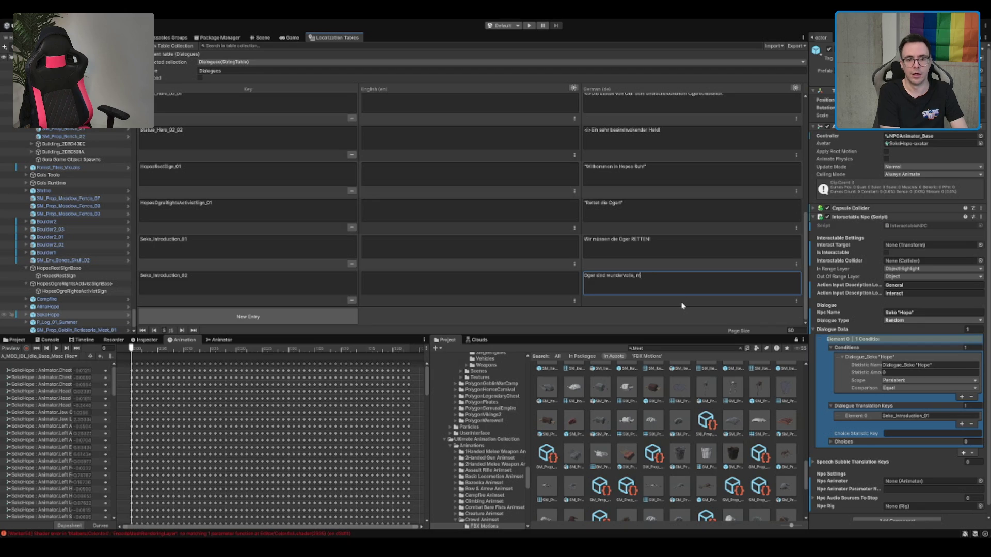
text(agische Geschöpfe!)
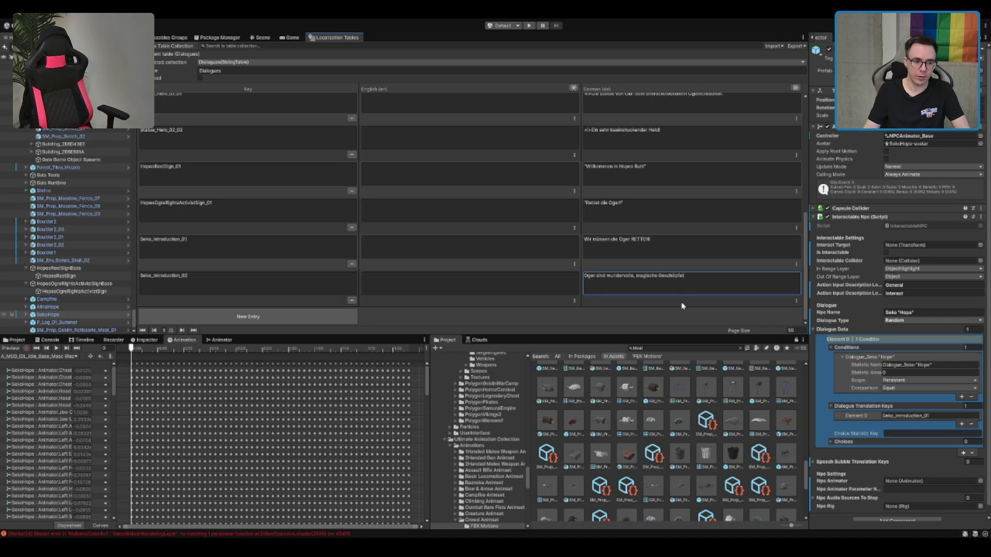
click(276, 274)
Step: Start a third Dialogues entry with the pasted key
click(275, 314)
key(ctrl+v)
click(614, 274)
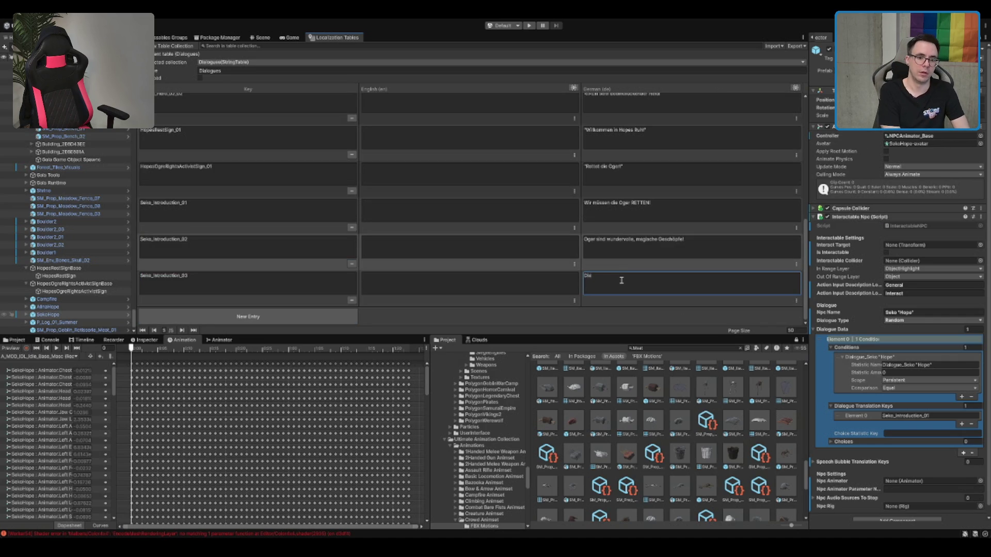
Step: Finish Seko_Introduction_03's German line calling Ruh the true monster, then add another entry
text(ser barbarische Held von Hope)
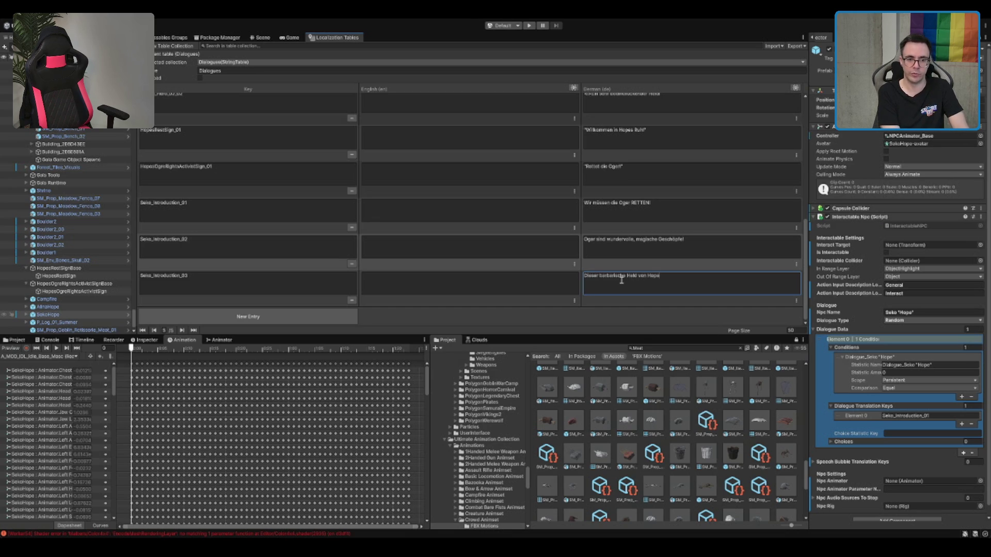
text(s Ruh ist in)
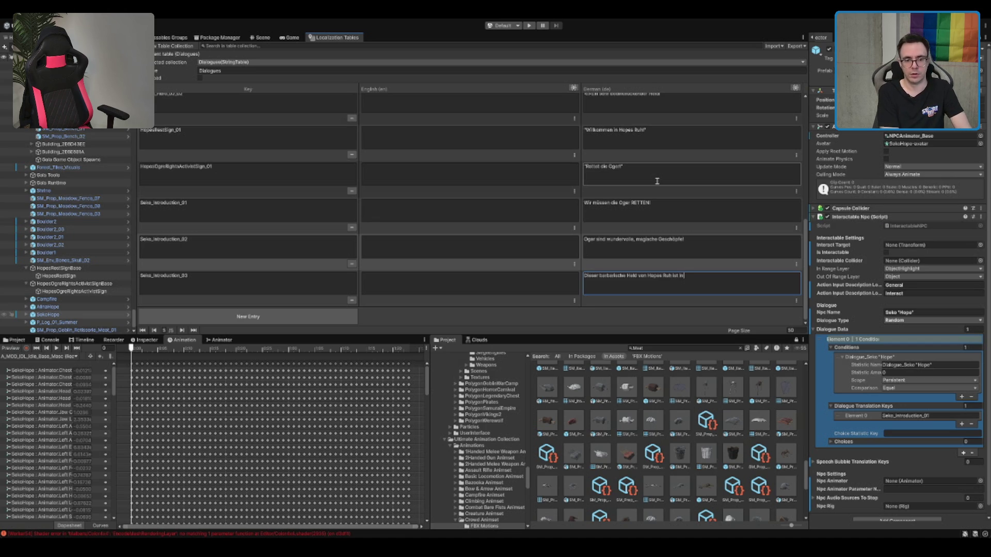
text( Wah)
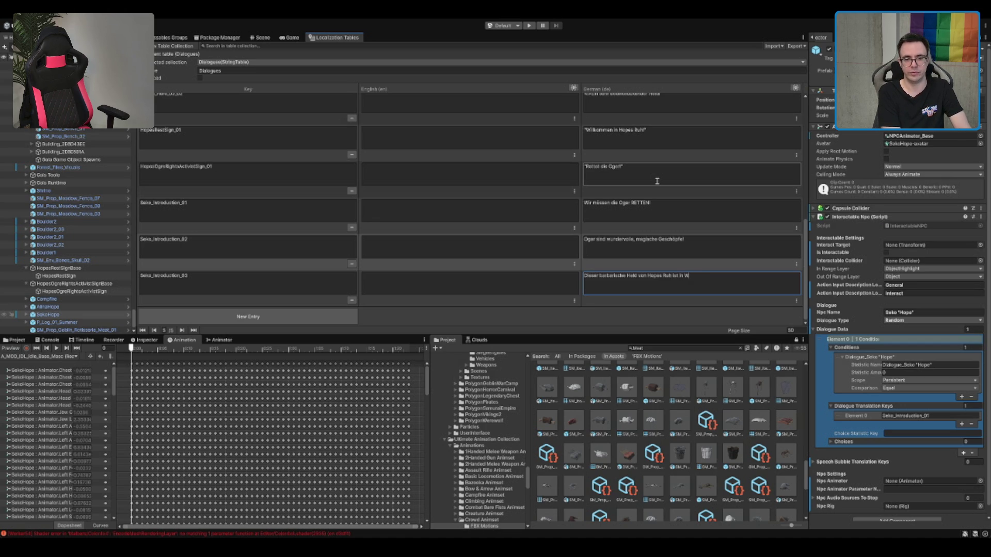
text(rheit d)
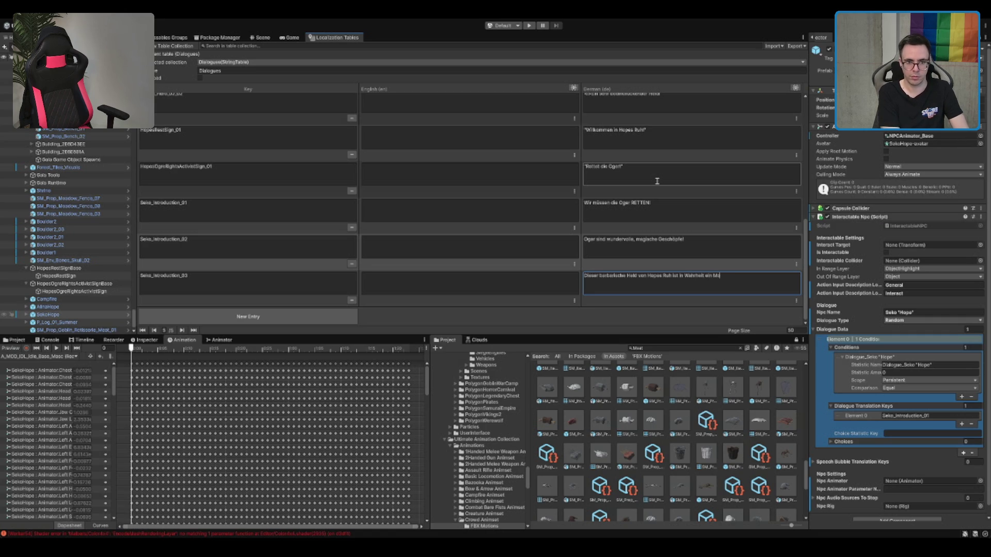
text(as wahre Monster!)
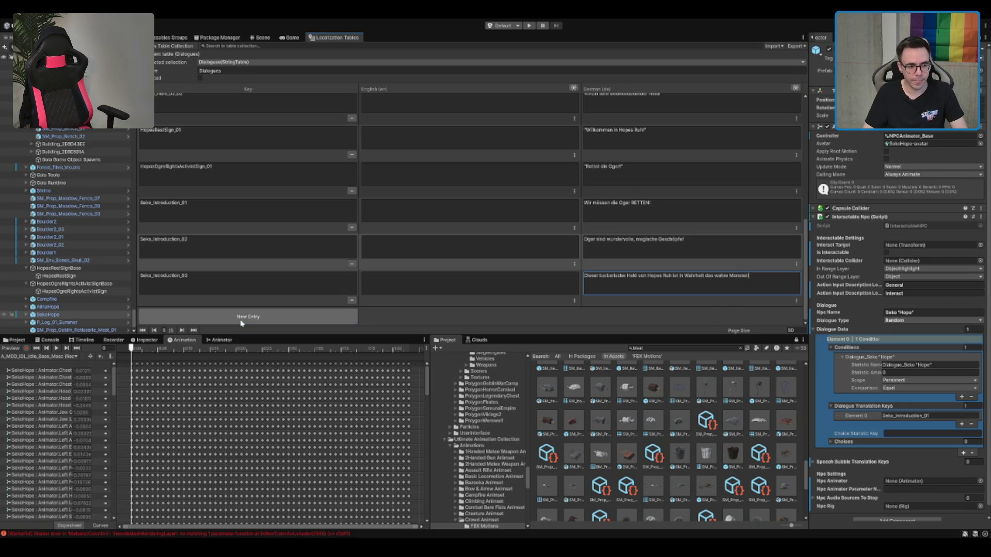
click(241, 318)
click(277, 283)
text(Seko_Introduction_03)
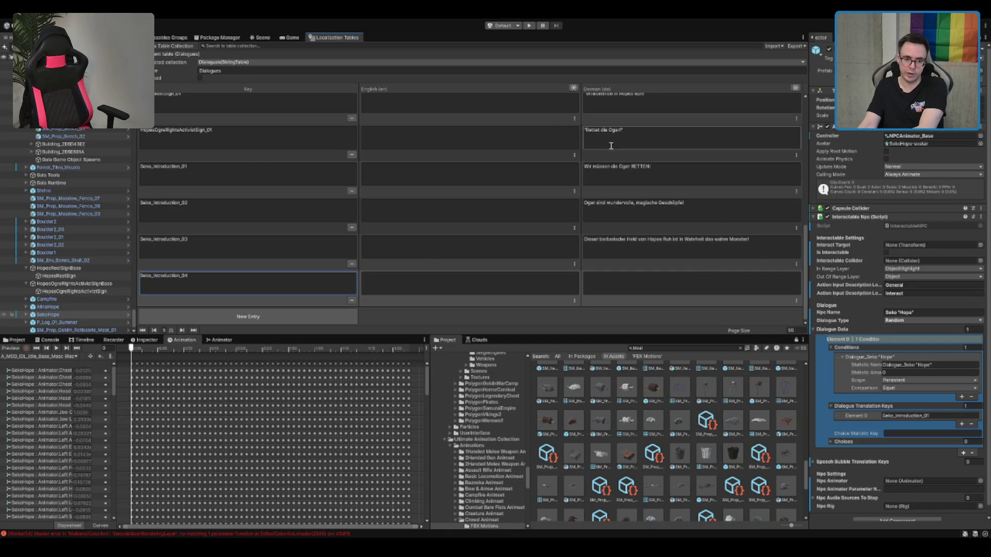
Step: Review the Seko_Introduction_01 and _02 German lines and focus the empty Seko_Introduction_04 cell
click(612, 171)
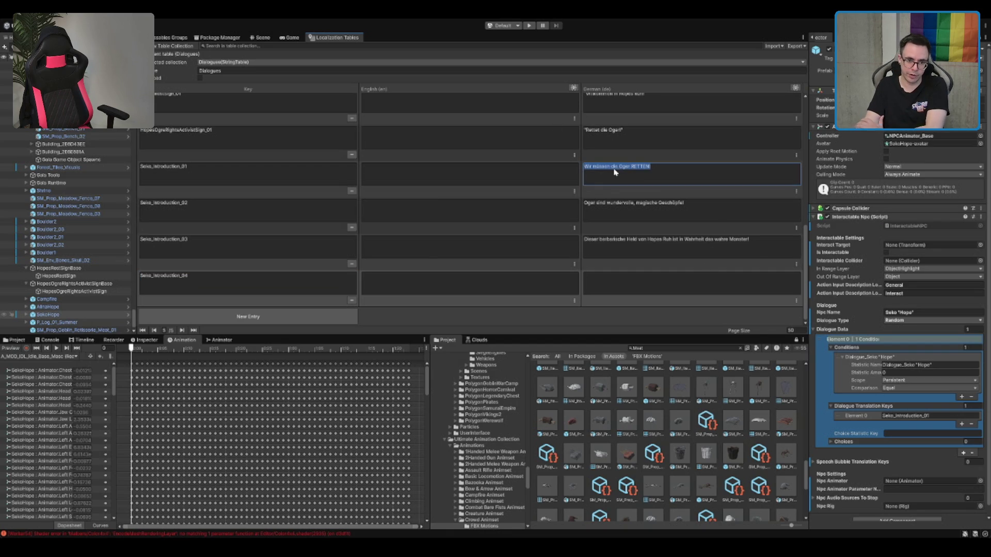
click(639, 216)
click(661, 172)
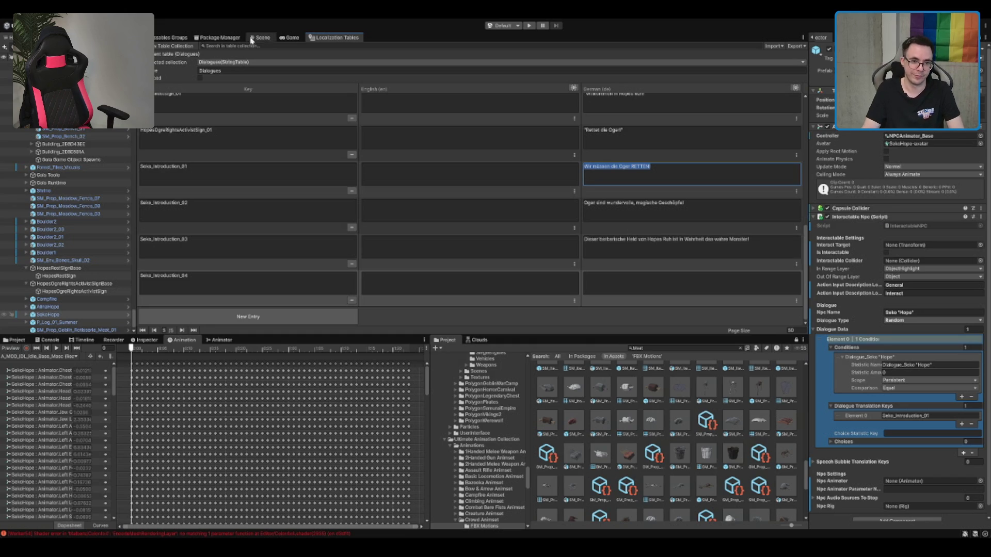
click(731, 212)
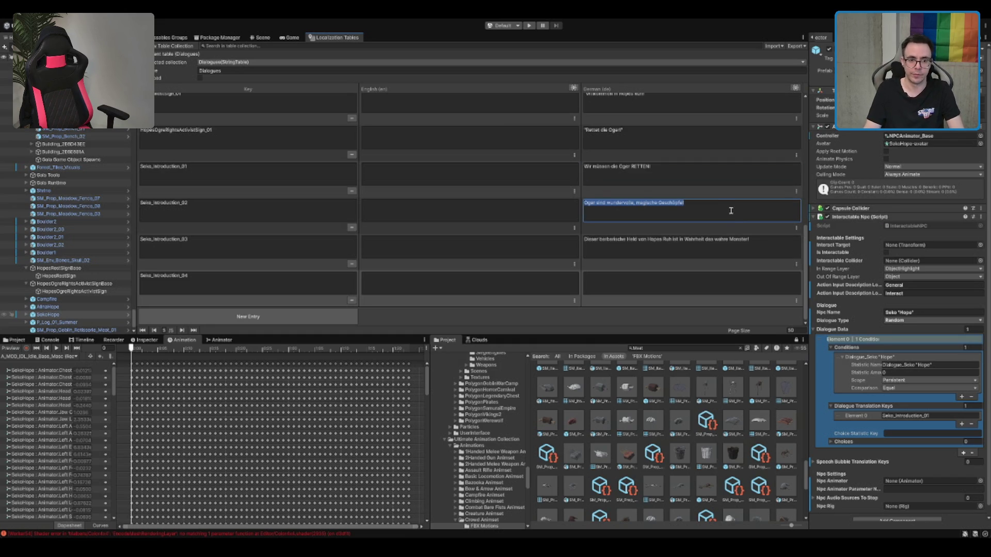
click(733, 218)
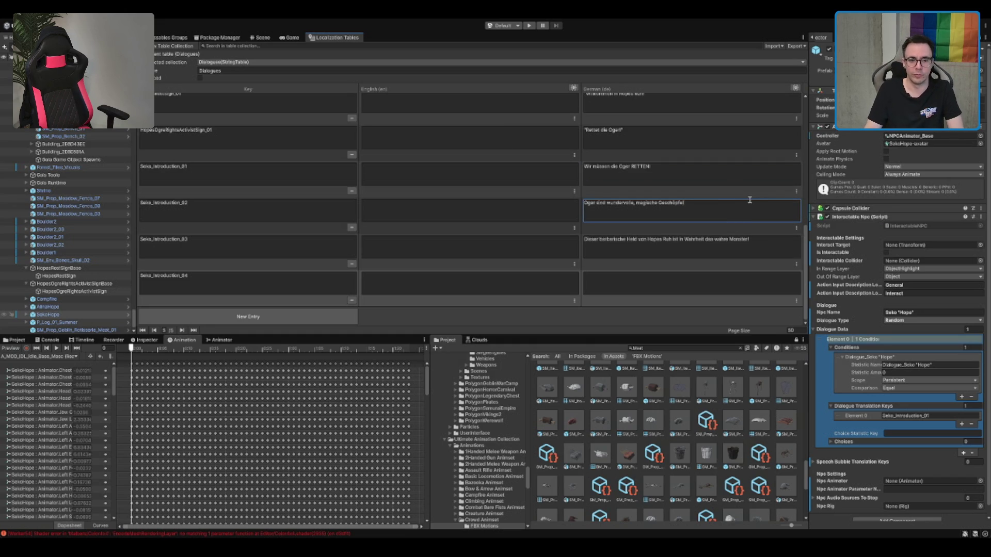
click(690, 258)
click(666, 285)
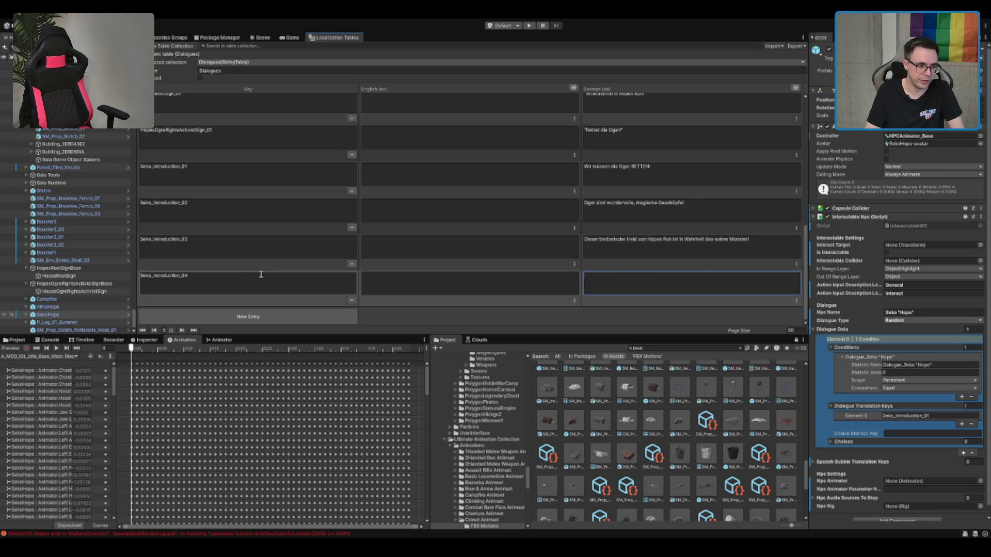
scroll(944, 387, down, 1)
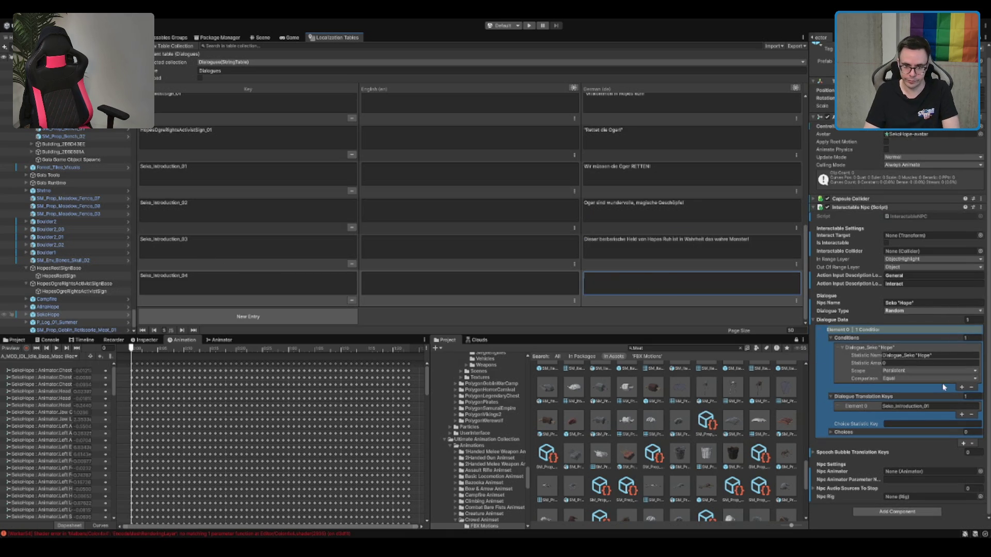
Step: Add two more translation keys, setting them to Seko_Introduction_02 and Seko_Introduction_03
click(961, 415)
click(961, 422)
click(967, 415)
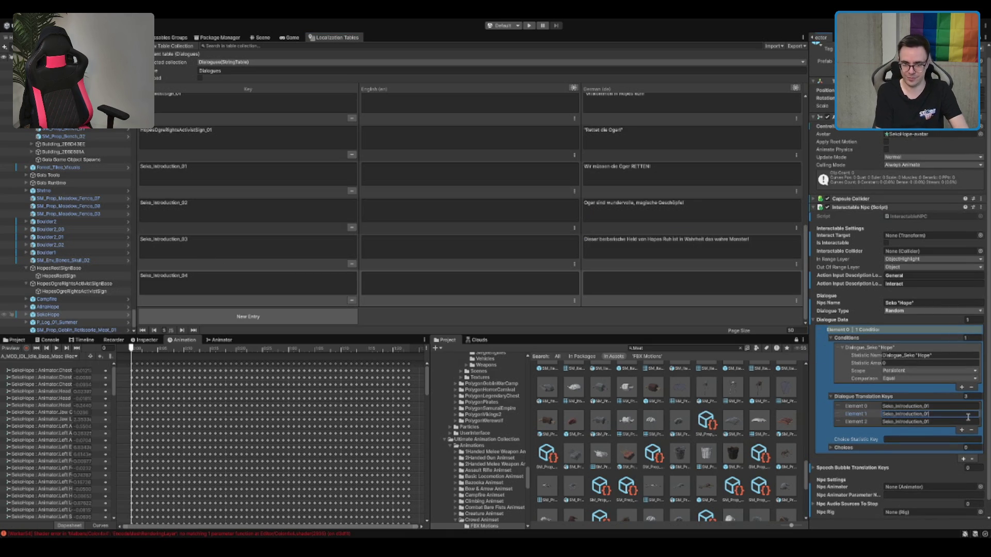
text(2)
click(953, 423)
text(3)
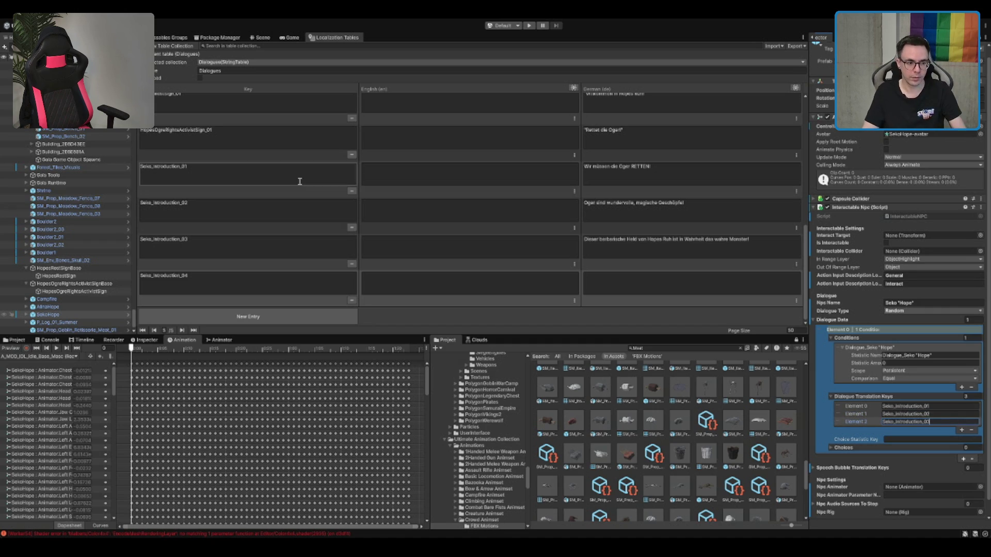
Step: Remove the dialogue's Hope condition so the element becomes a fallback
click(183, 273)
click(640, 275)
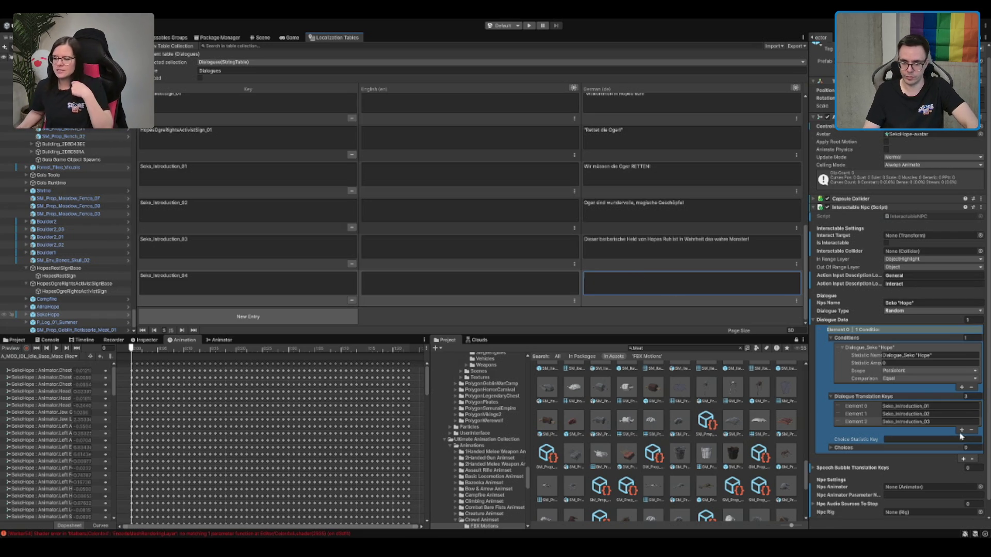
scroll(961, 440, down, 1)
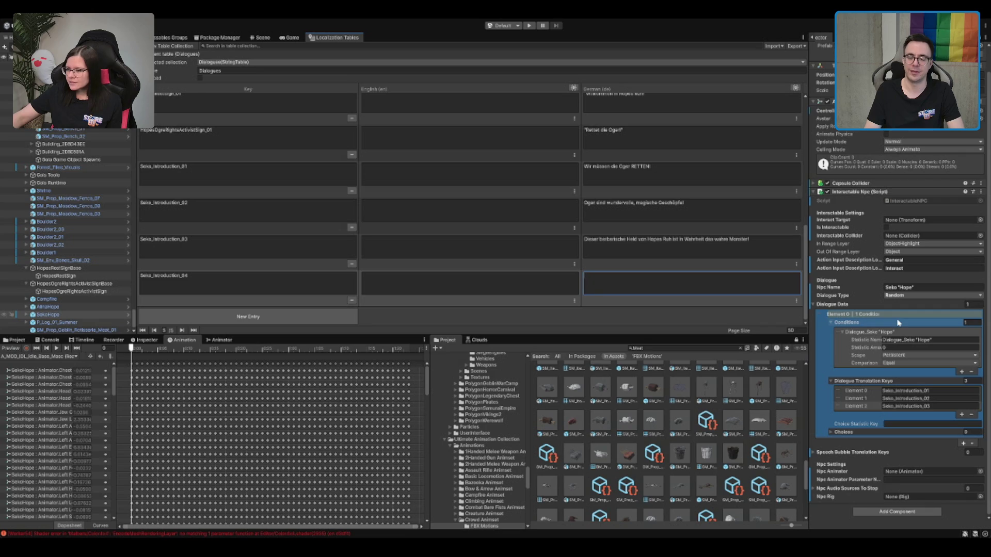
click(897, 348)
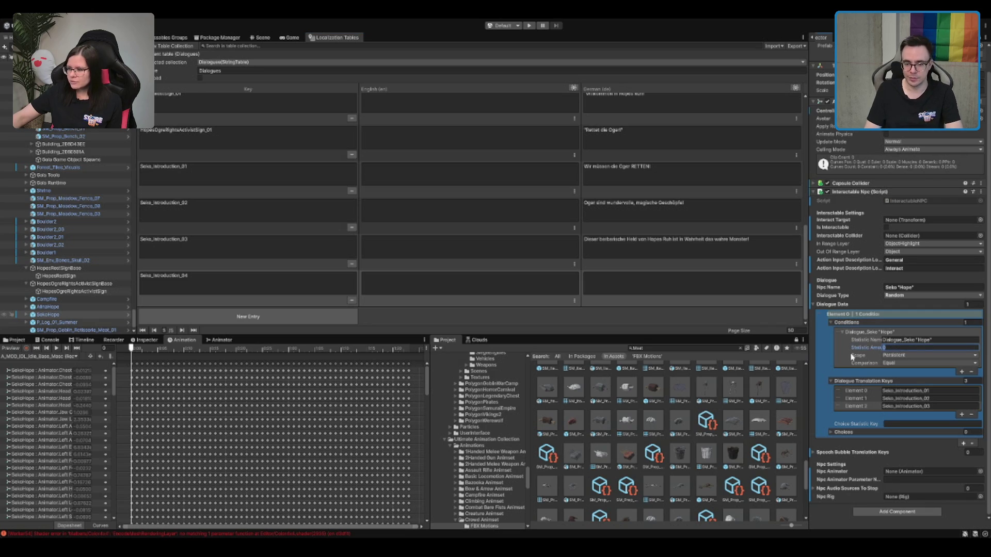
click(972, 372)
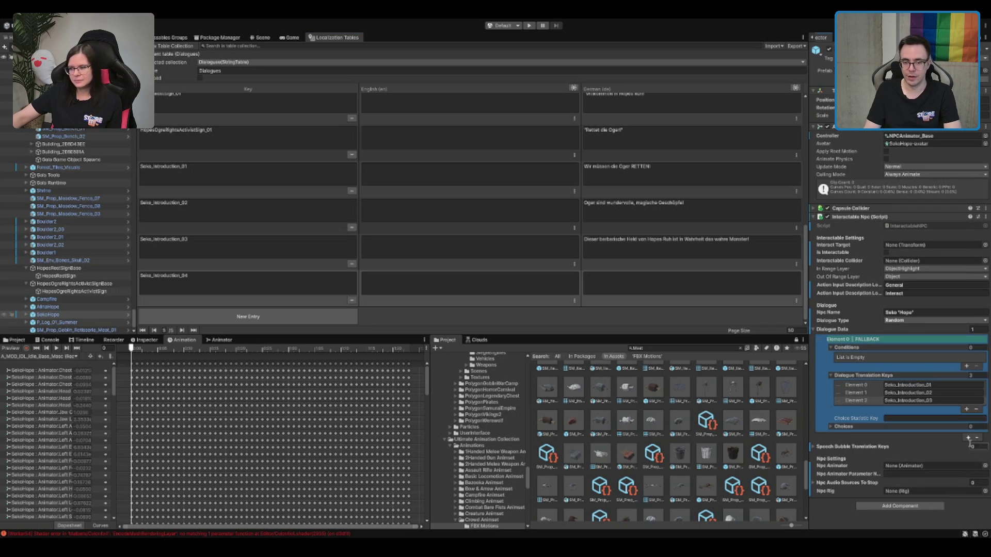
Step: Add a second dialogue data element to Seko
click(867, 349)
click(865, 321)
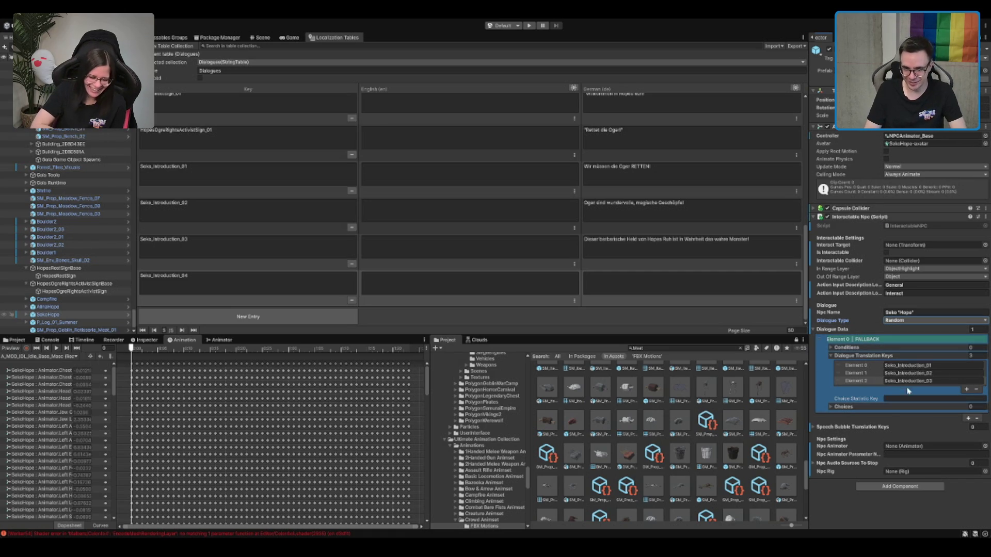
click(976, 418)
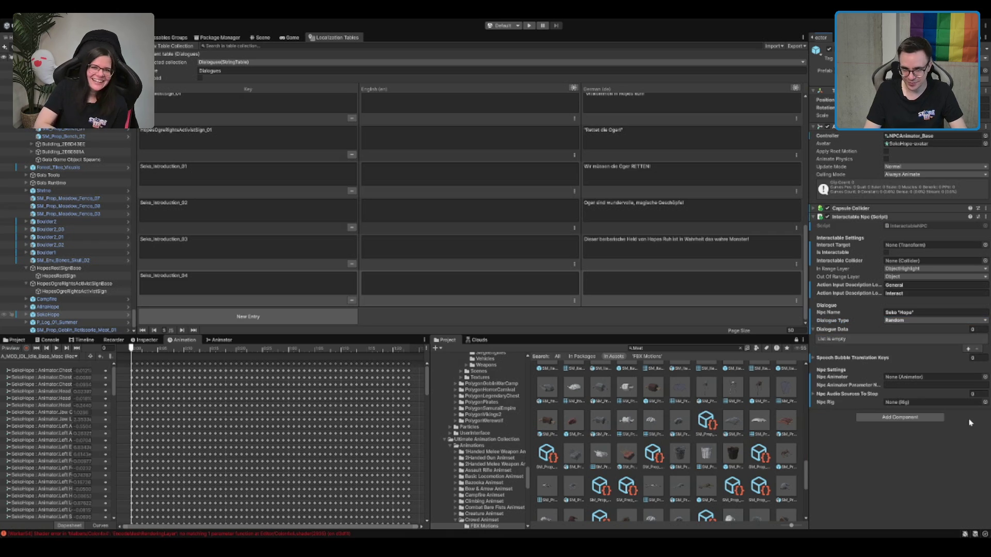
click(969, 419)
click(966, 418)
scroll(908, 419, down, 1)
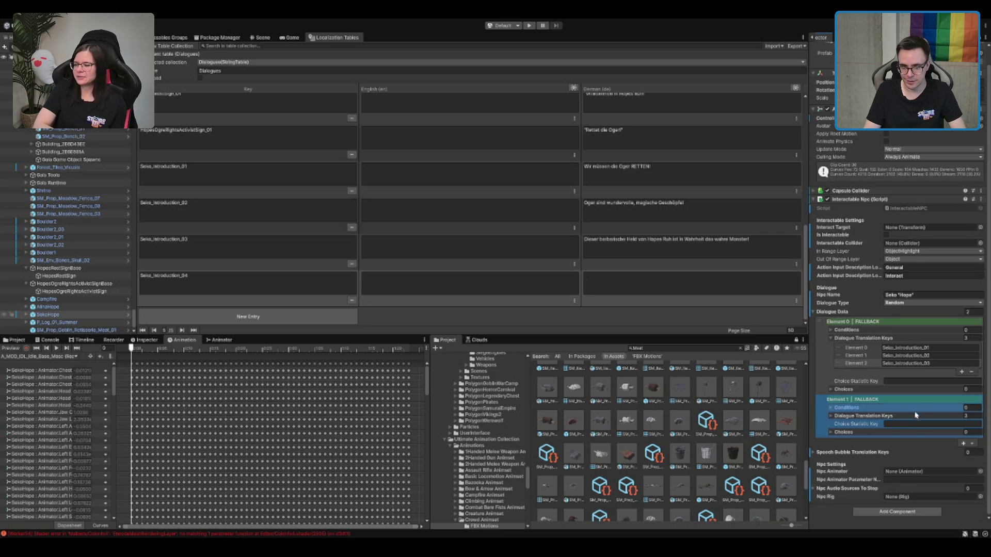
Step: Set the new element's translation keys to Seko_01_01, Seko_02_01 and Seko_03_01
click(918, 416)
drag(922, 427, 894, 426)
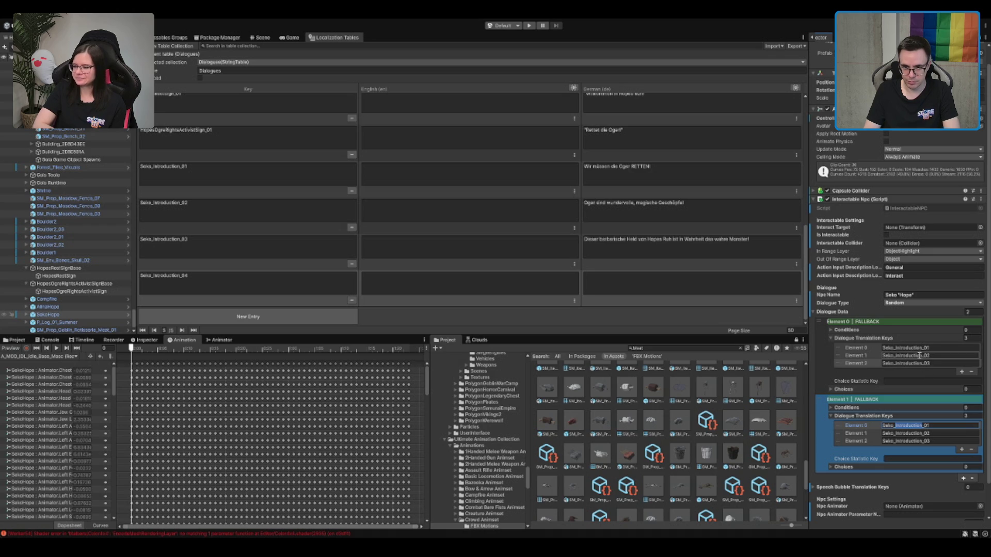
text(01_0)
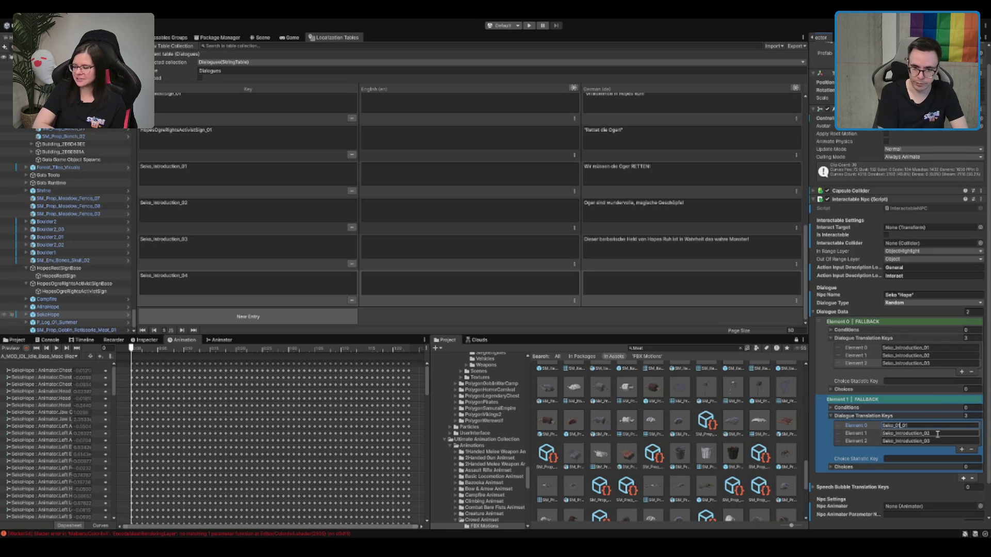
text(1)
key(Tab)
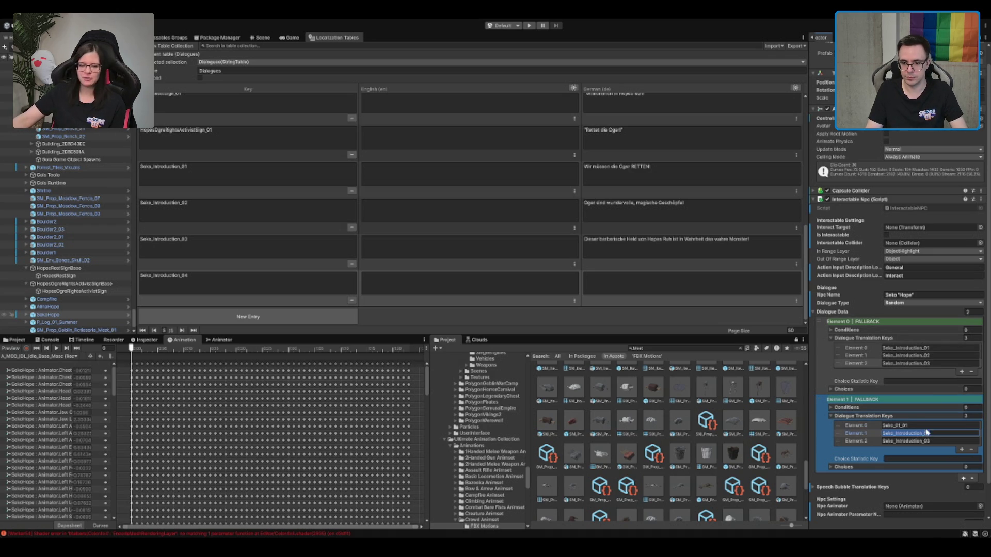
double_click(898, 433)
text(01_01)
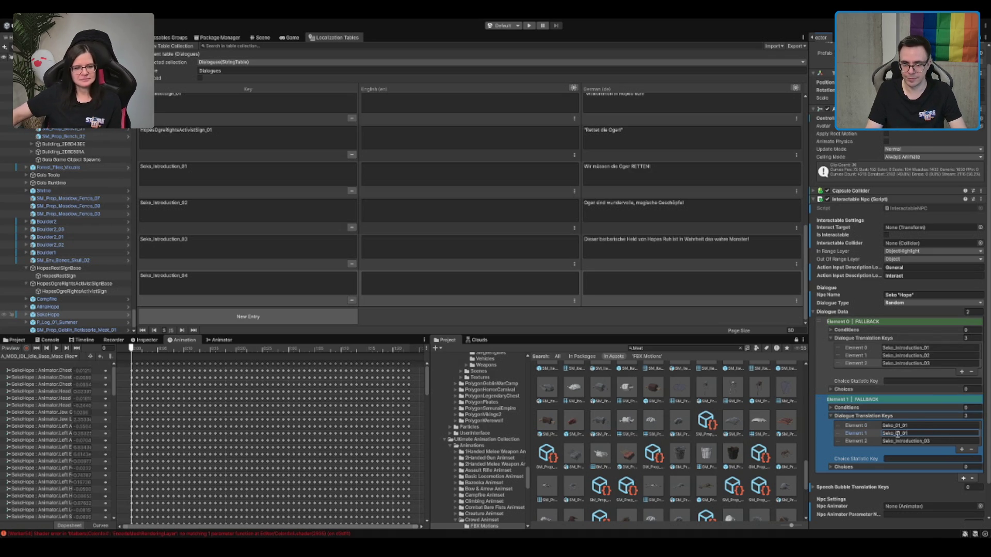
key(BackSpace)
text(2)
click(904, 441)
text(Seko_01_01)
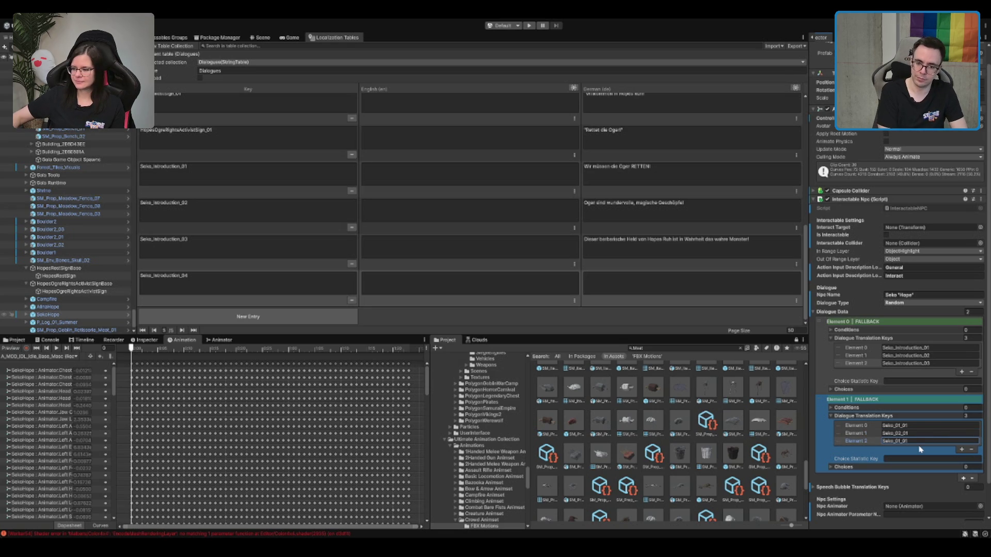
key(BackSpace)
text(3)
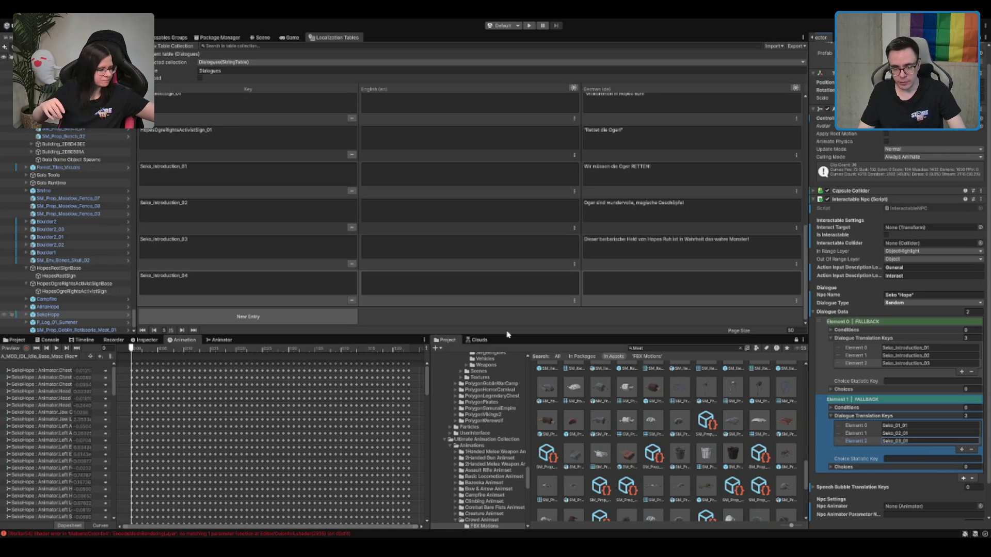
scroll(913, 427, down, 1)
click(895, 404)
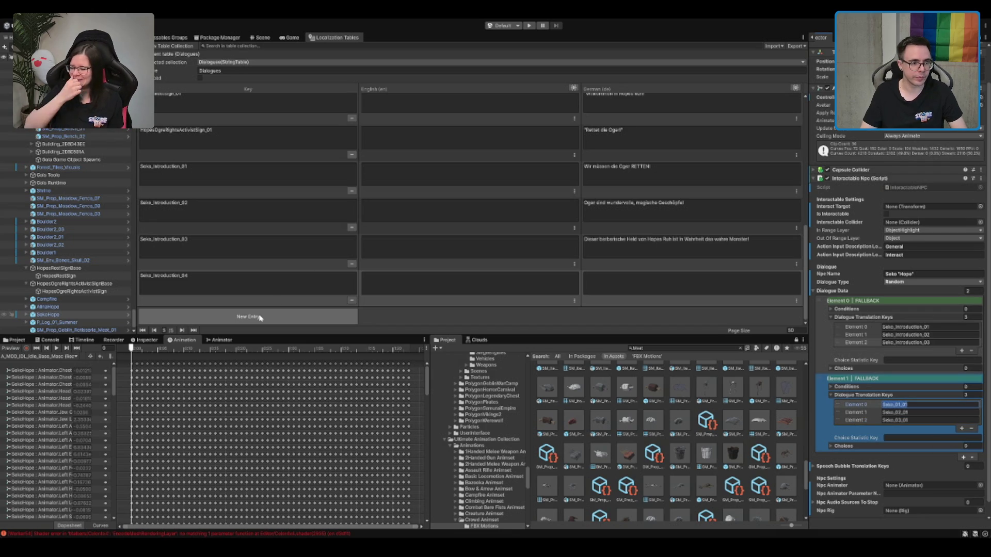
Step: Rekey the Seko_Introduction_04 entry as Seko_01_01 and write its German Baby-Oger-Rösterl line
click(304, 286)
text(Seko_01_01)
click(633, 294)
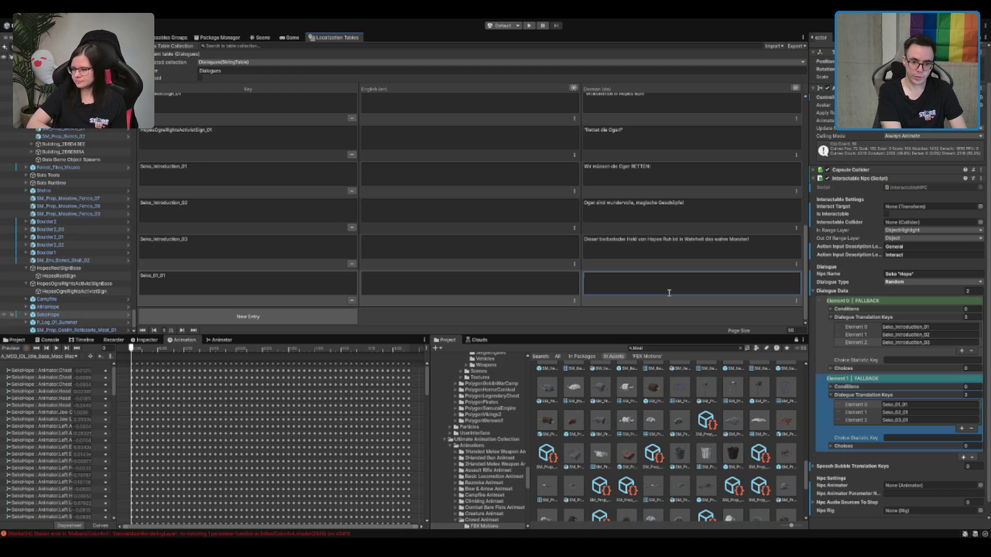
text(Ich freu mich sohon auf mein leckeres Baby-O)
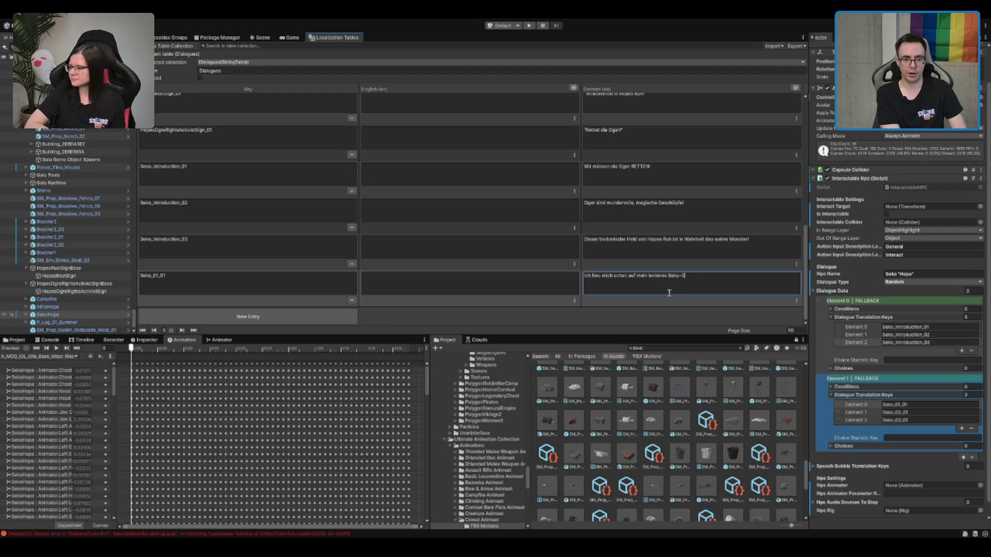
text(Röster!)
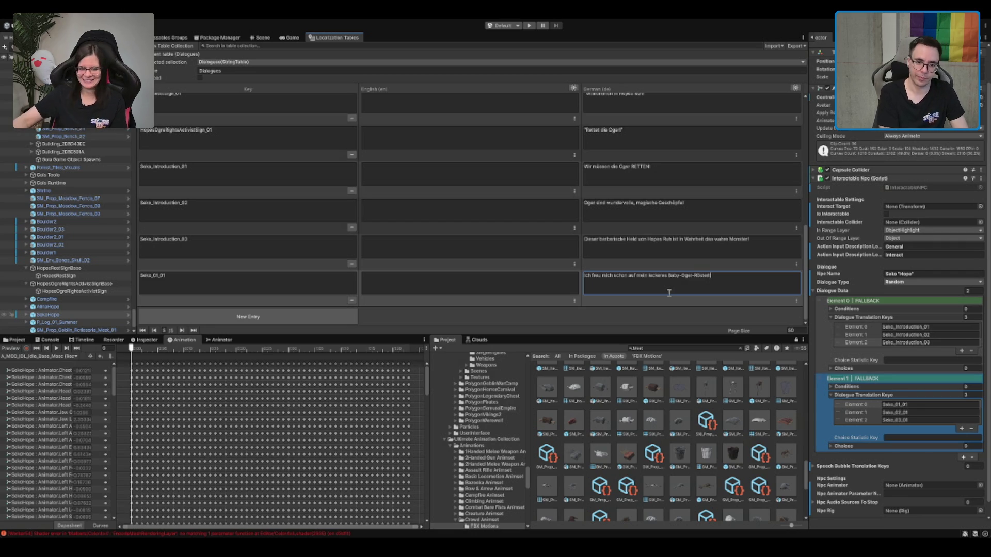
Step: Add a new Dialogues entry and paste Seko_01_01 as its key, trimming the last character
click(247, 317)
click(277, 253)
key(ctrl+a)
key(ctrl+c)
click(270, 283)
key(ctrl+v)
key(BackSpace)
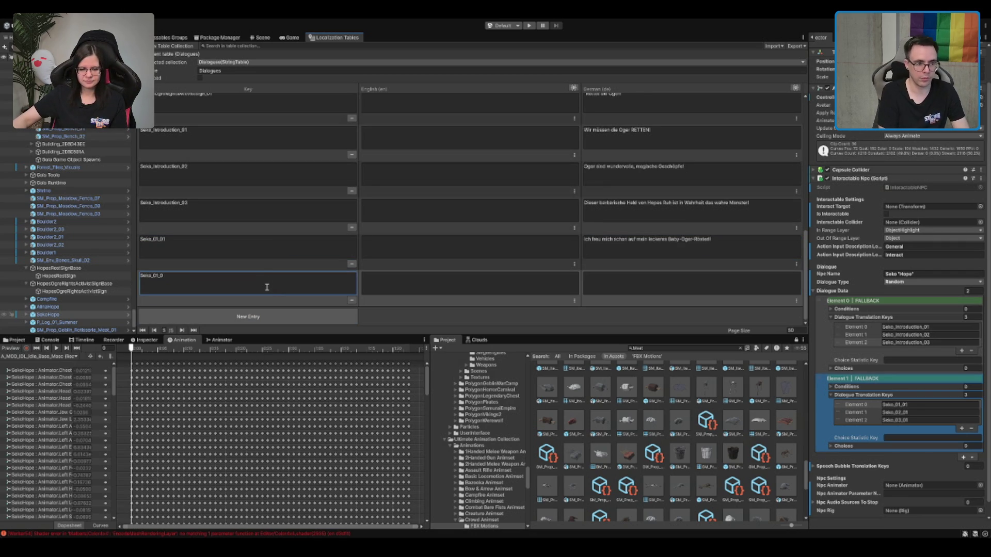
Step: Key the new entry Seko_01_02 and copy the Rösterl line into its German cell
text(2)
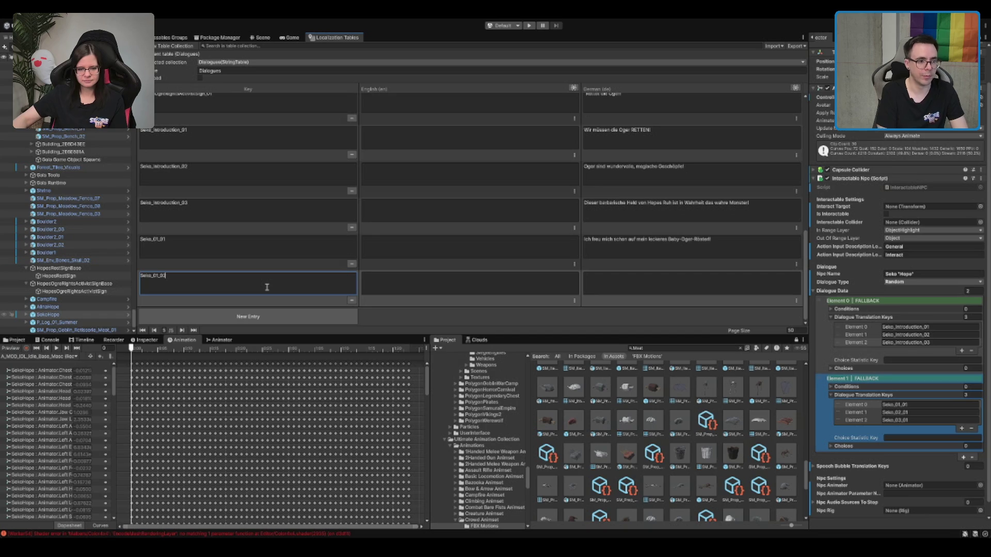
click(632, 244)
key(ctrl+c)
click(637, 289)
key(ctrl+v)
Step: Rewrite Seko_01_01's German line about humans eating these wonderful creatures
click(712, 242)
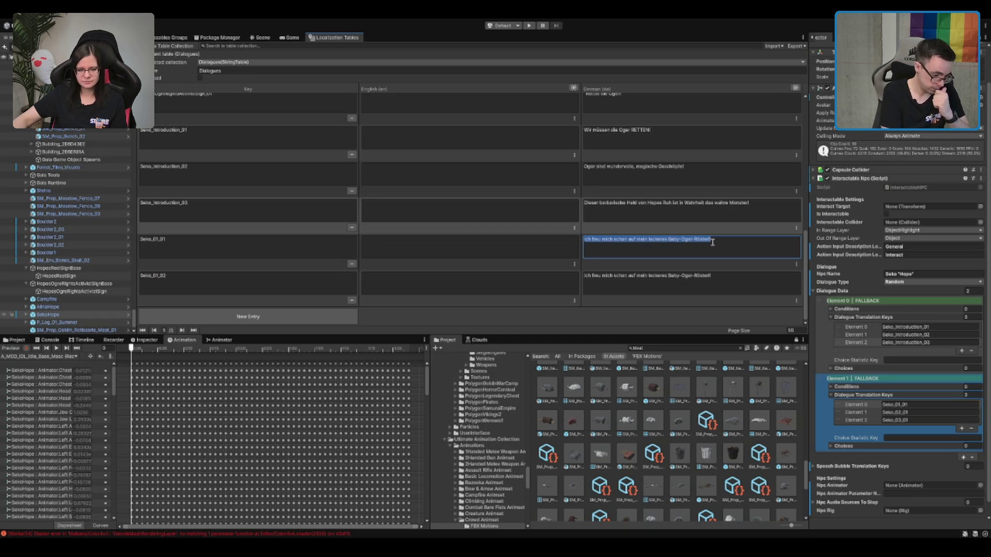
text(Wie konnt)
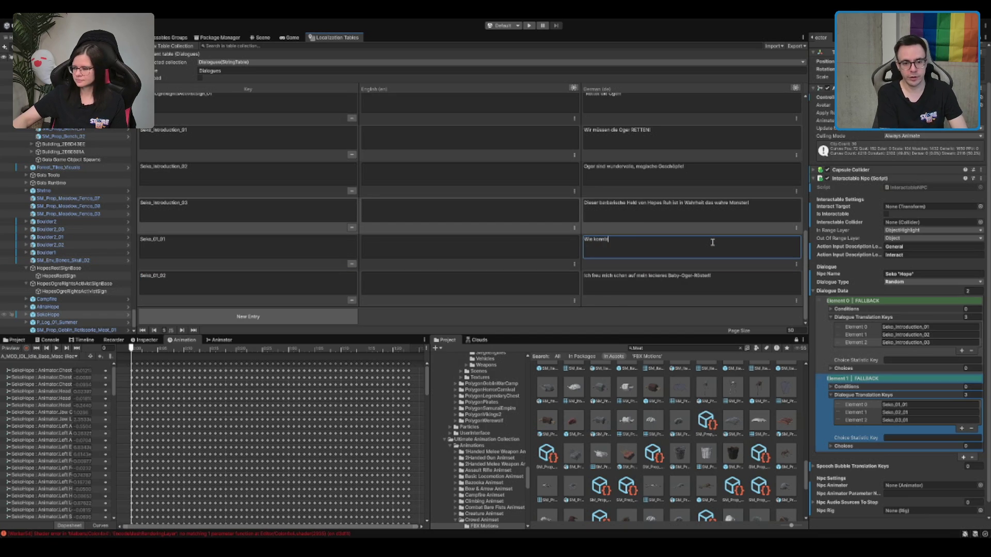
text(en die Menschen)
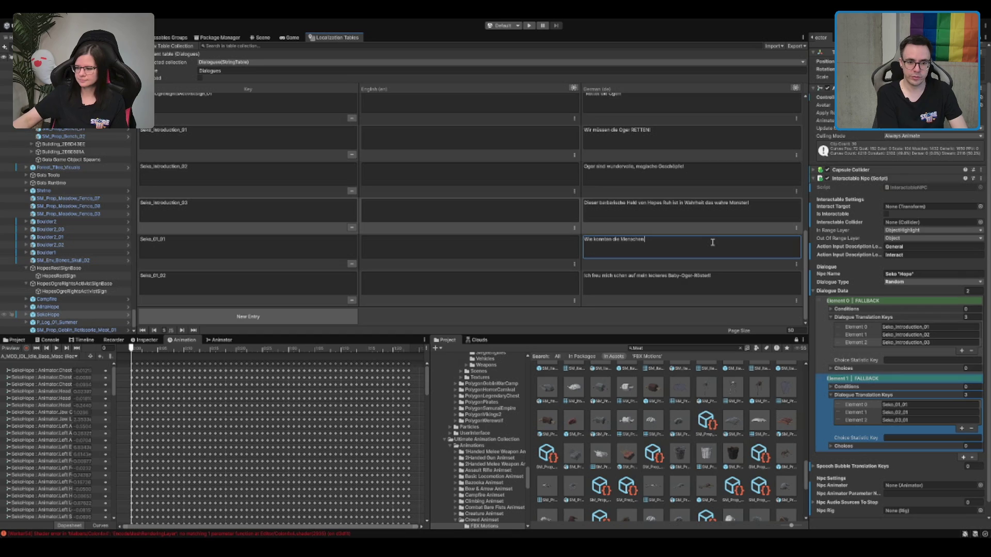
text( damals no)
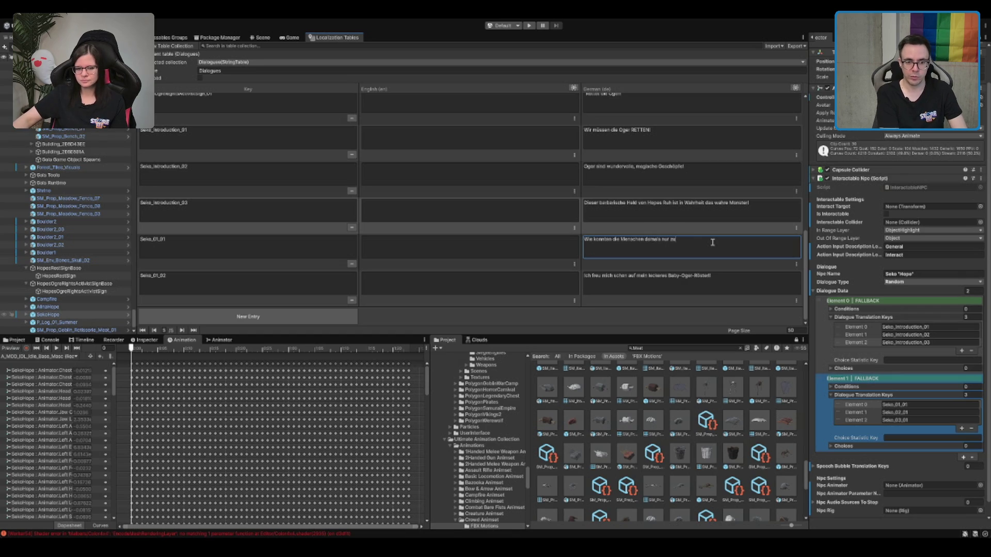
text(en, dass ma)
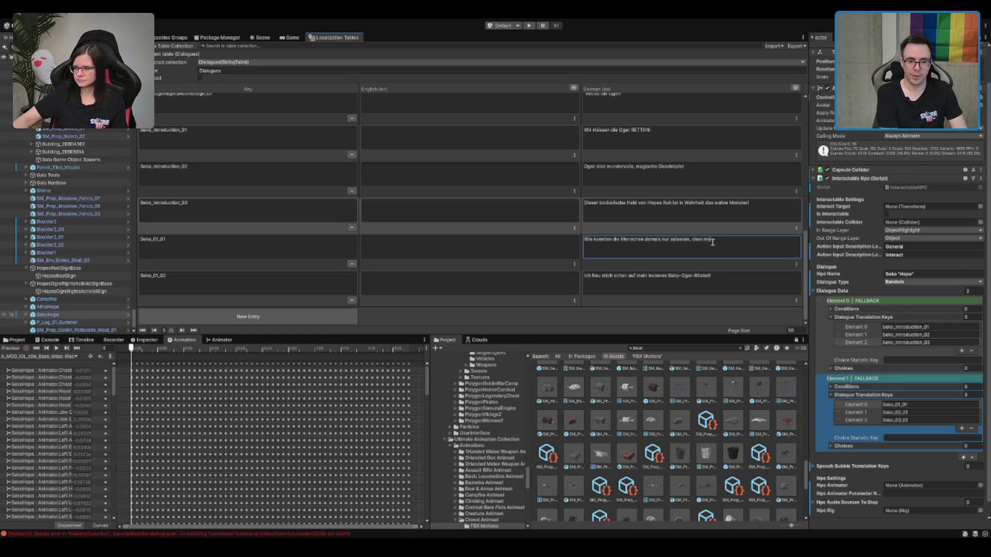
text(n die wunderschöne Geschöpf)
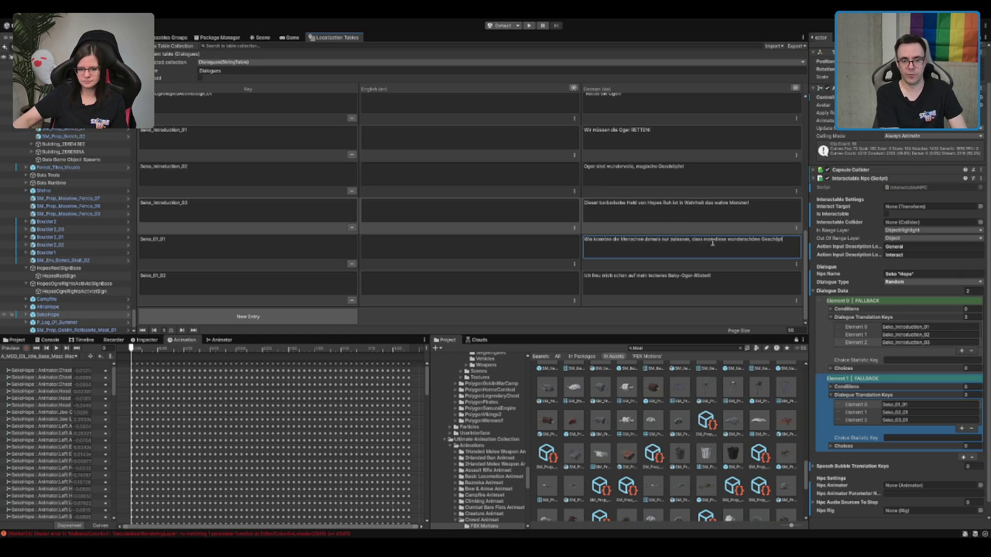
text( ni Hope einfach so abmetzelt!)
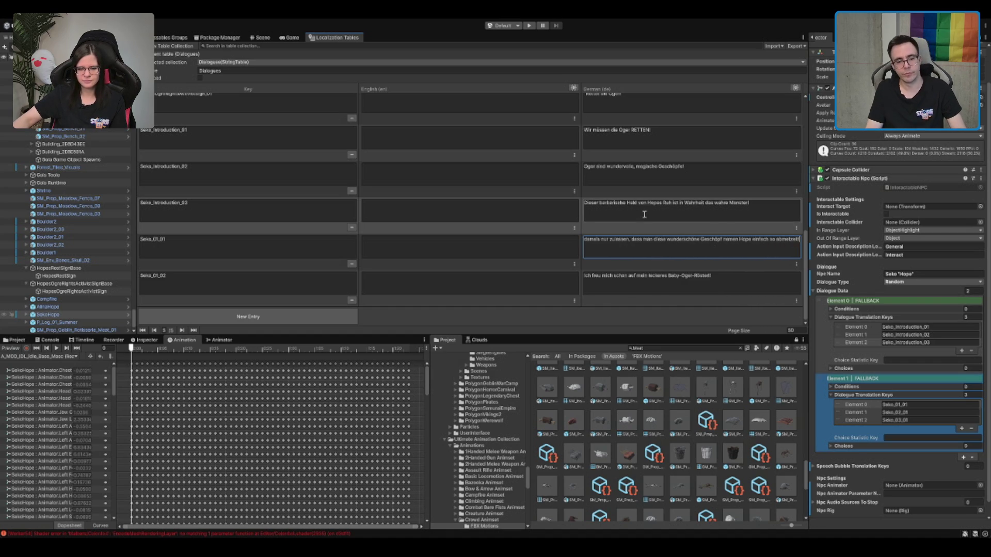
key(ctrl+a)
click(728, 240)
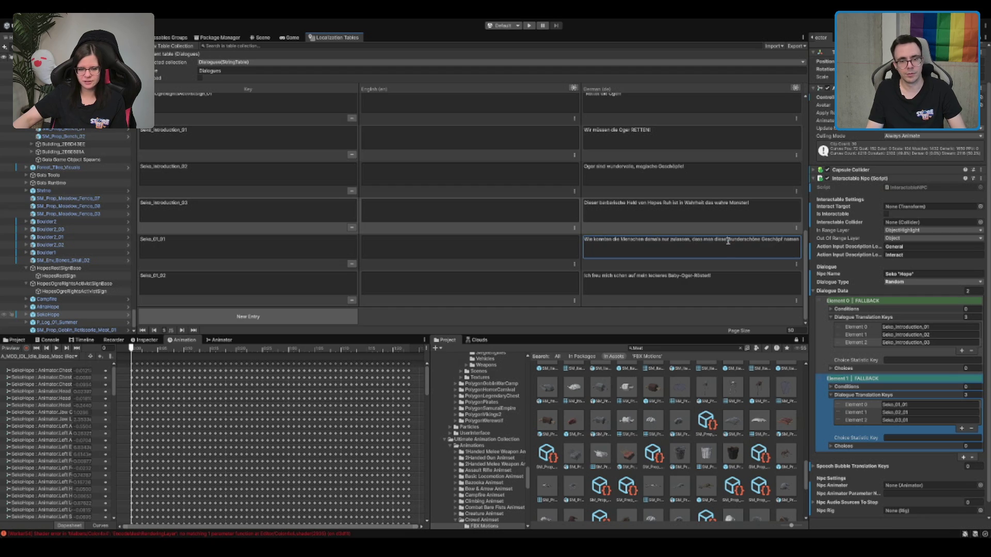
click(255, 315)
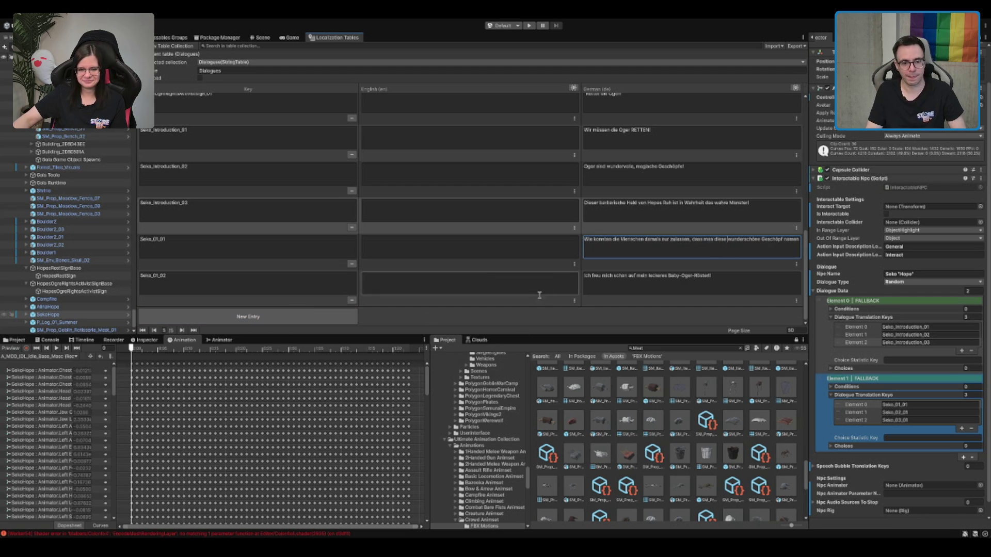
click(709, 288)
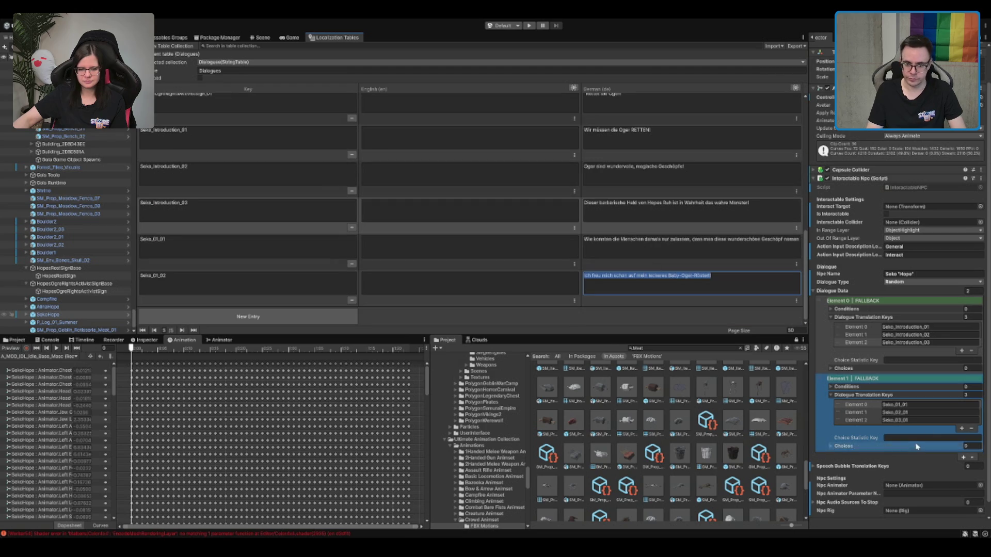
Step: Reduce Seko's second dialogue element to 2 translation keys
click(932, 413)
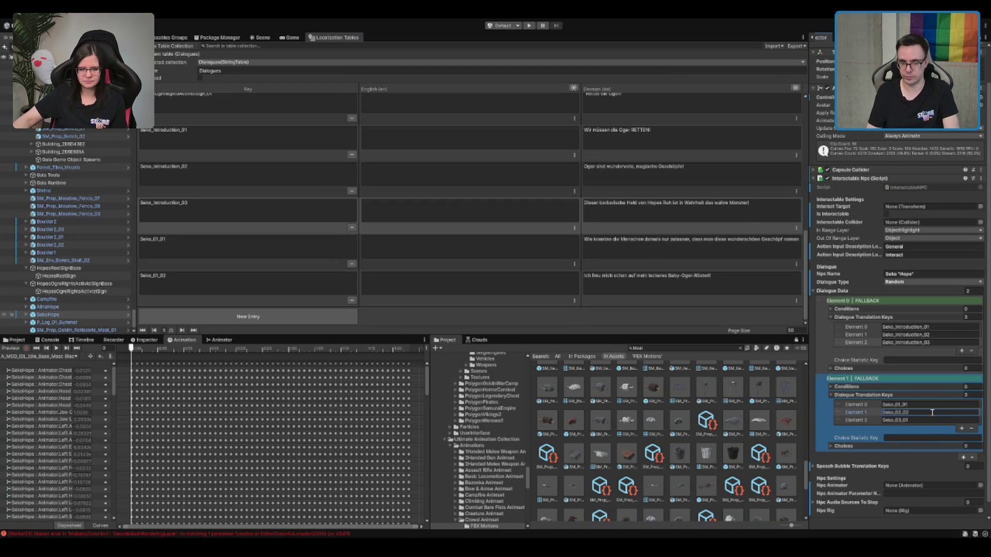
click(965, 395)
text(2)
key(Return)
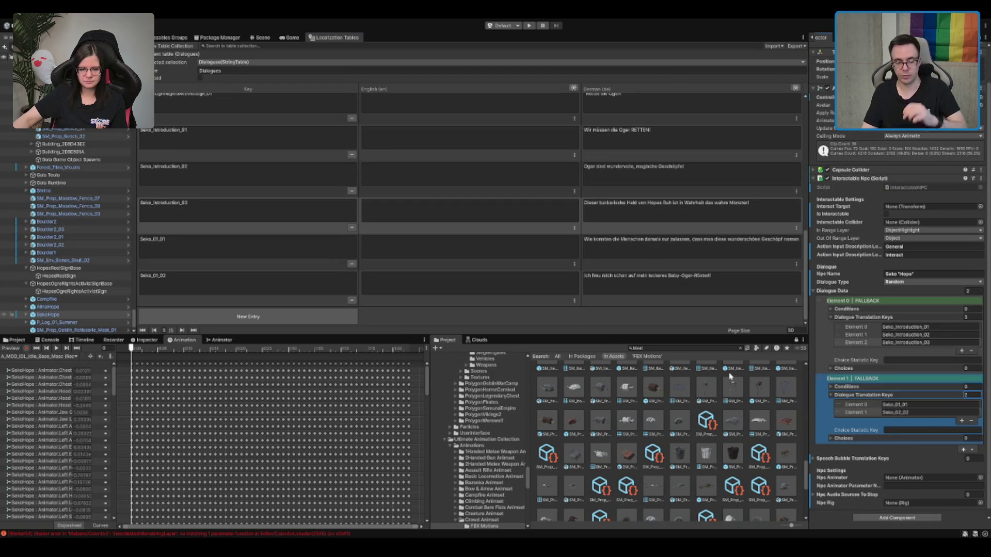
click(260, 37)
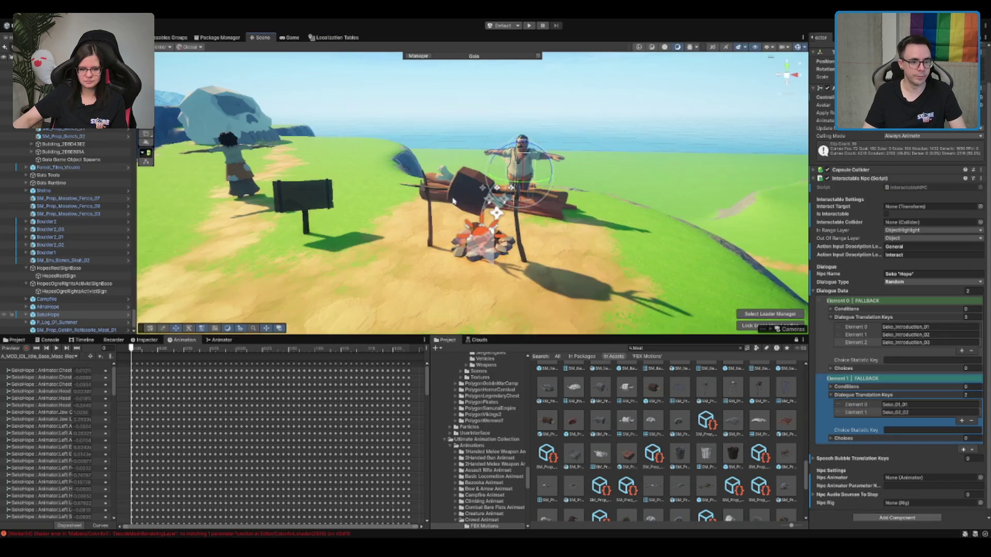
Step: Select SekoHope, collapse its Interactable Npc script, then select AlinaHope to compare its settings
scroll(437, 169, up, 3)
click(354, 189)
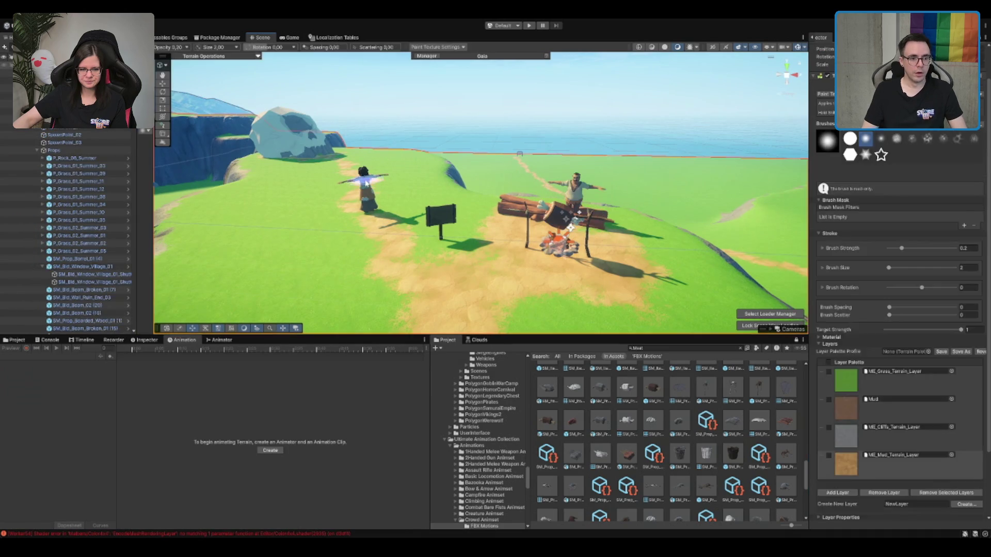
scroll(563, 227, up, 2)
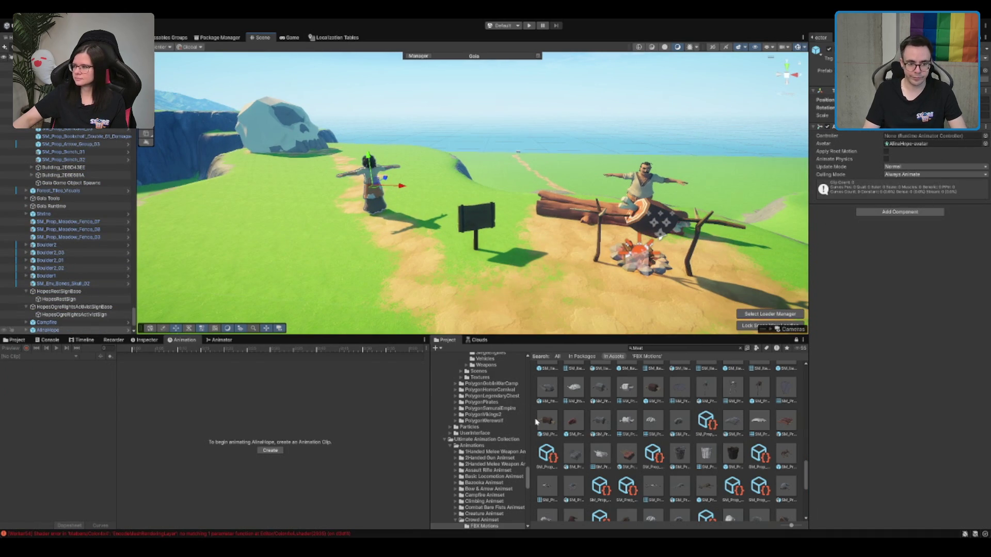
click(644, 183)
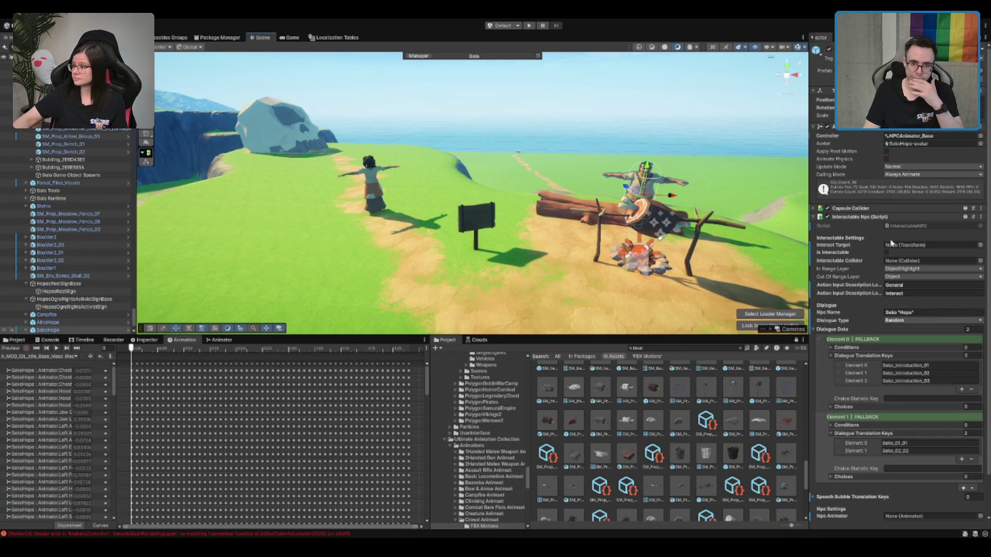
click(888, 219)
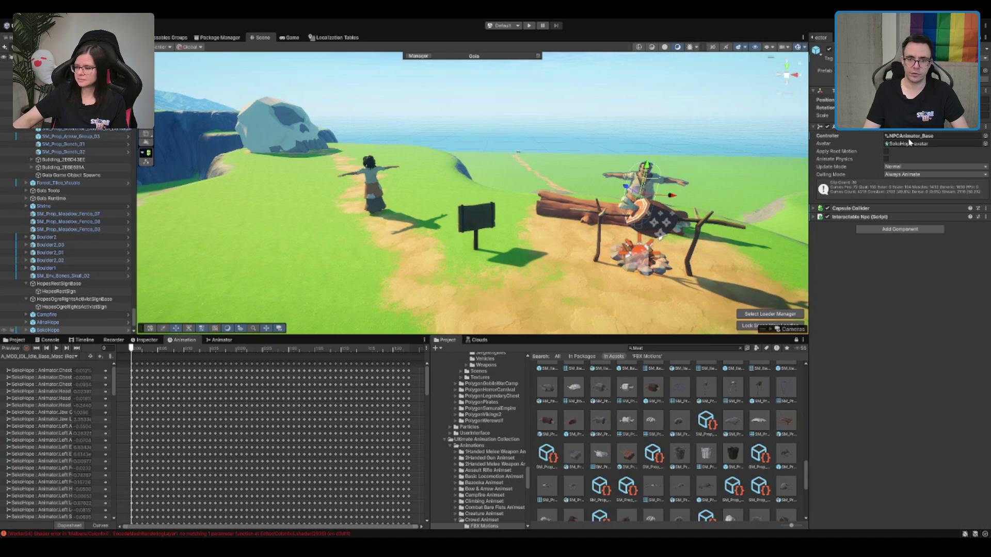
click(377, 175)
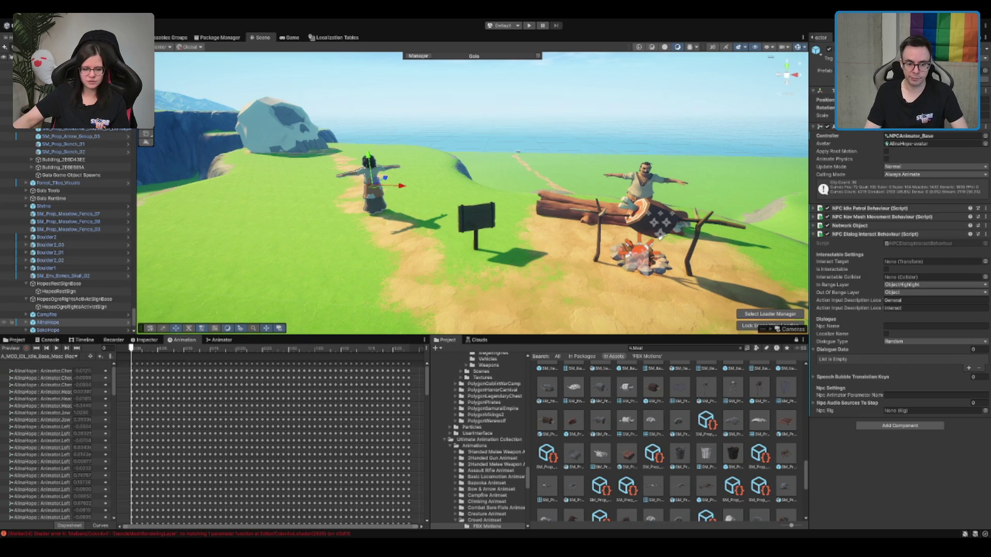
Step: Drag the Villager_Gisela prefab from Prefabs > Character > NPCs into the scene beside the campfire
scroll(478, 442, up, 5)
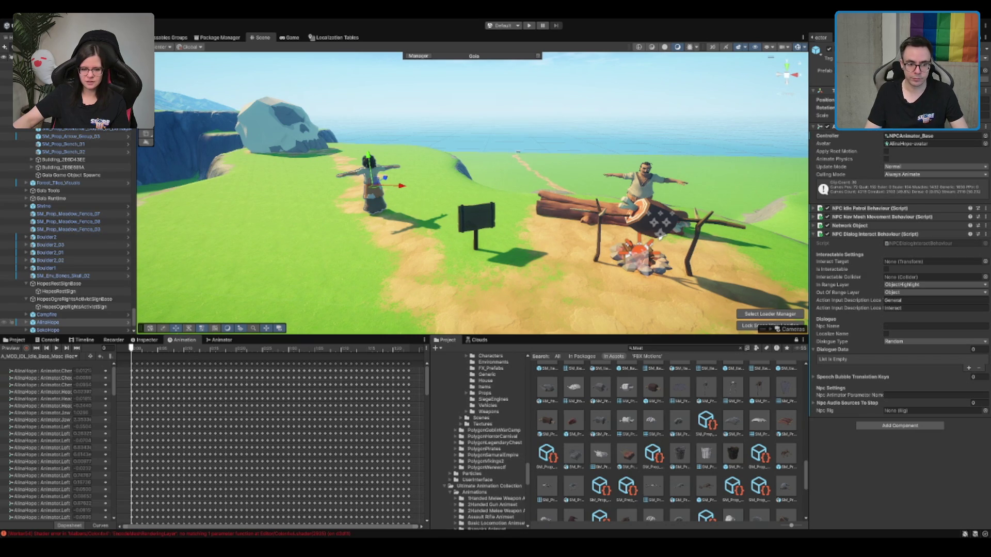
click(474, 463)
scroll(474, 464, down, 5)
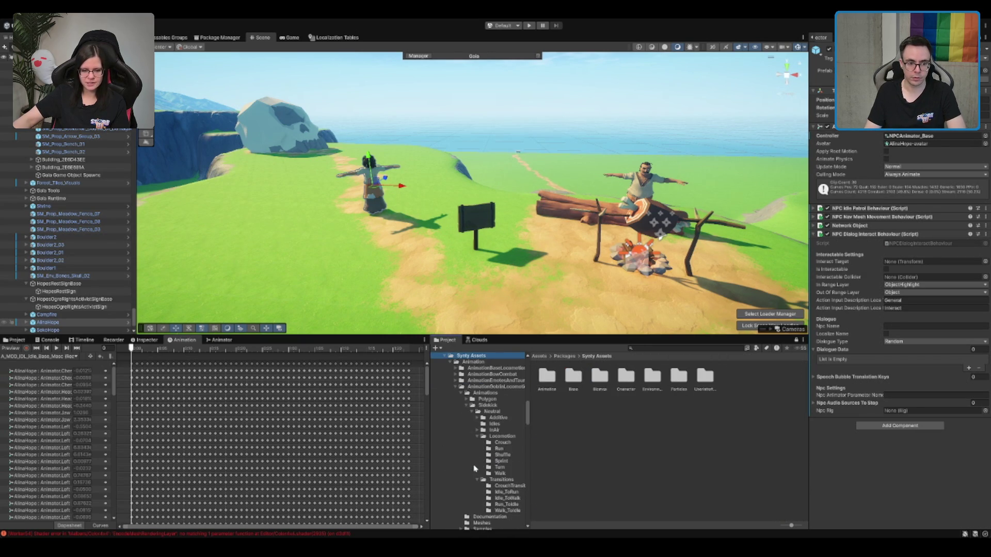
key(Left)
key(Down)
key(Down)
key(Down)
key(Down)
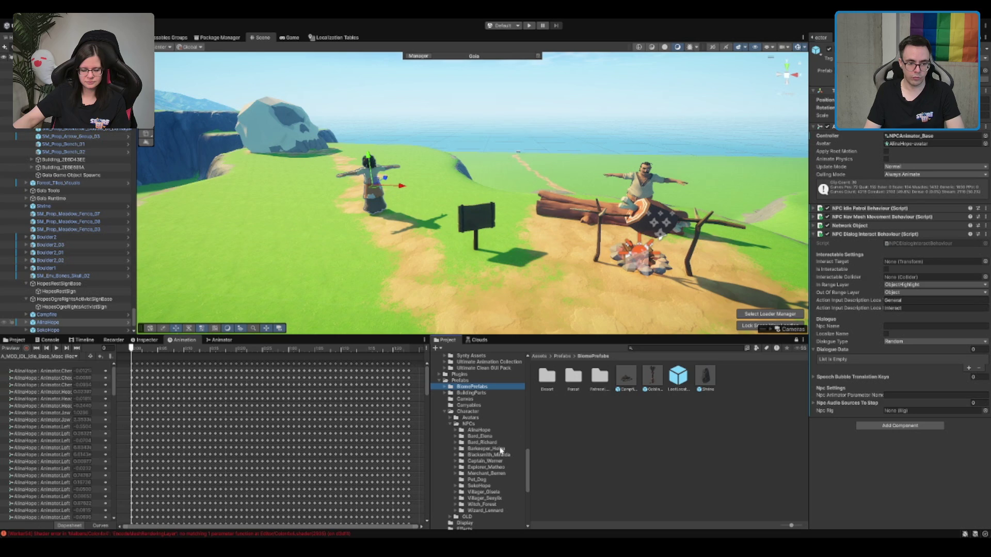
key(Up)
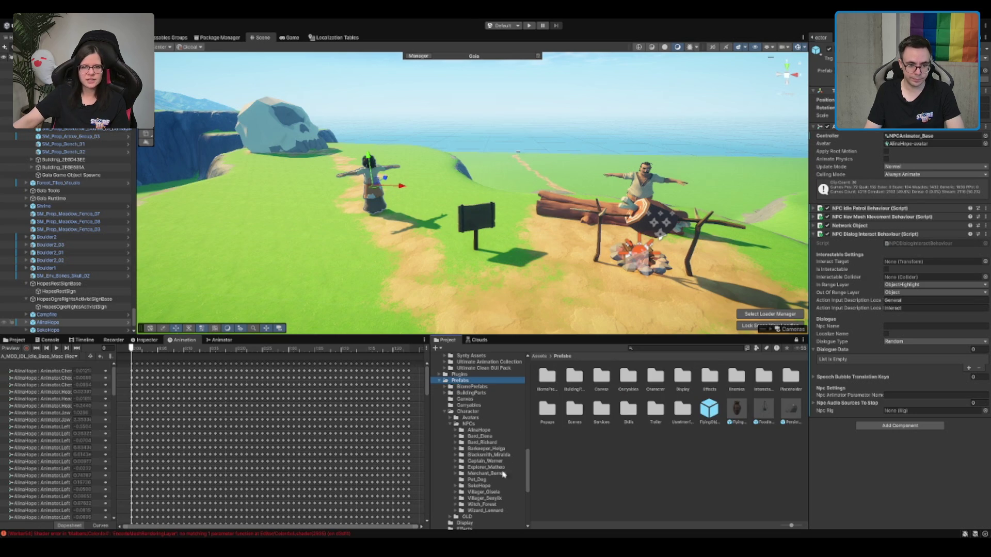
click(502, 493)
mouse_move(643, 391)
mouse_down()
mouse_move(320, 268)
mouse_move(232, 282)
mouse_up()
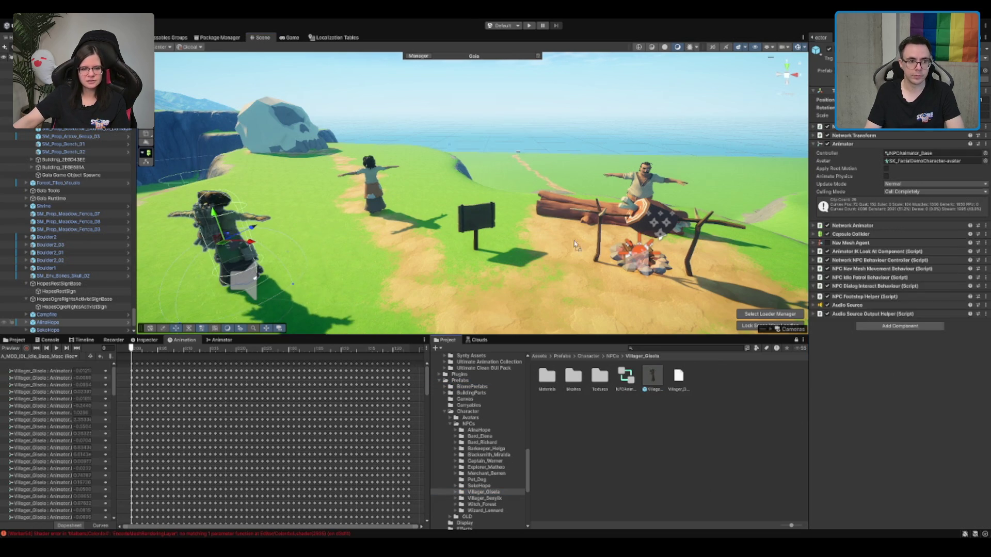
Step: Collapse the NPC dialog interaction settings and review Villager_Gisela's components in the Inspector
click(849, 287)
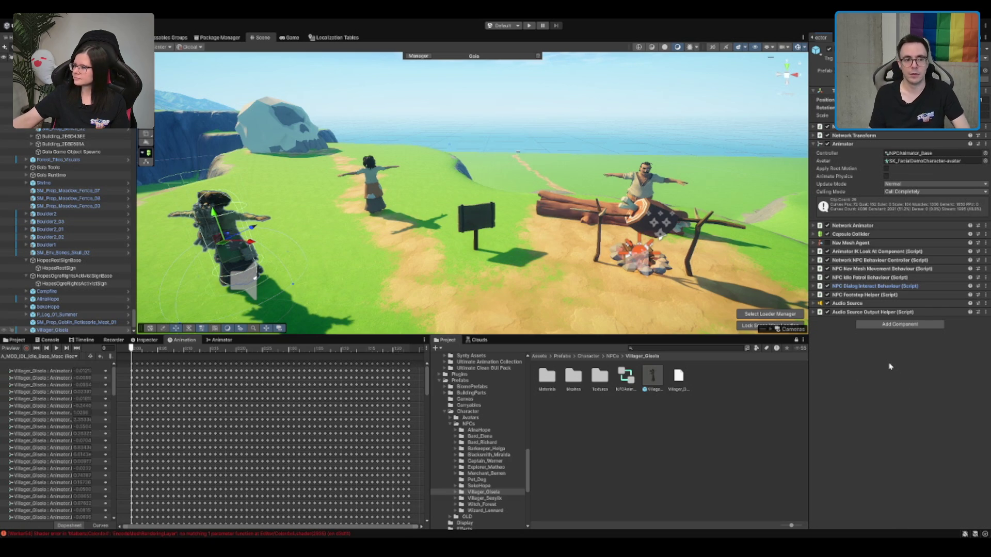
scroll(721, 279, down, 3)
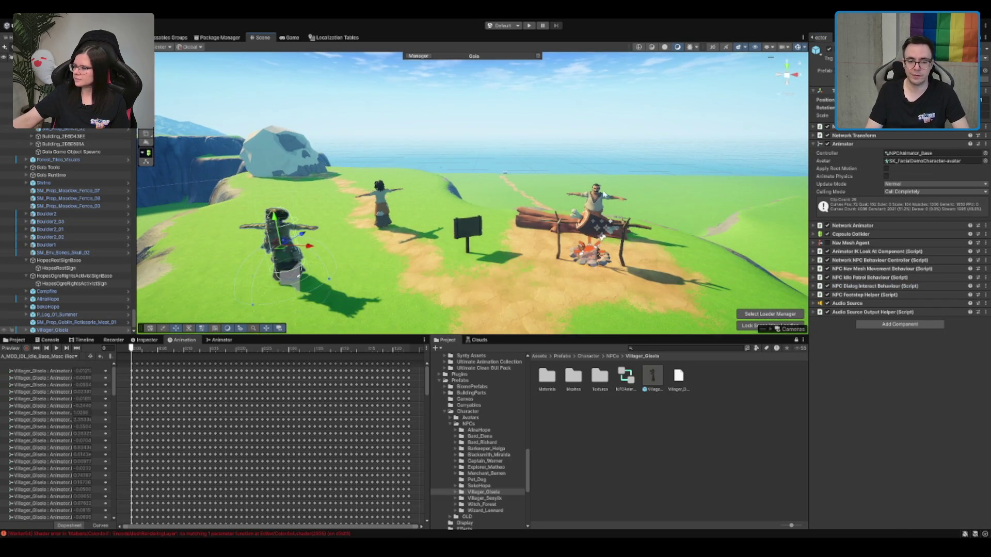
scroll(603, 197, up, 2)
scroll(630, 165, up, 3)
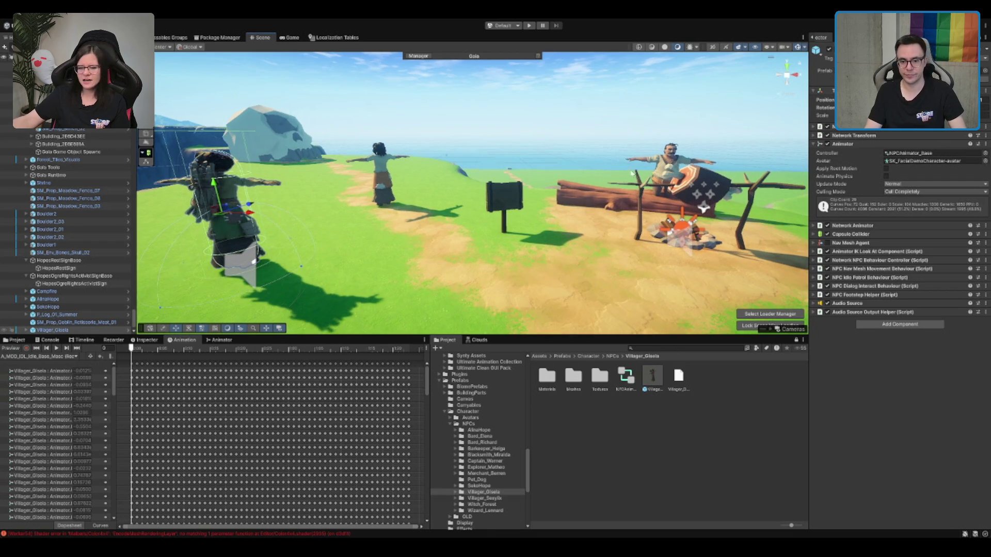
scroll(632, 172, down, 1)
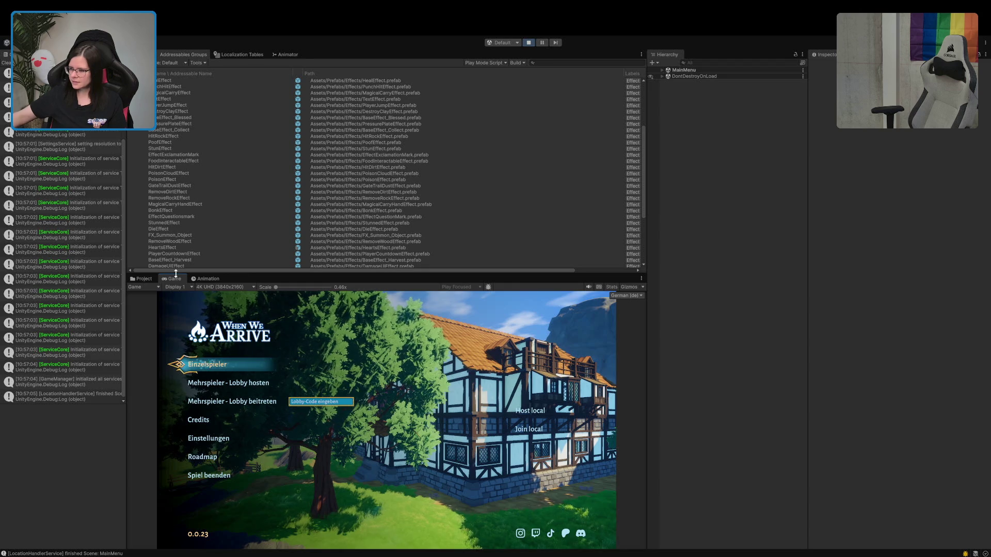
Step: Start an Einzelspieler game and walk the character with A and W into the tavern hall
click(219, 365)
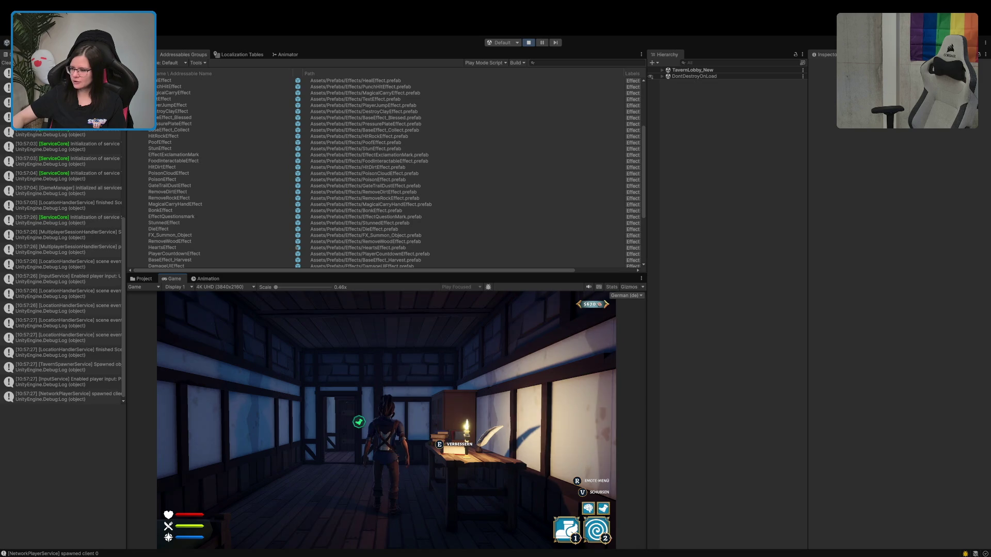
key(a)
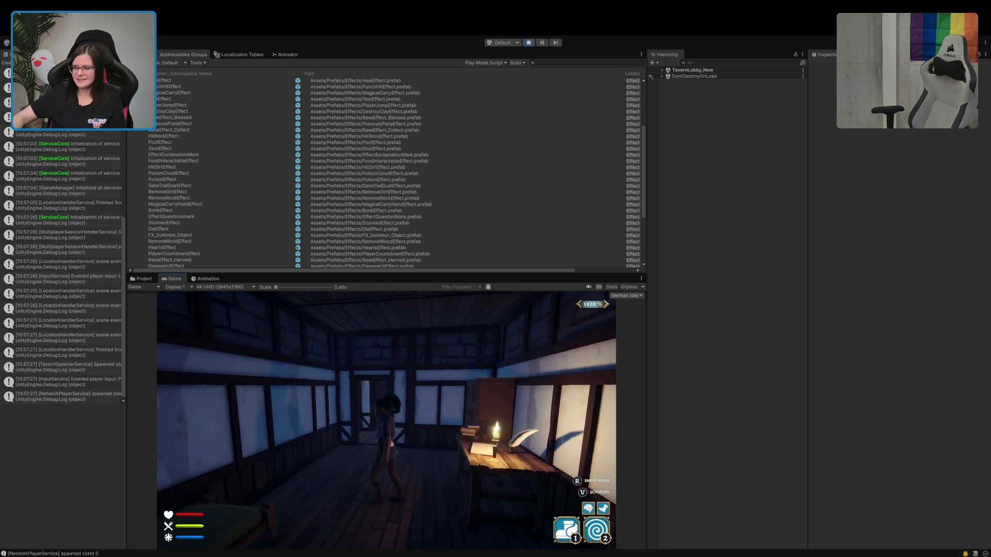
key(w)
key(w)
key(w)
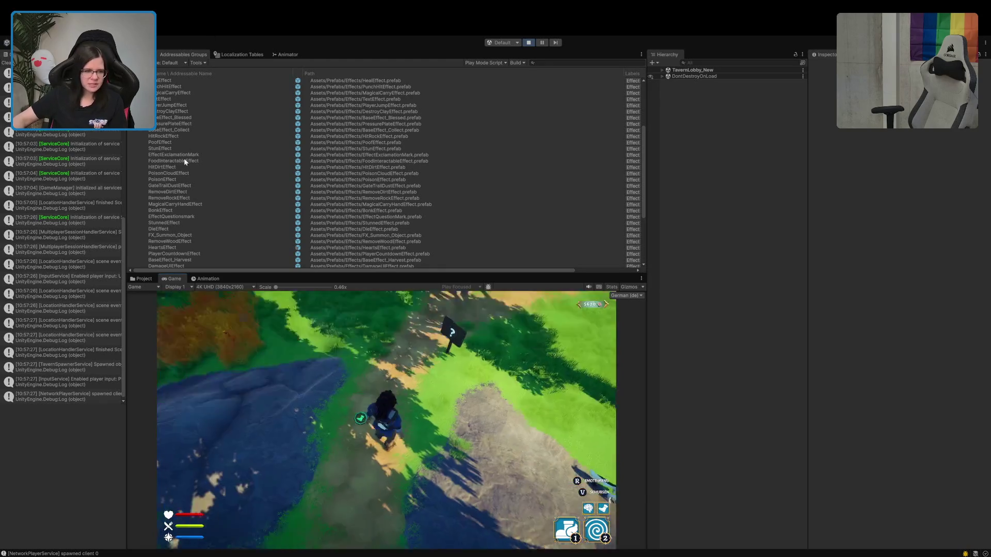
Step: Expand Assets > Art > Quirky Series Ultimate > FREE > Prefabs in the Project window and list Single LODs
click(142, 278)
scroll(169, 355, up, 3)
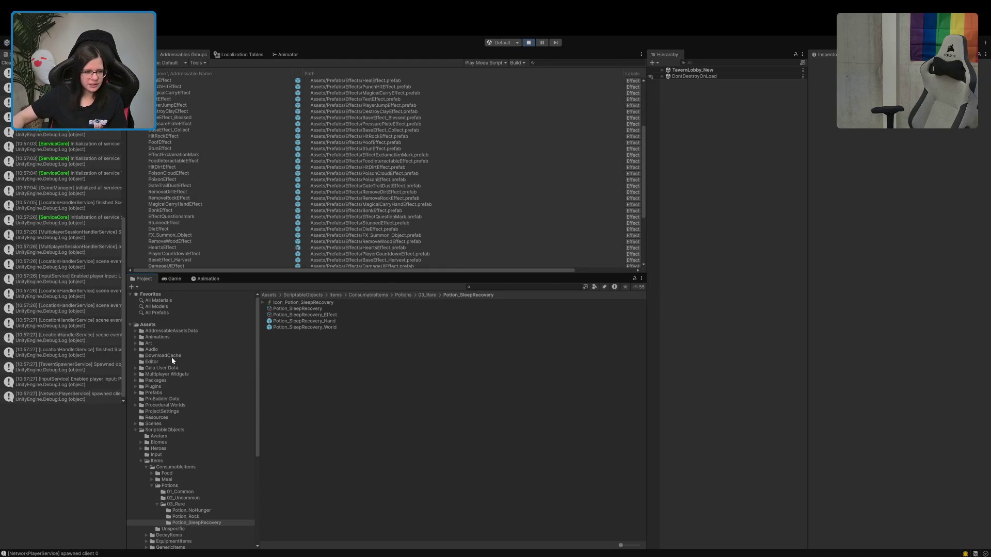
click(139, 344)
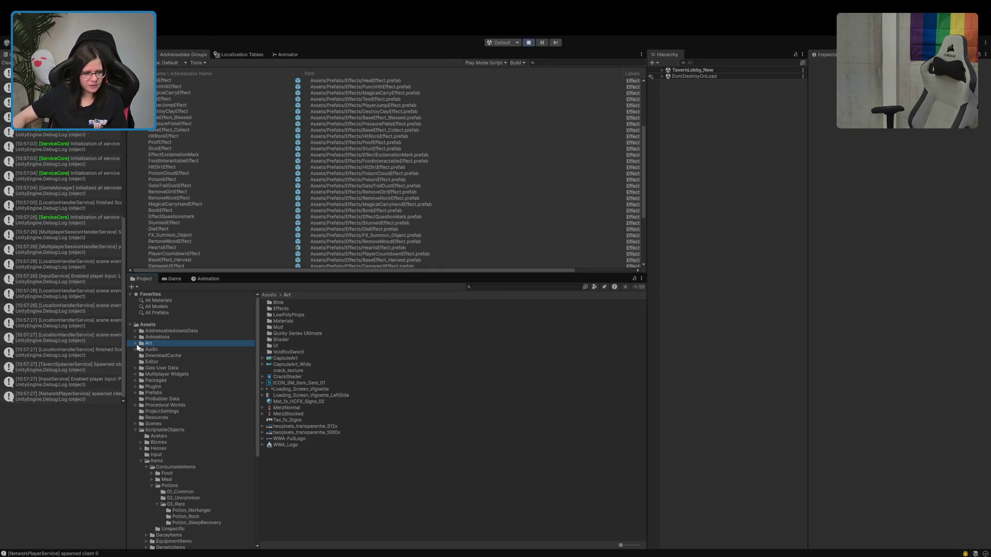
click(135, 344)
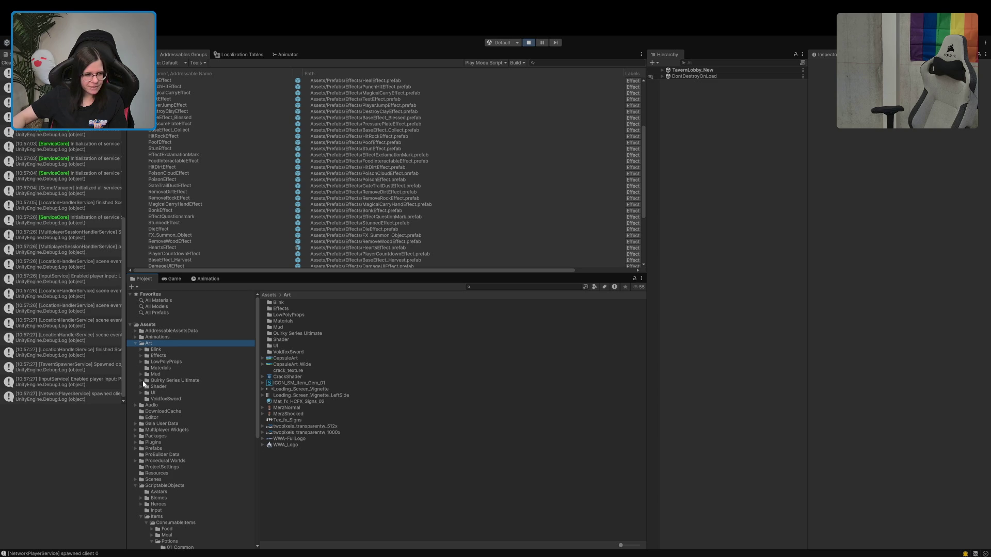
click(144, 382)
click(141, 381)
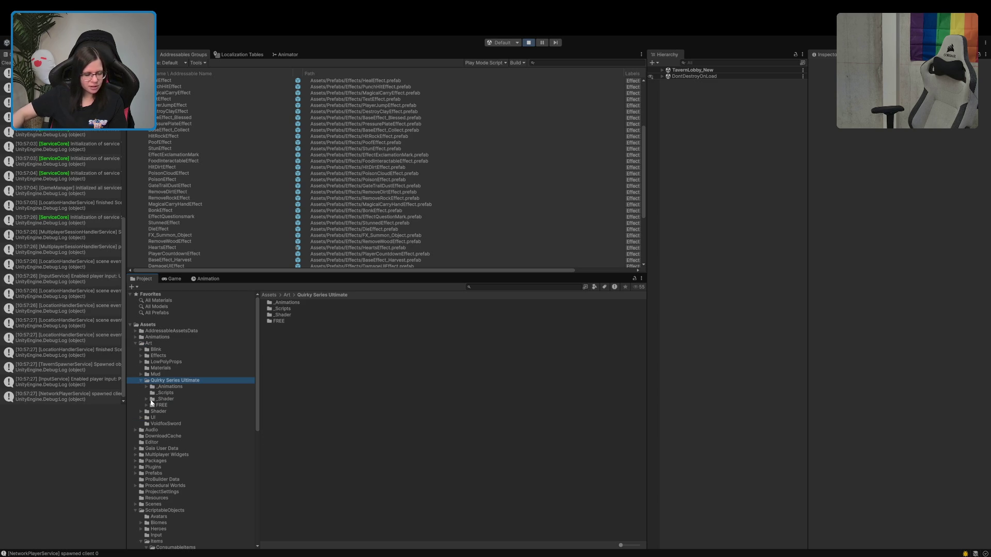
click(147, 406)
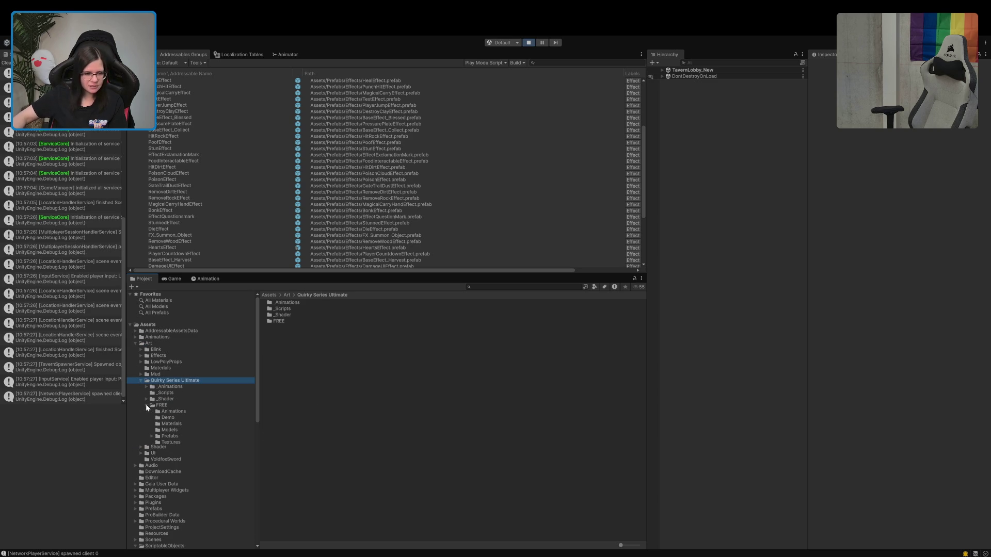
click(151, 436)
click(172, 443)
Step: Open Gecko_LOD0 in prefab mode, orbit to view its head and side, then return to the scene
double_click(286, 328)
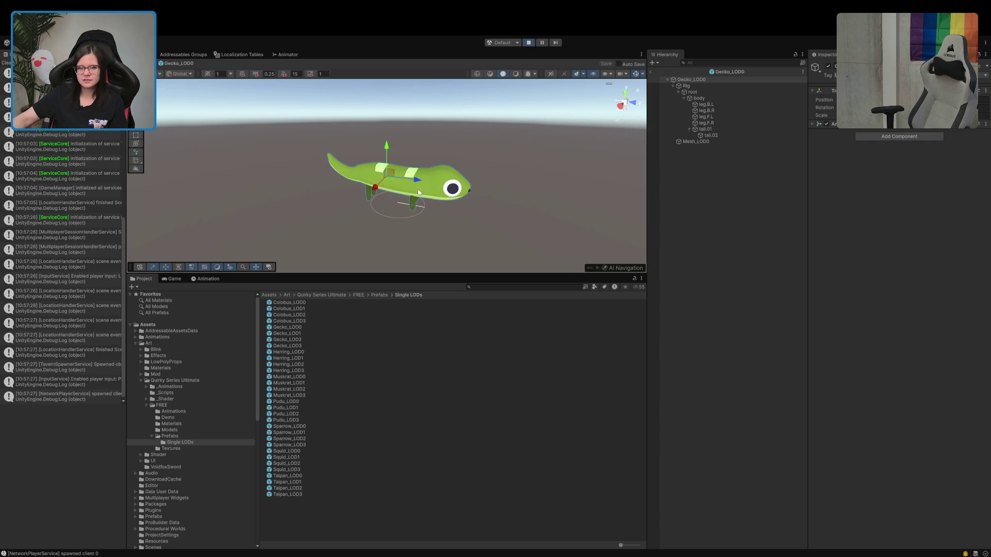
scroll(418, 192, up, 3)
mouse_move(418, 192)
mouse_down()
mouse_move(360, 215)
mouse_move(206, 177)
mouse_move(255, 206)
mouse_move(184, 154)
mouse_move(185, 165)
mouse_move(343, 197)
mouse_move(332, 214)
mouse_move(398, 206)
mouse_up()
scroll(209, 183, down, 3)
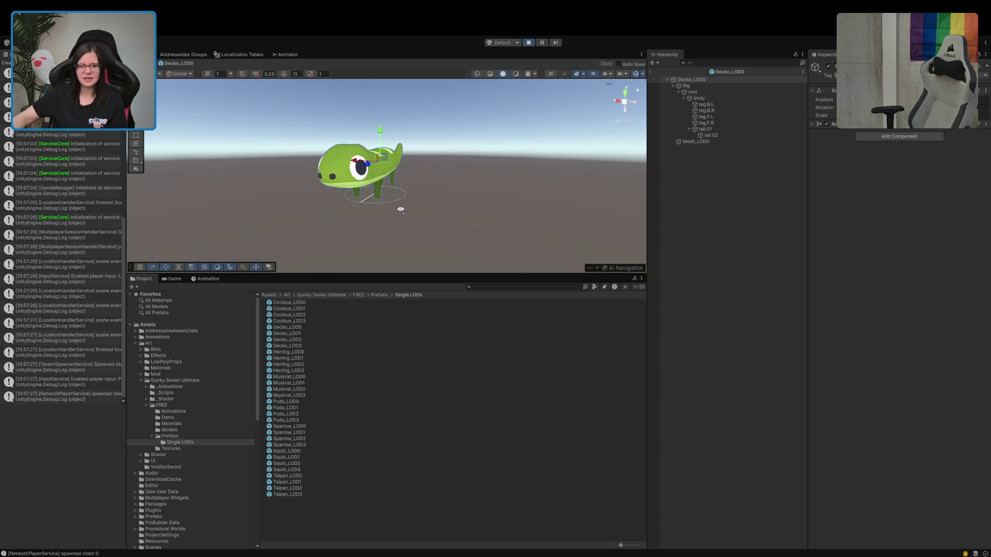
click(784, 201)
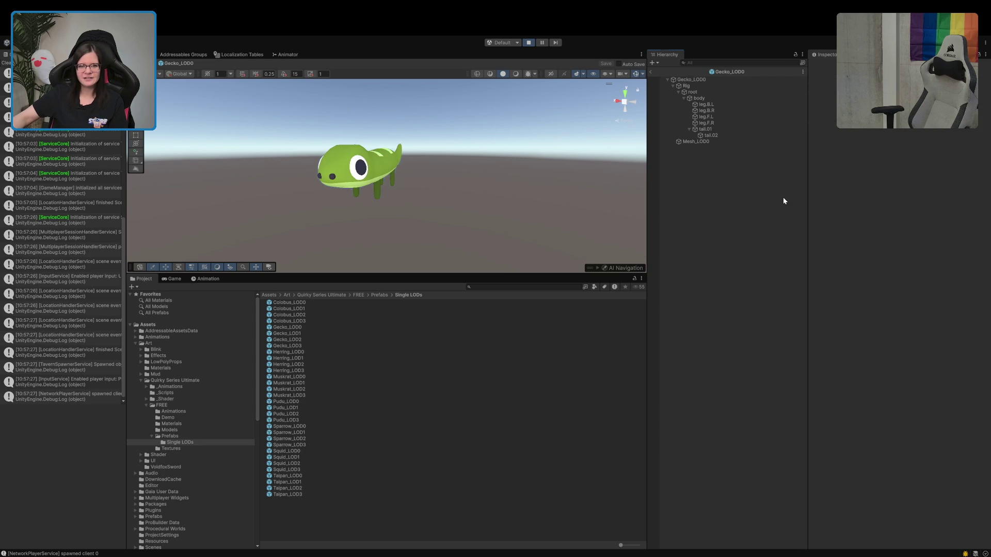
mouse_move(466, 231)
mouse_down()
mouse_move(491, 232)
mouse_move(484, 225)
mouse_up()
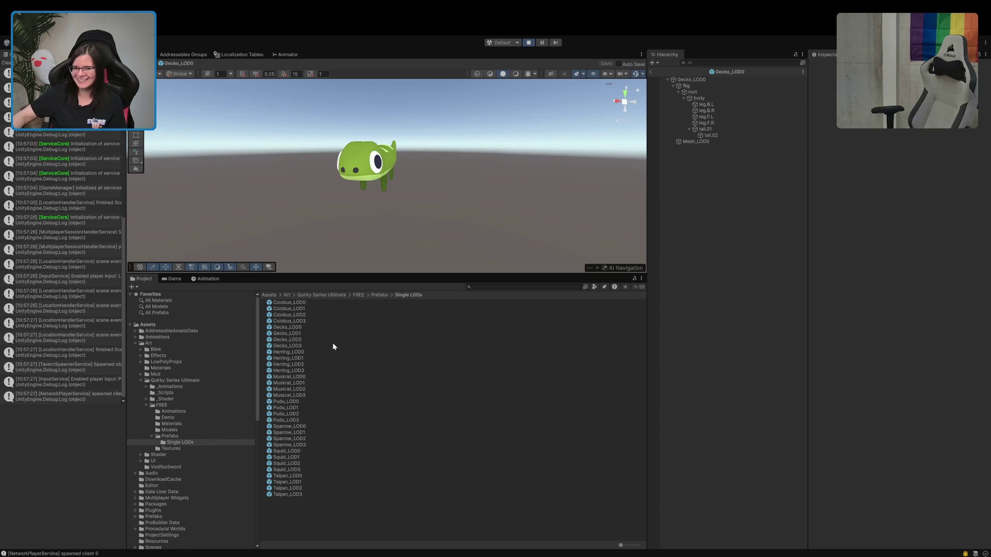
mouse_move(327, 260)
mouse_down()
mouse_move(364, 206)
mouse_move(355, 206)
mouse_up()
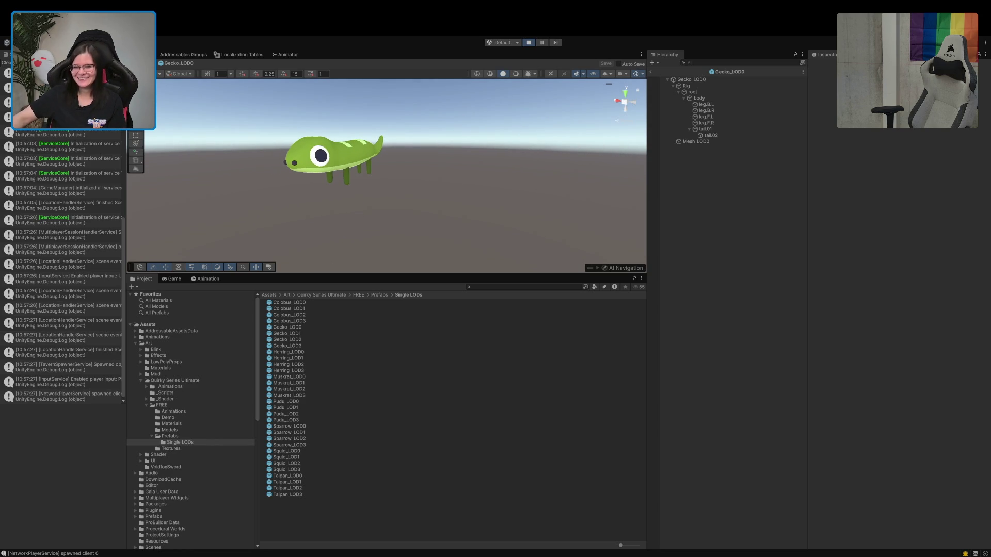
click(650, 72)
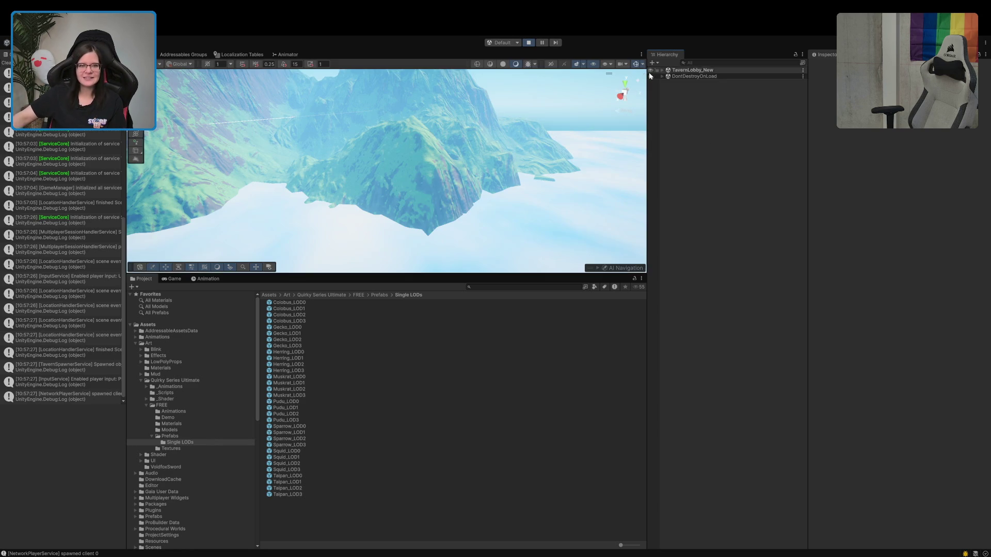
Step: Return to the Game view and walk the character through the portal past the village houses
click(172, 279)
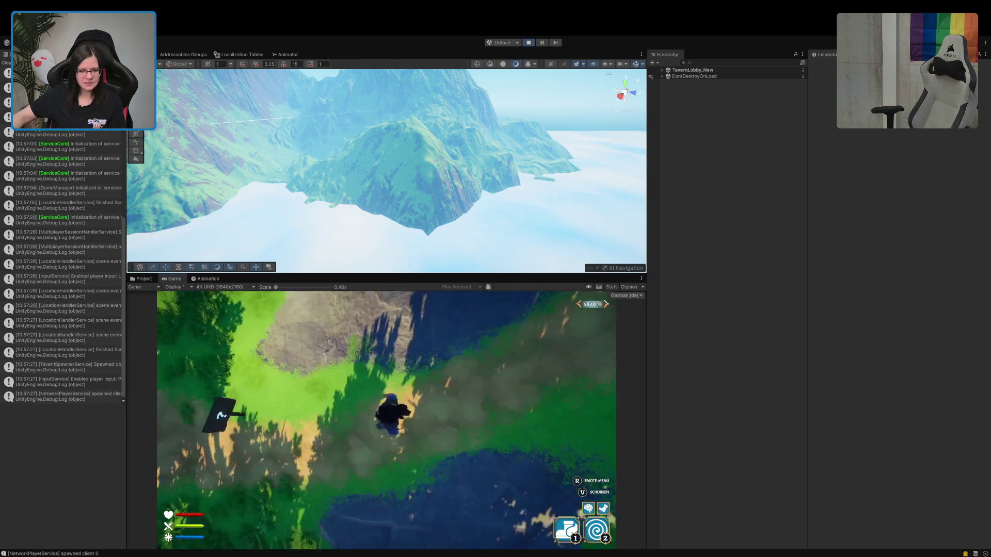
key(w)
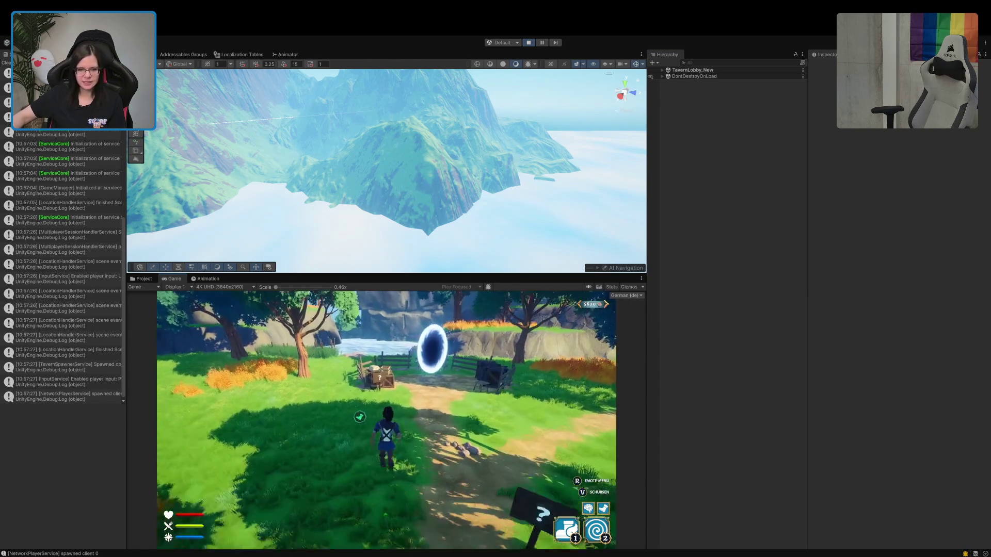
key(w)
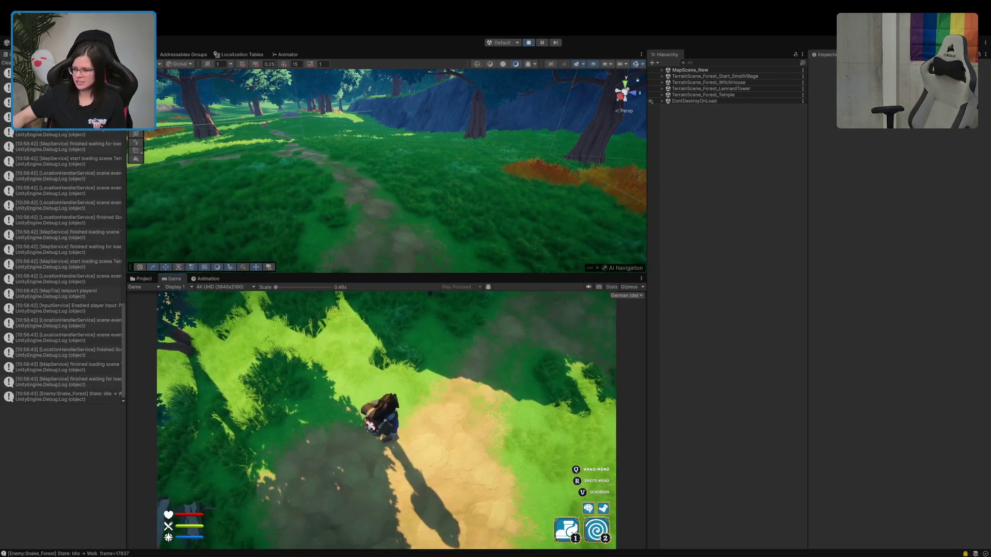
key(w)
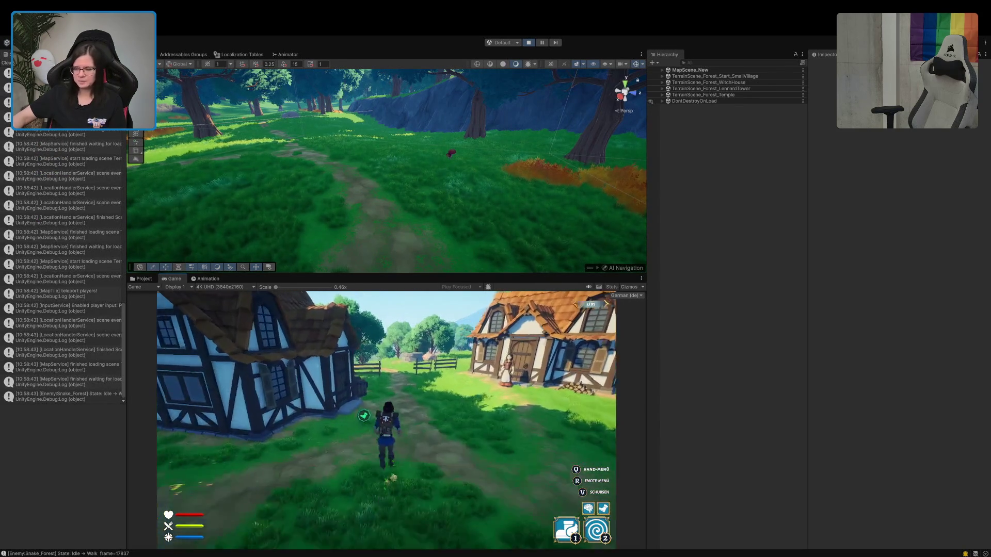
key(w)
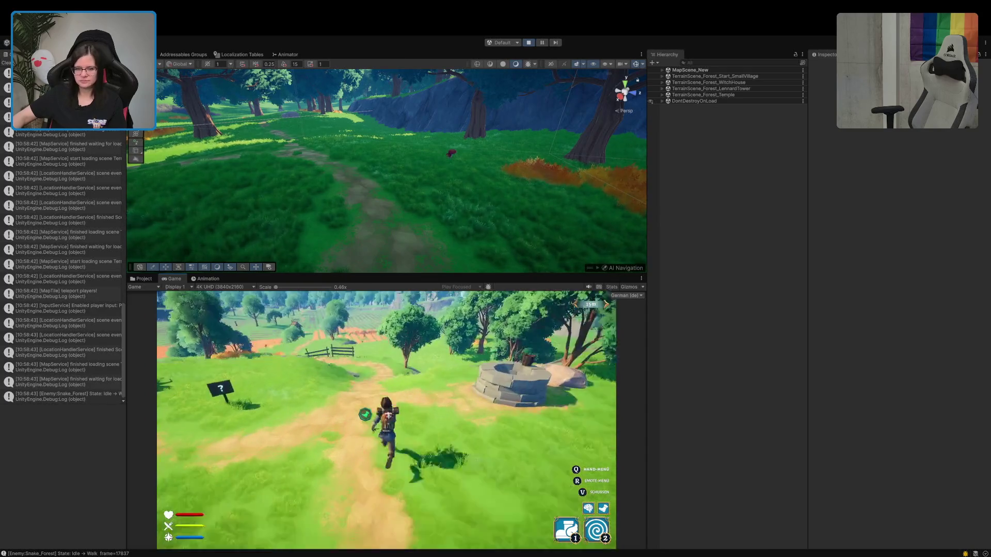
key(w)
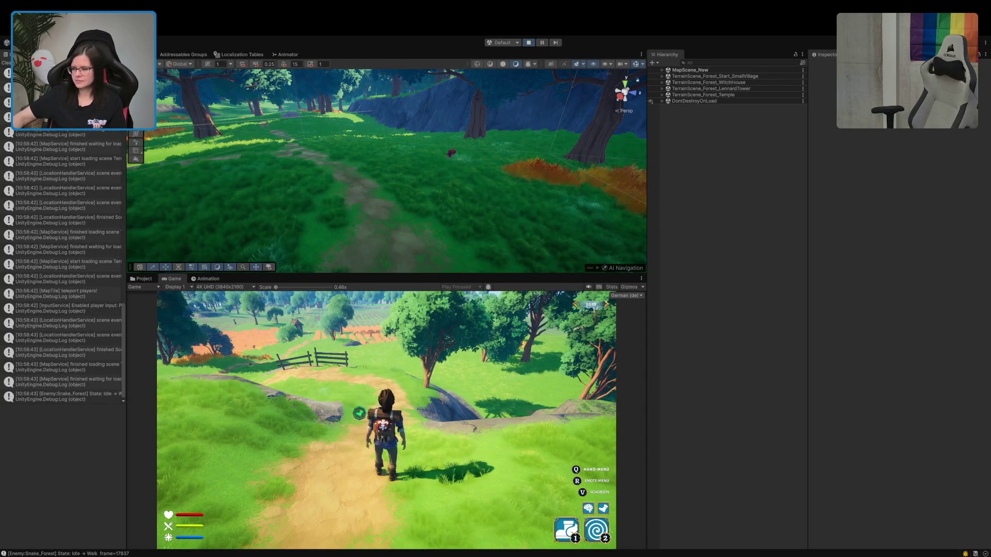
Step: Run and jump along the path, past the hut and through the field to the palisade
key(w)
key(space)
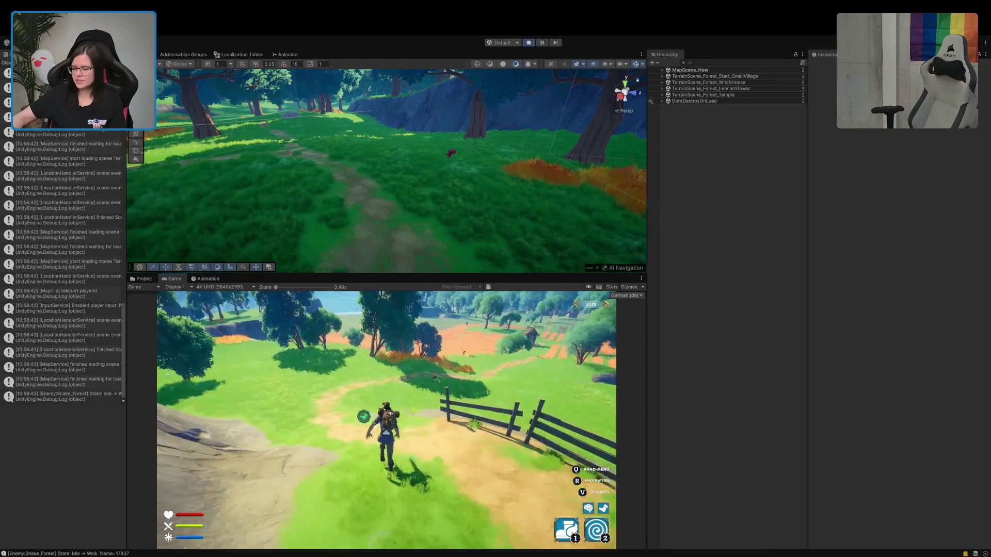
key(w)
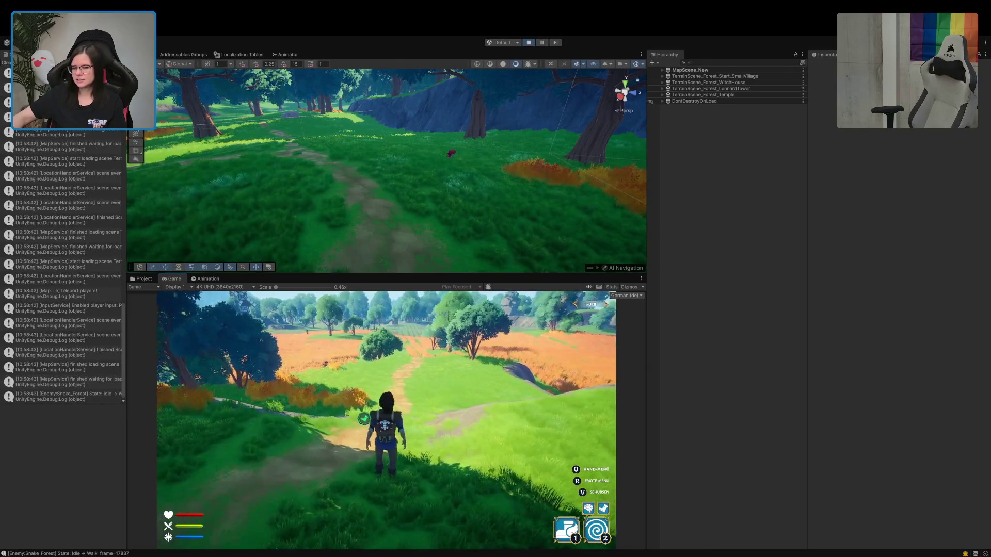
key(w)
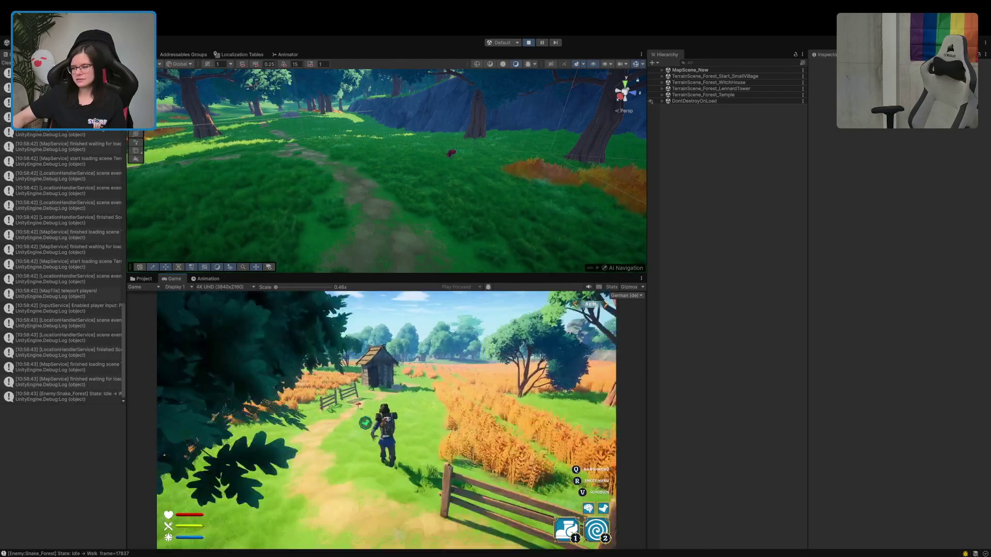
key(w)
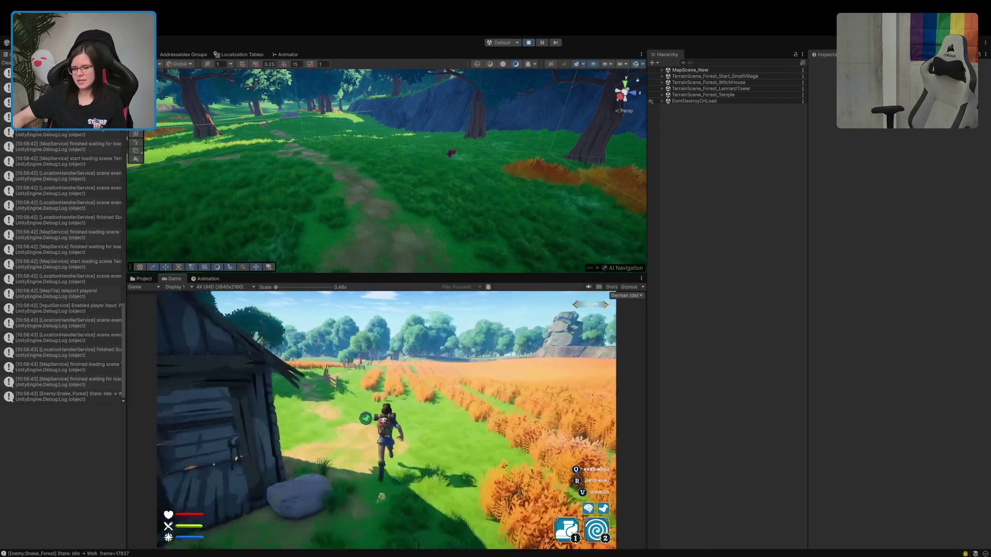
key(w)
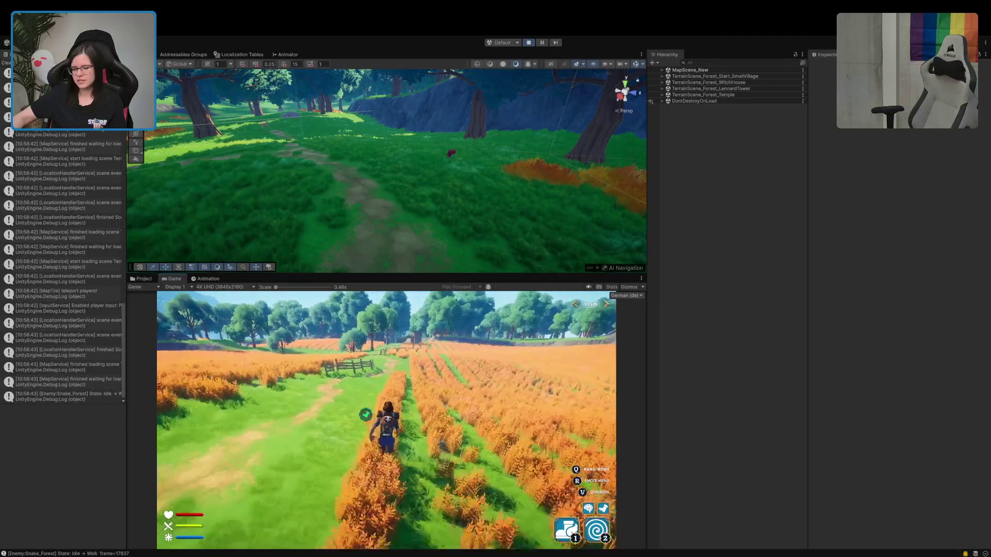
key(w)
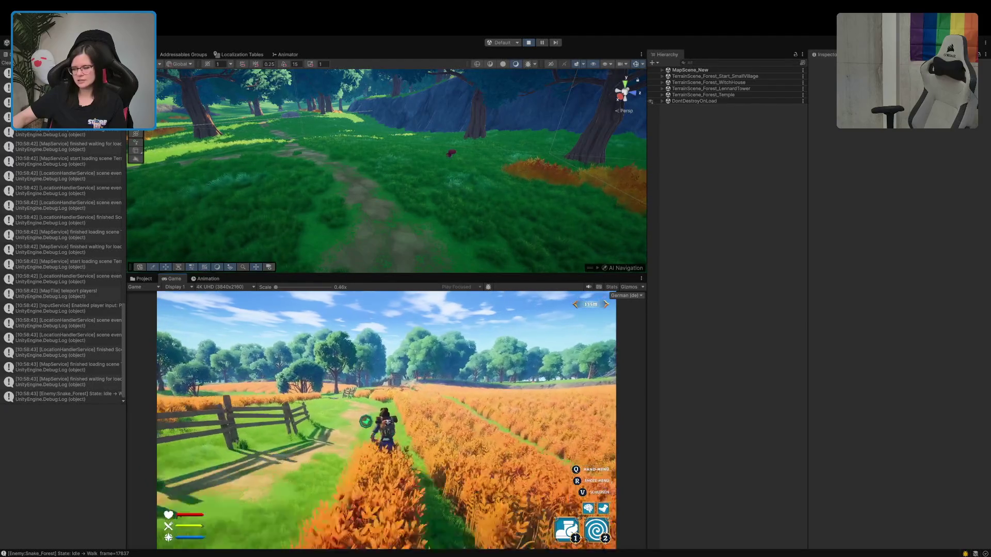
key(w)
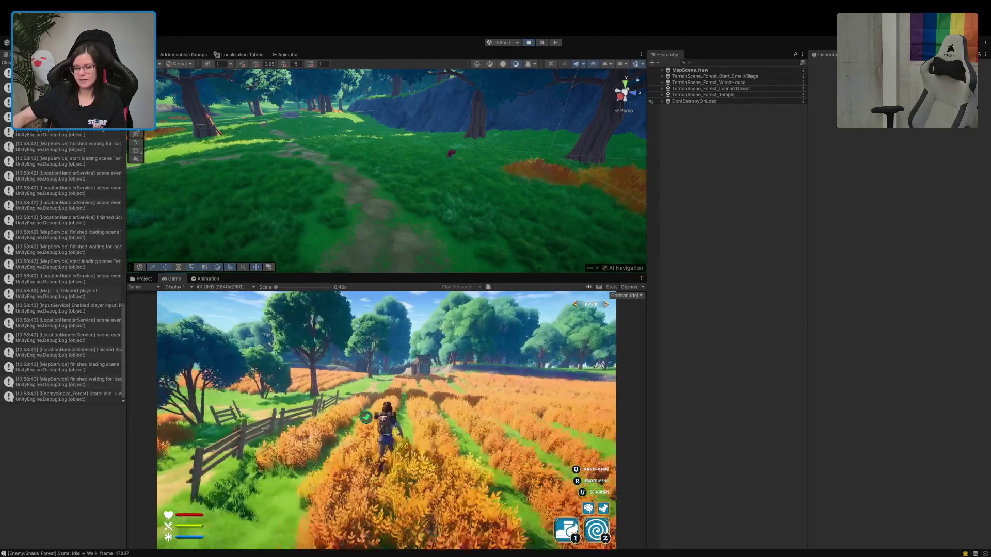
key(w)
key(w)
key(w)
key(w)
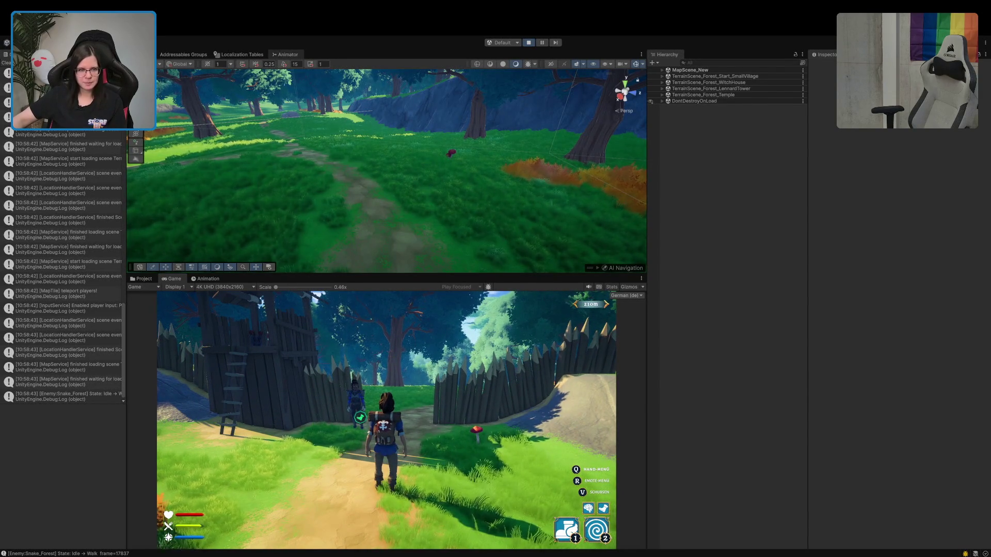
Step: Swing the scene camera toward the sky, island and mountains to survey the scene
mouse_move(330, 206)
mouse_down()
mouse_move(509, 169)
mouse_move(424, 243)
mouse_move(359, 334)
mouse_move(377, 222)
mouse_move(259, 157)
mouse_move(205, 147)
mouse_move(322, 122)
mouse_move(307, 103)
mouse_move(314, 88)
mouse_move(336, 84)
mouse_move(480, 184)
mouse_move(474, 179)
mouse_move(472, 196)
mouse_move(485, 268)
mouse_up()
mouse_move(485, 534)
mouse_down()
mouse_move(359, 98)
mouse_move(353, 265)
mouse_move(443, 241)
mouse_move(447, 149)
mouse_up()
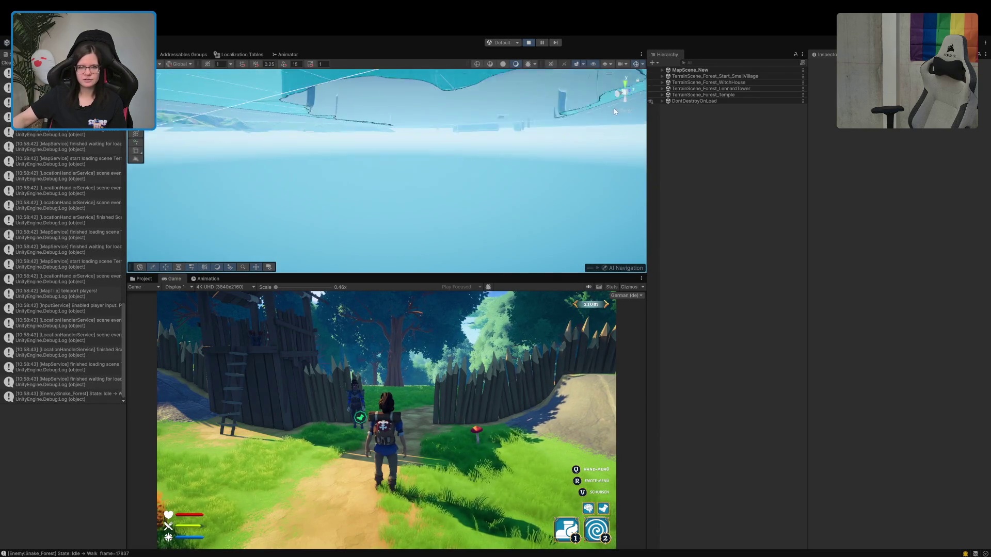
mouse_move(218, 115)
mouse_down()
mouse_move(375, 158)
mouse_move(106, 144)
mouse_move(61, 155)
mouse_move(65, 124)
mouse_up()
Step: Select EmergencyFallback to show its Box Collider, then frame it and orbit closer to its box
click(739, 62)
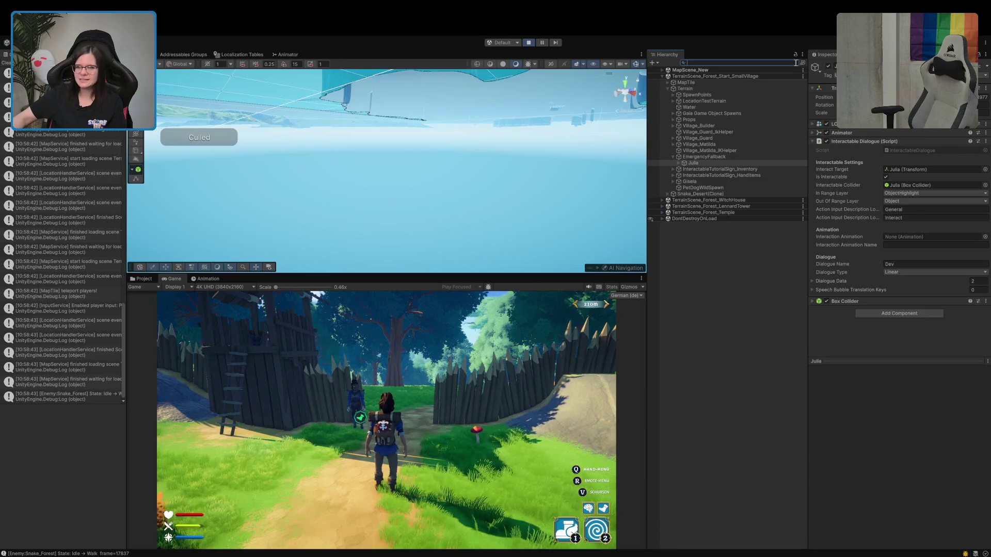
click(700, 158)
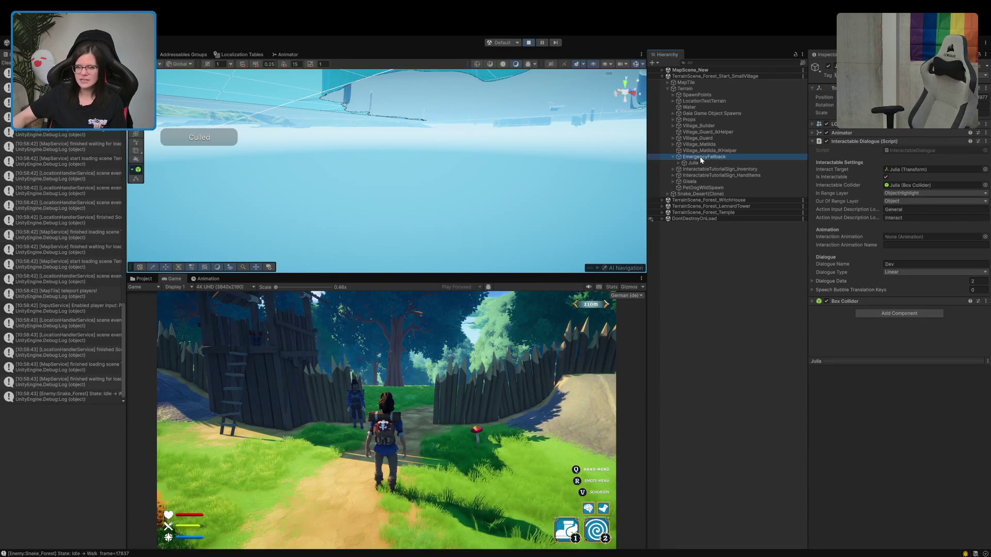
click(701, 158)
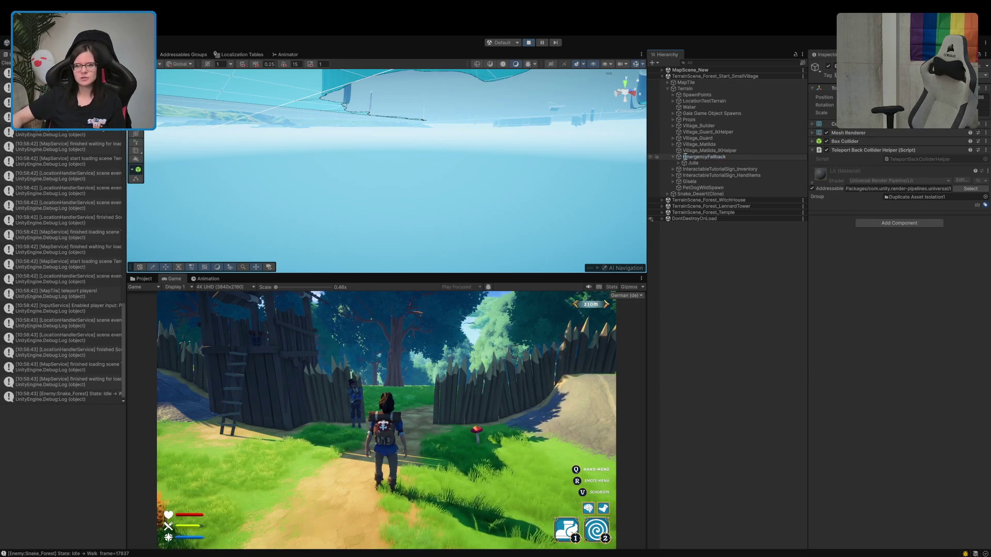
double_click(680, 157)
mouse_move(470, 185)
mouse_down()
mouse_move(509, 158)
mouse_move(592, 167)
mouse_move(619, 170)
mouse_move(625, 201)
mouse_up()
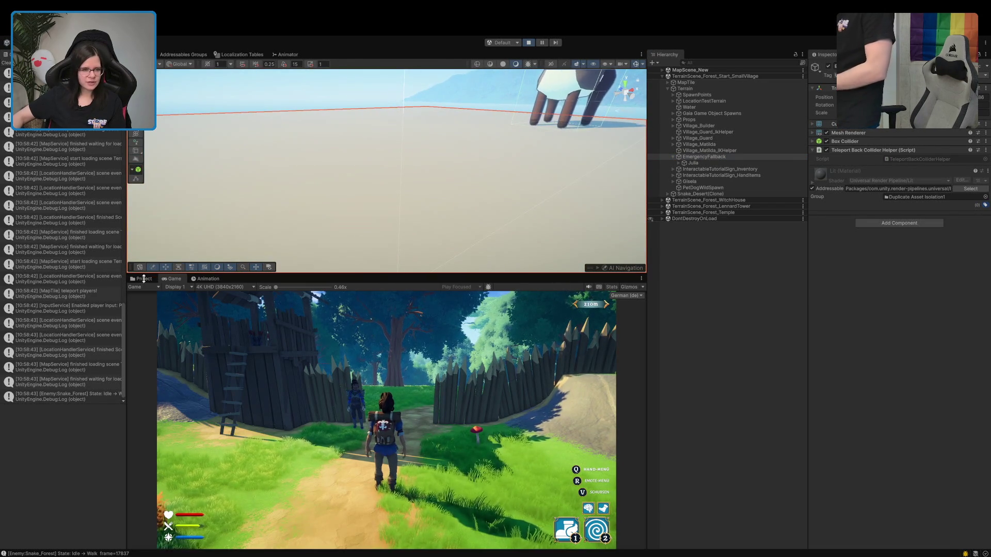
Step: From Prefabs > Character > Avatars, drag Avatar_Elven_Female_01 into the Scene view near the deer
click(142, 278)
scroll(162, 419, down, 5)
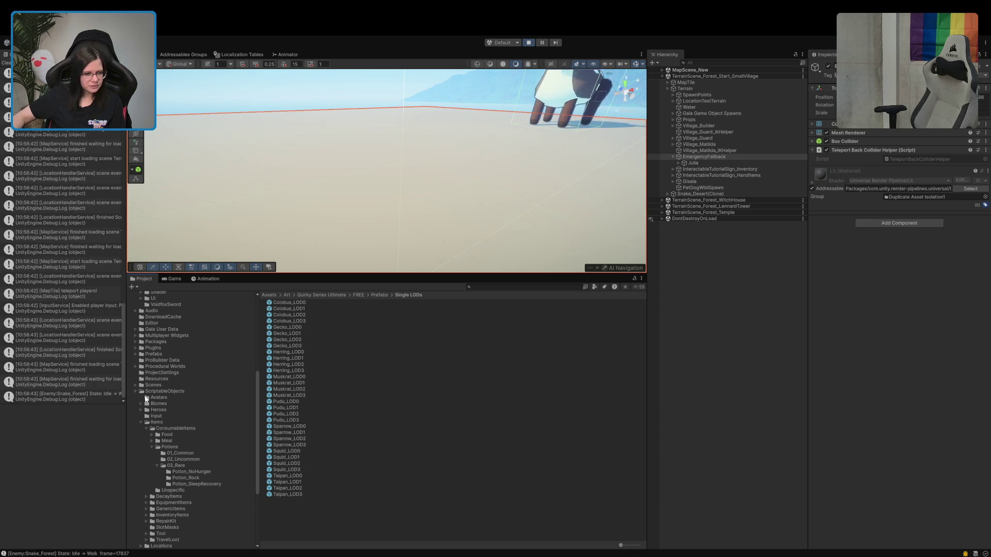
click(135, 354)
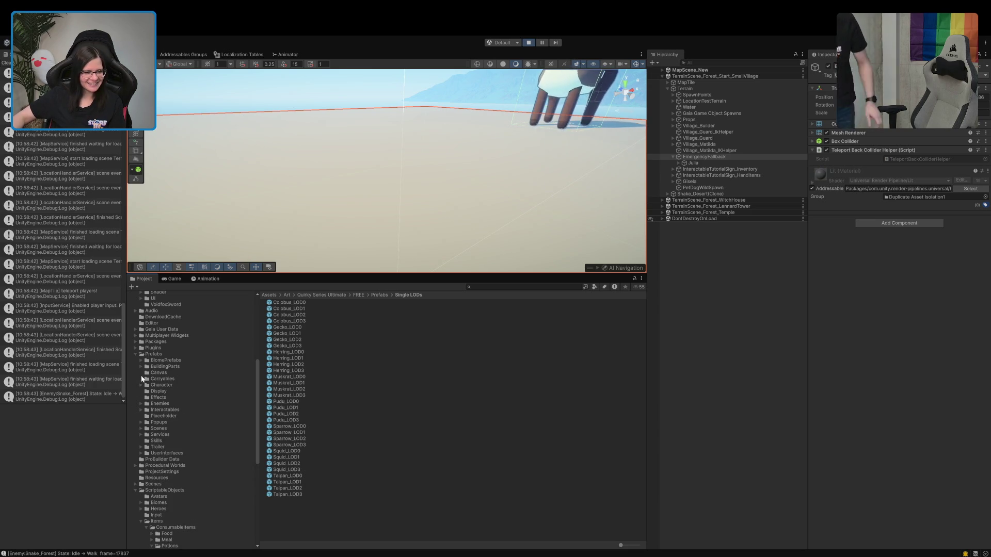
click(140, 385)
click(146, 391)
click(173, 399)
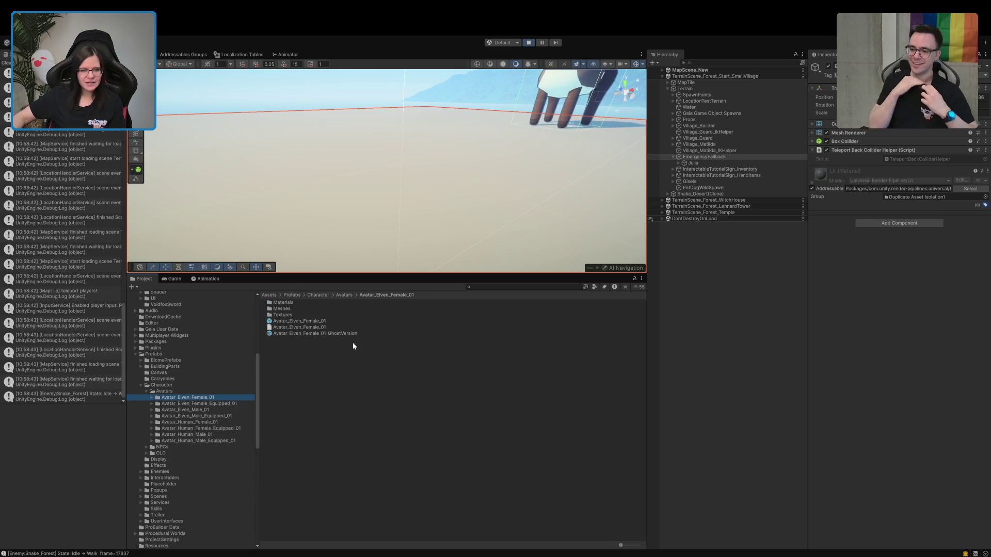
mouse_move(300, 321)
mouse_down()
mouse_move(367, 250)
mouse_move(526, 147)
mouse_up()
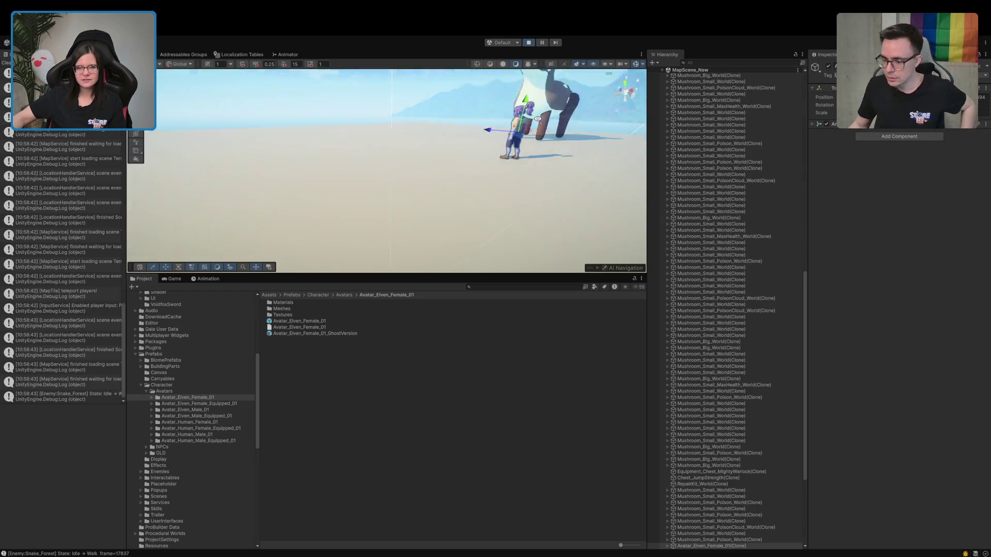
Step: Reframe the Scene view around the avatar and deer, then list the Single LODs prefabs
mouse_move(534, 90)
mouse_down()
mouse_move(491, 134)
mouse_move(431, 163)
mouse_move(441, 199)
mouse_move(431, 205)
mouse_up()
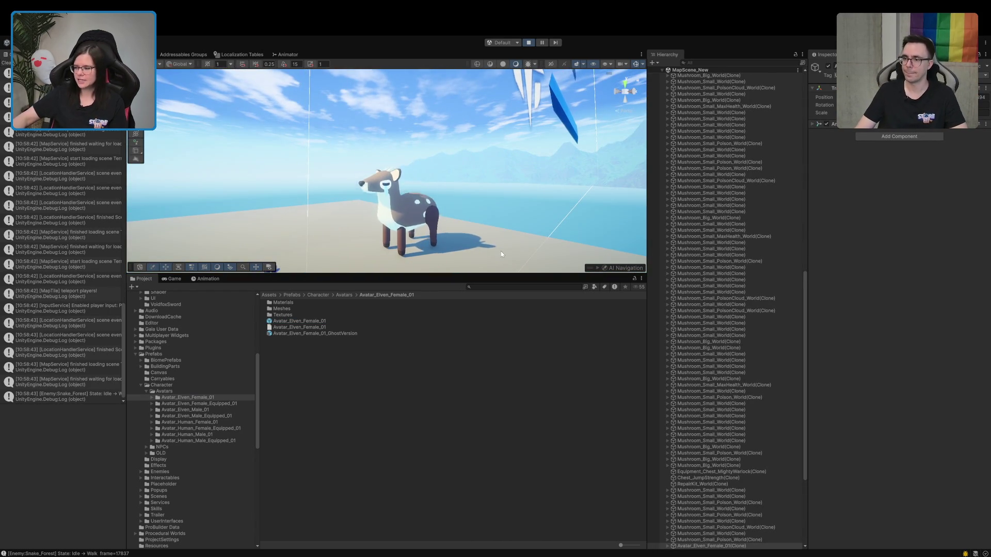
drag(502, 266, 533, 258)
scroll(739, 185, up, 5)
scroll(737, 189, up, 3)
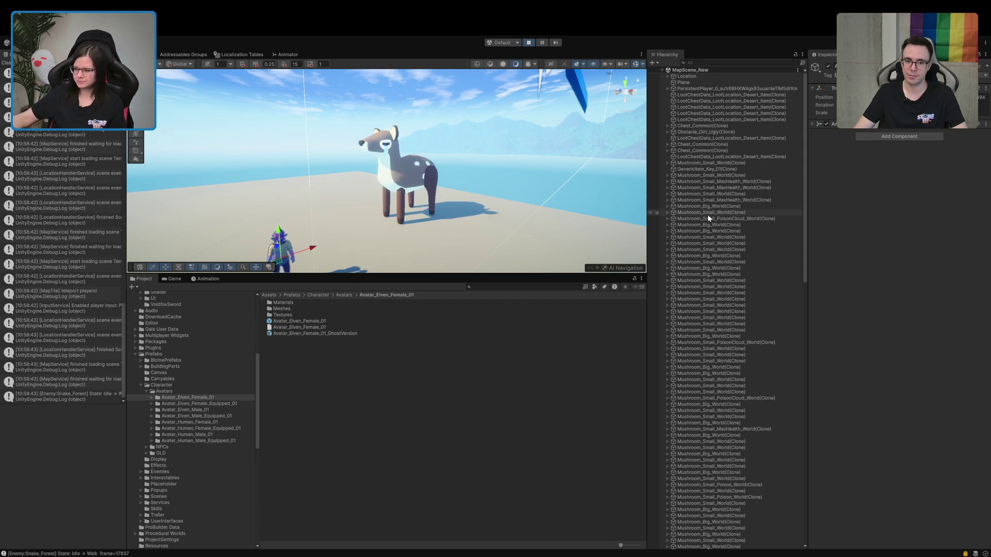
scroll(184, 407, up, 5)
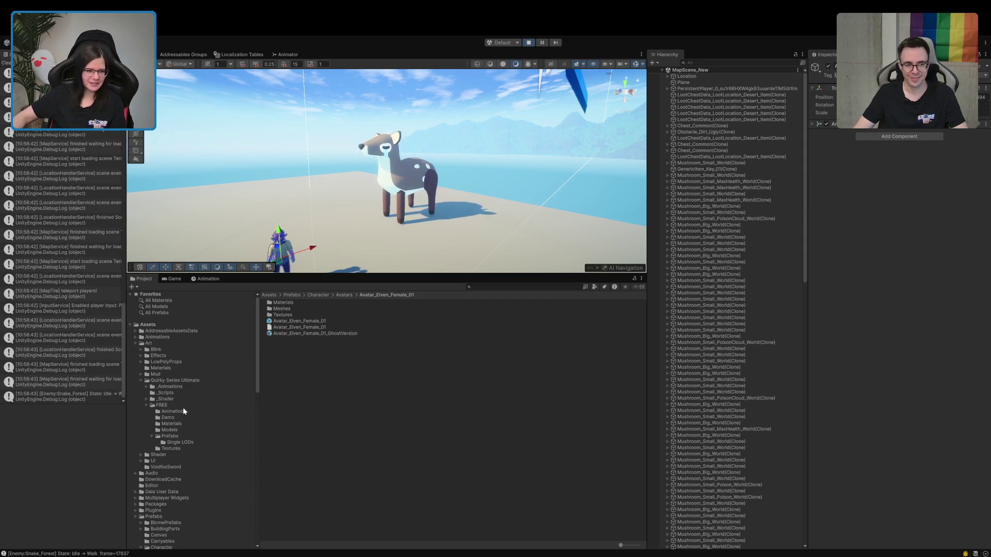
click(172, 442)
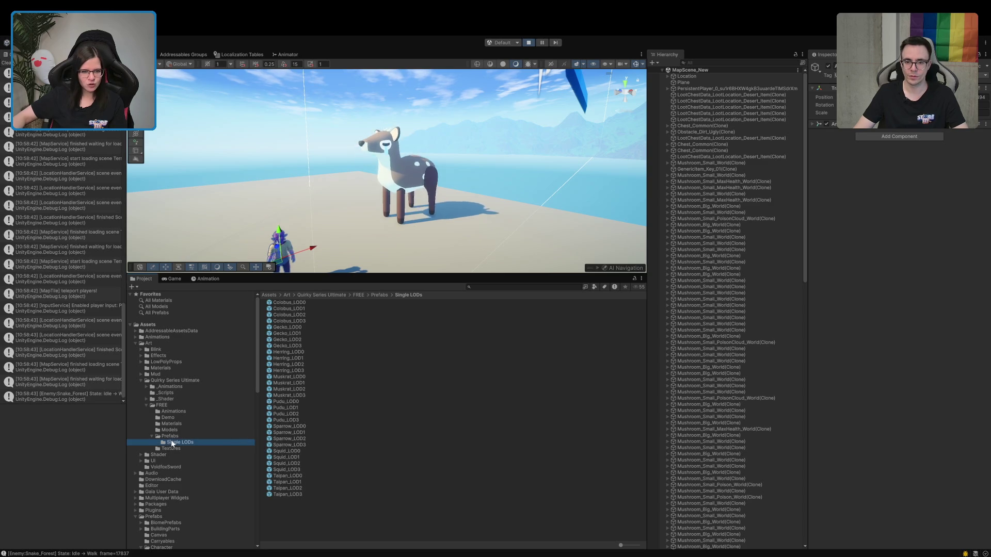
Step: Open Gecko_LOD0 to orbit and zoom around it, then return to MapScene_New and select the Pudu deer
double_click(285, 327)
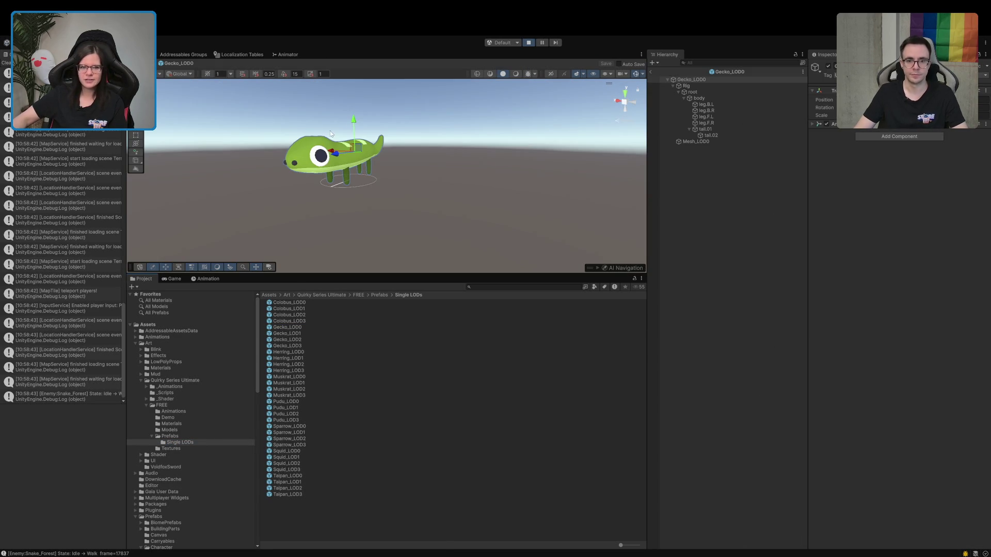
drag(329, 131, 377, 122)
click(692, 249)
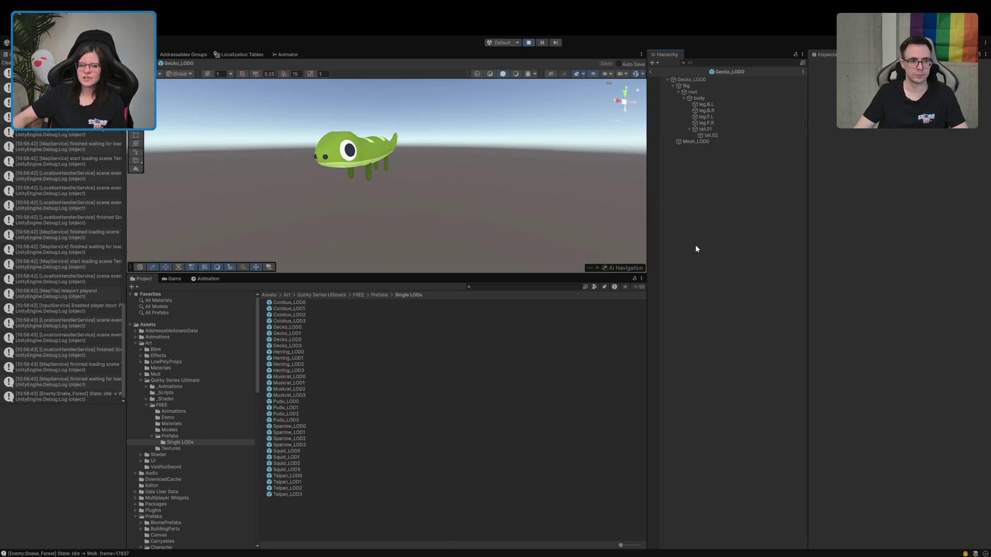
drag(523, 212, 465, 196)
scroll(465, 196, up, 5)
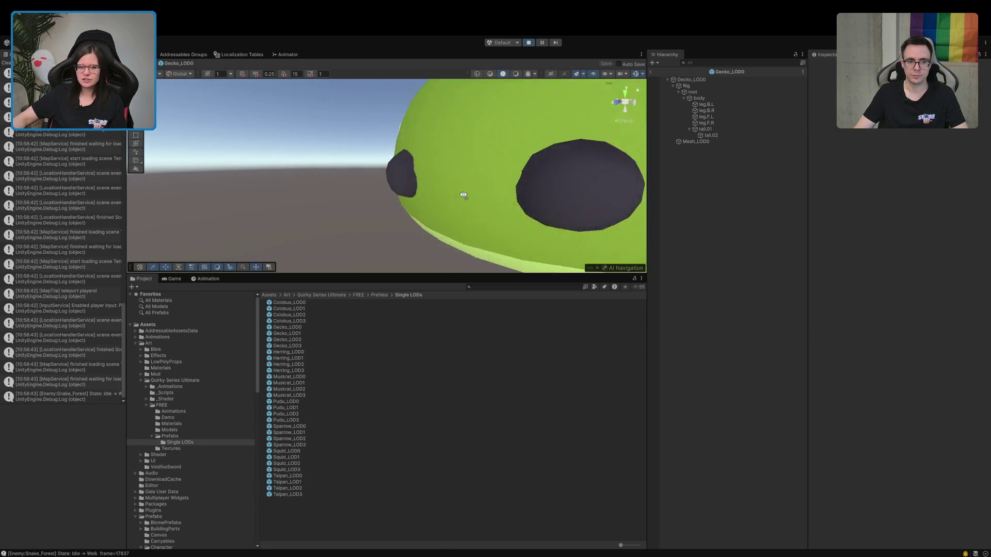
scroll(465, 196, down, 3)
scroll(464, 196, down, 5)
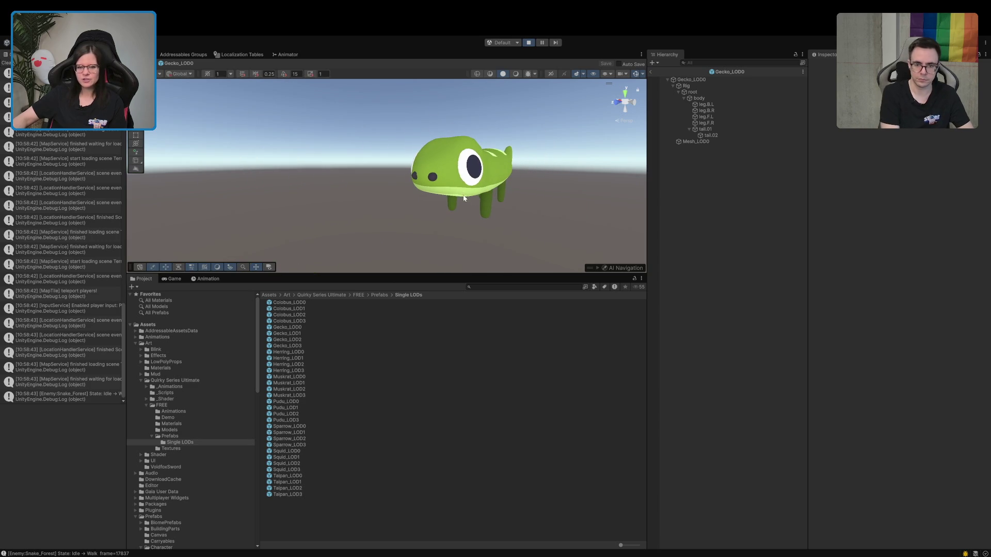
click(650, 71)
click(391, 184)
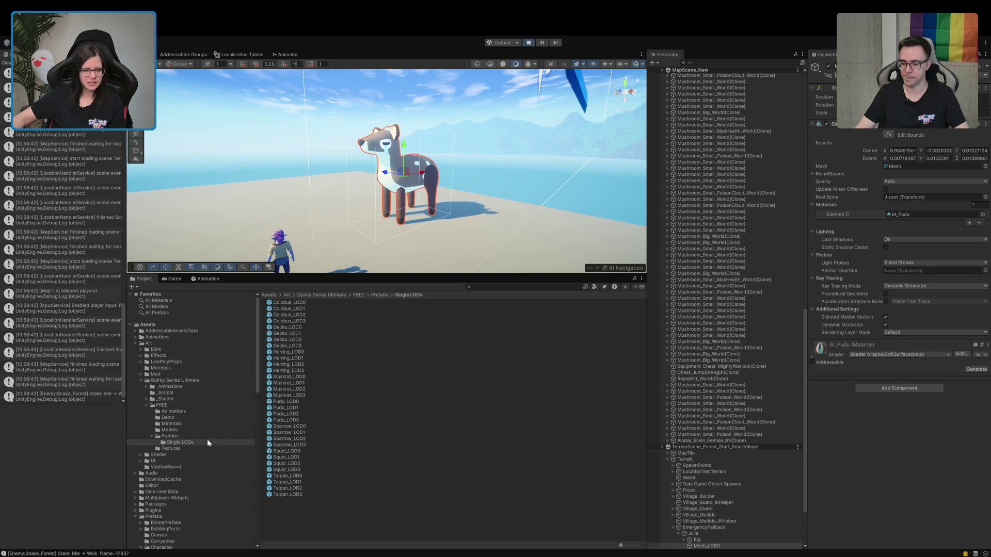
Step: Collapse the Quirky Series Ultimate folder and switch back to the running Game view
click(175, 434)
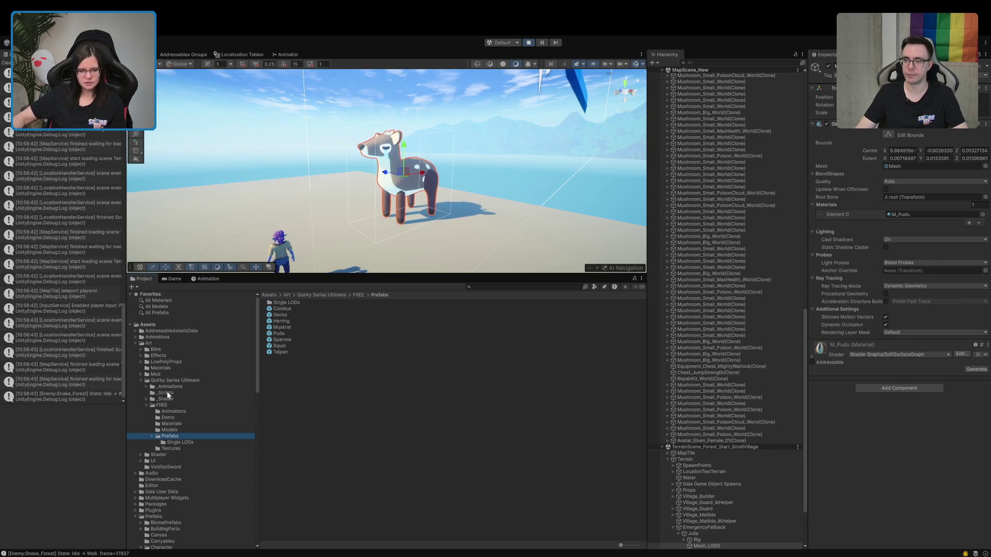
click(166, 382)
click(141, 381)
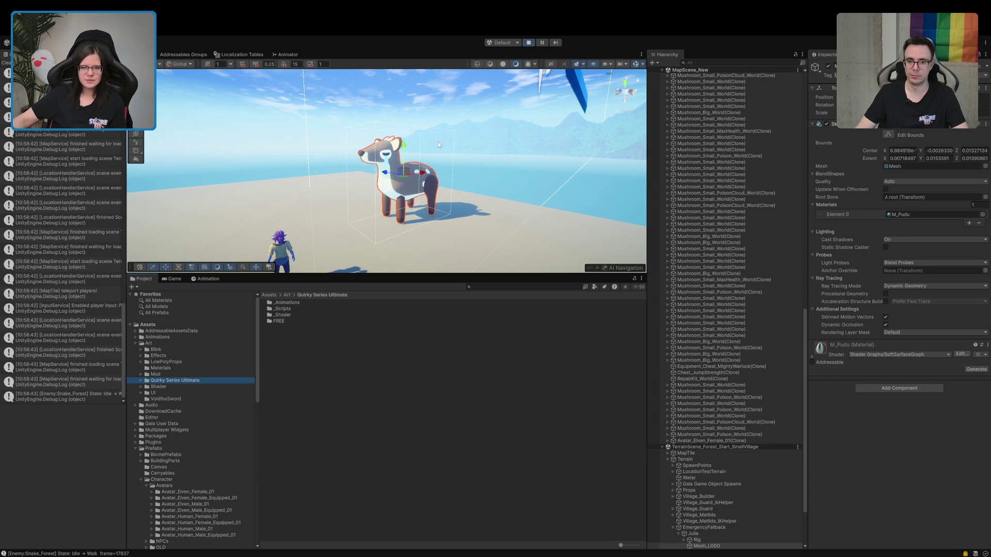
click(170, 279)
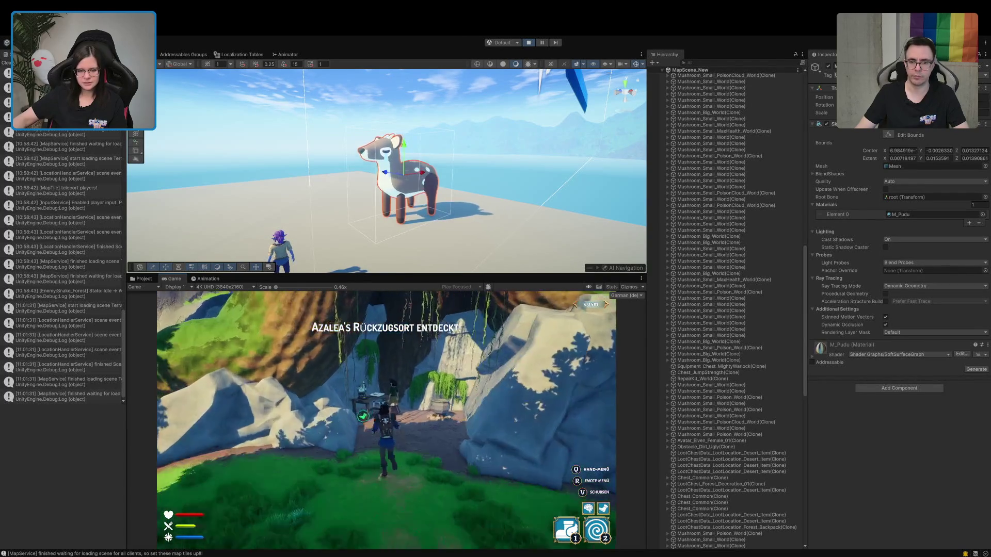
Step: Talk to Azalea, take the grayish potion, and check it in the inventory
key(e)
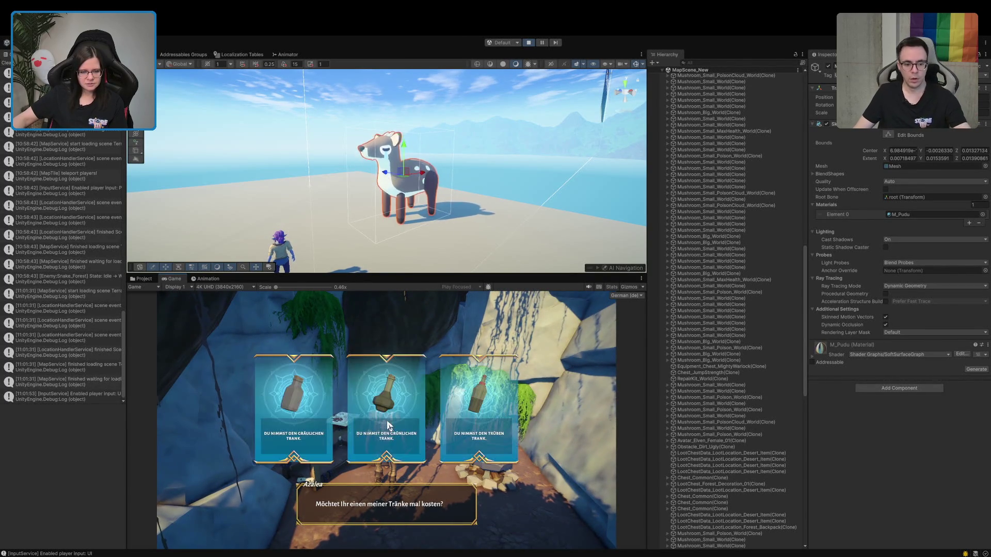
click(293, 439)
key(s)
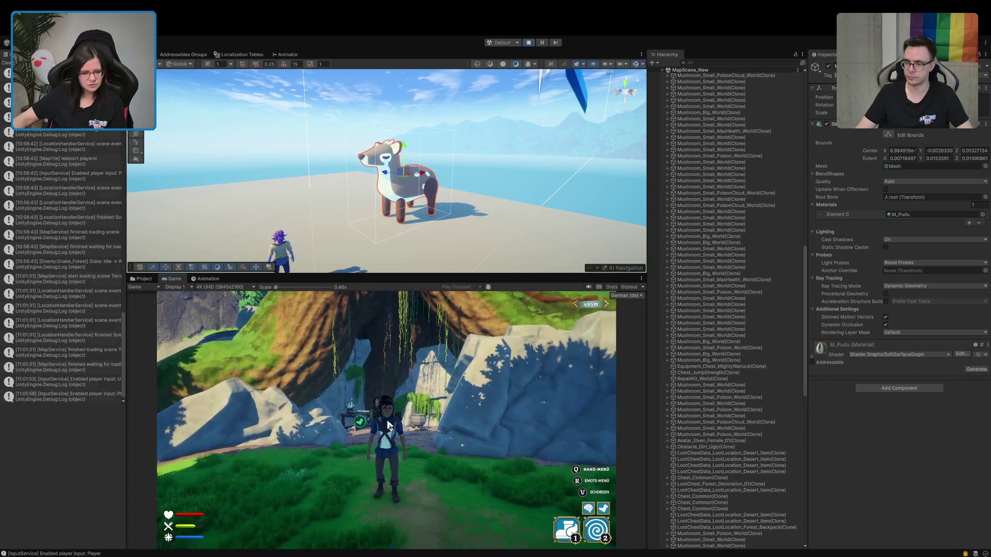
key(i)
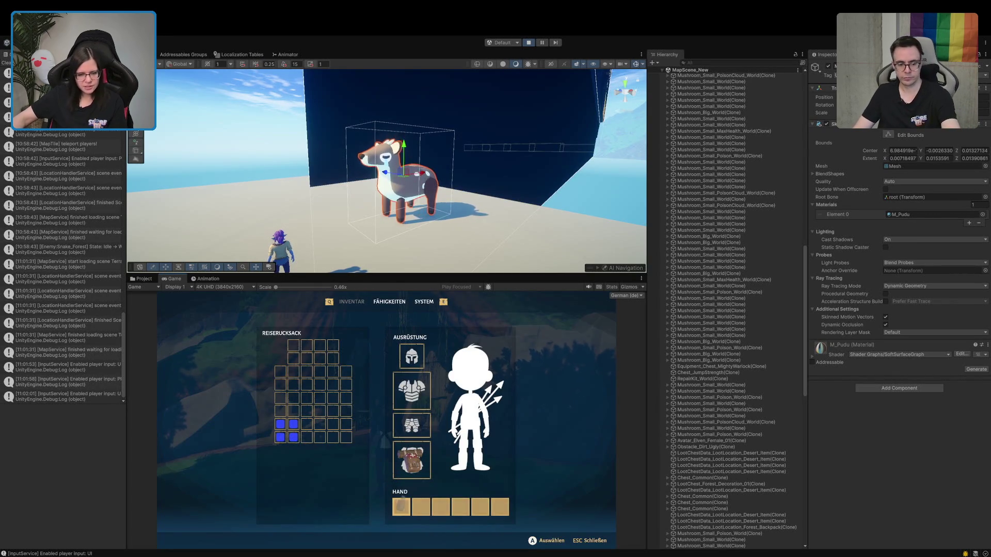
key(Escape)
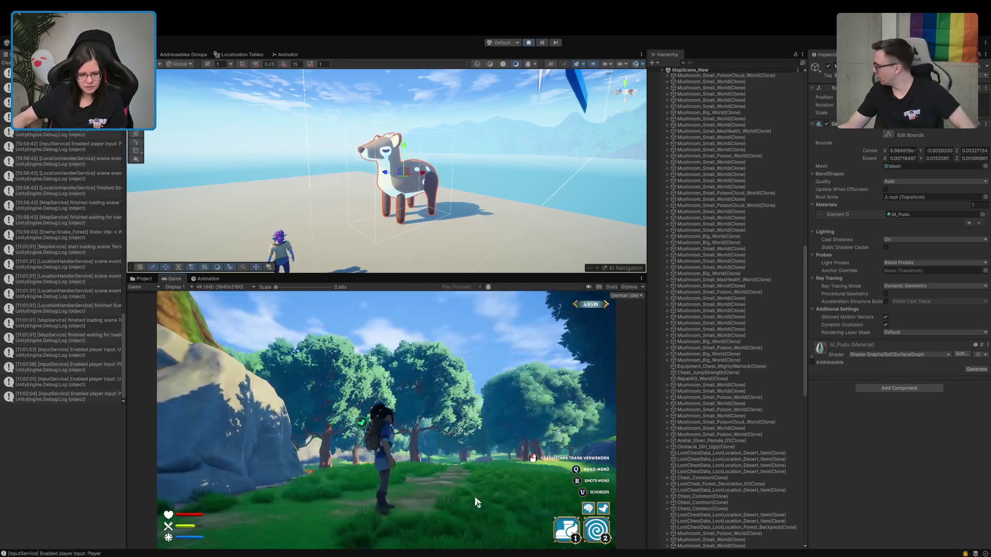
Step: Walk the character around outside the cave, then stop play mode
key(s)
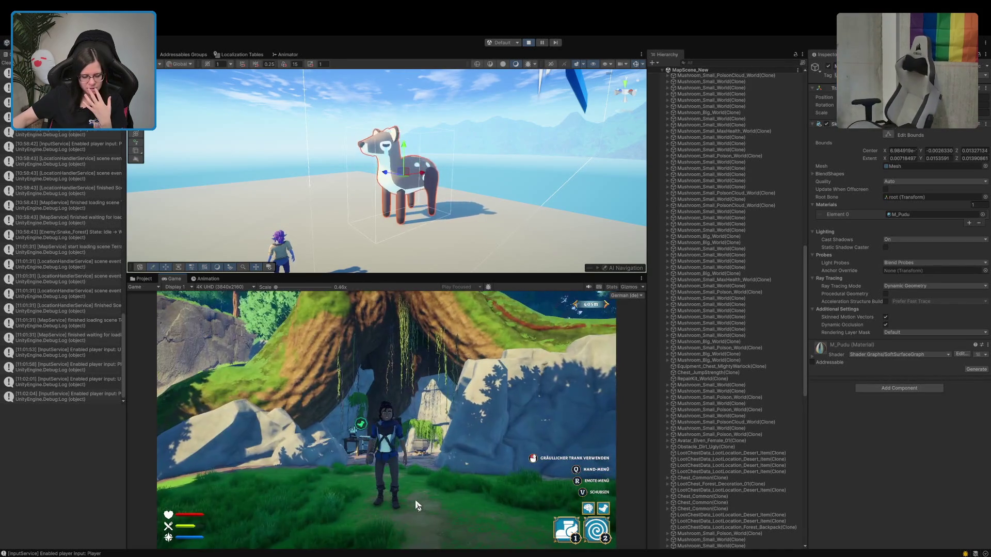
key(w)
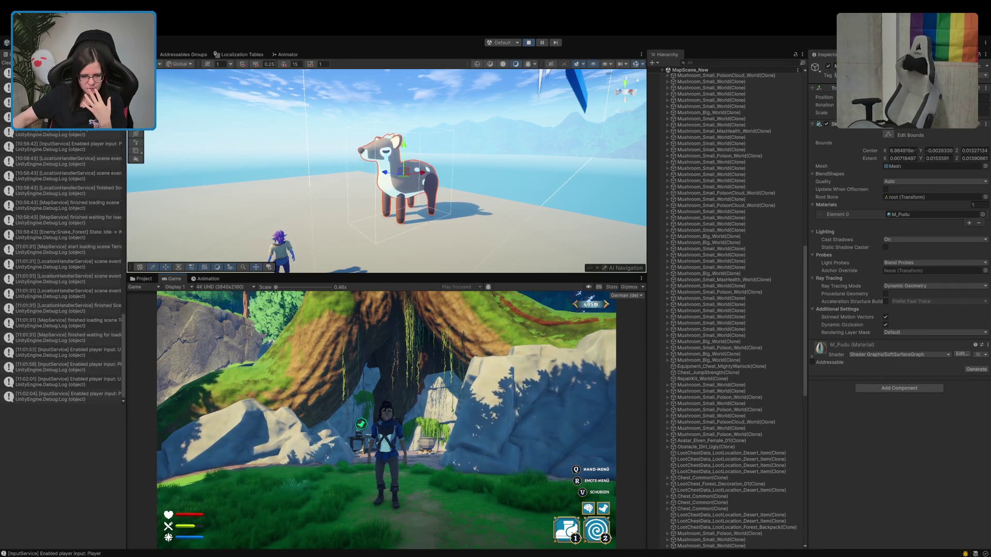
key(d)
key(s)
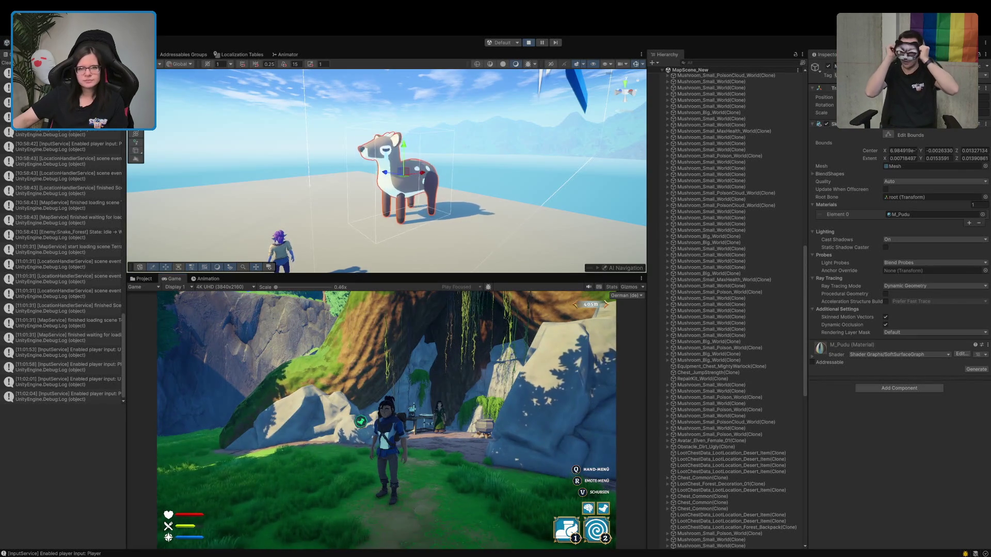
click(528, 42)
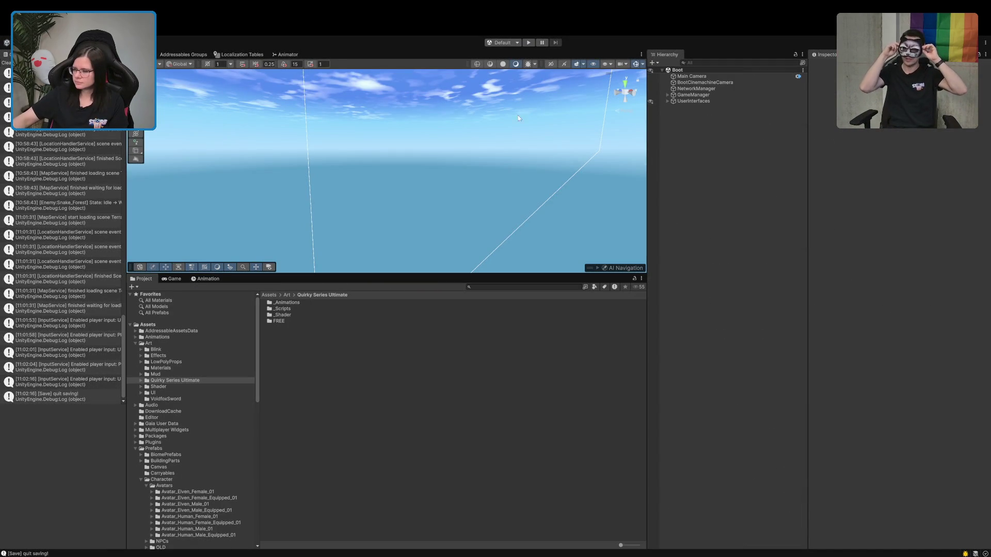
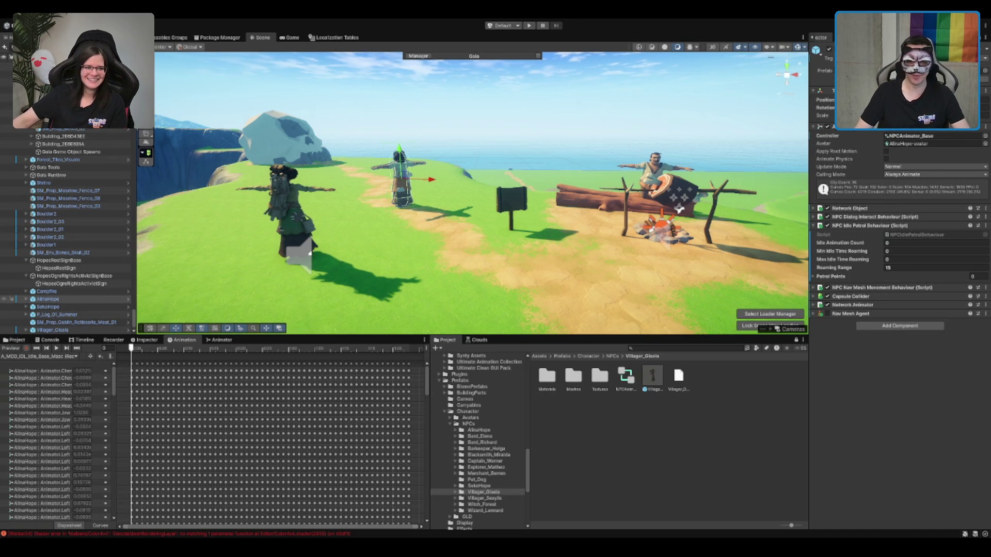
Step: Point AlinaHope's NPC Footstep Helper at AlinaHope's own Audio Source
click(308, 253)
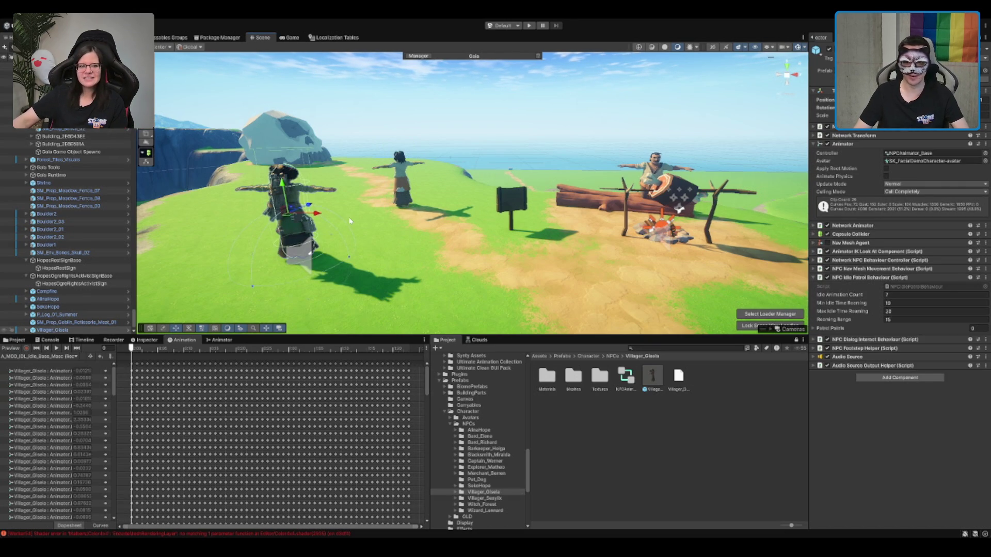
click(841, 276)
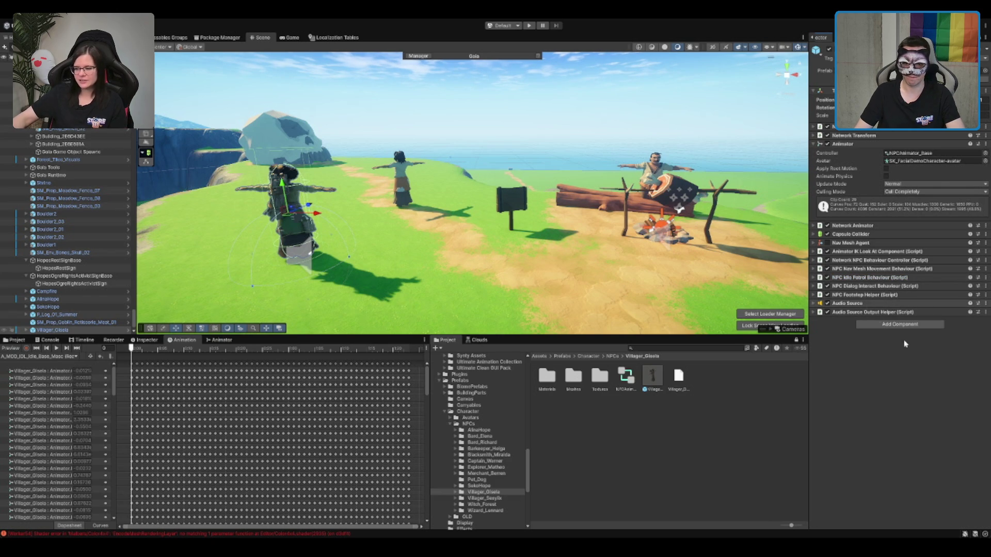
click(402, 186)
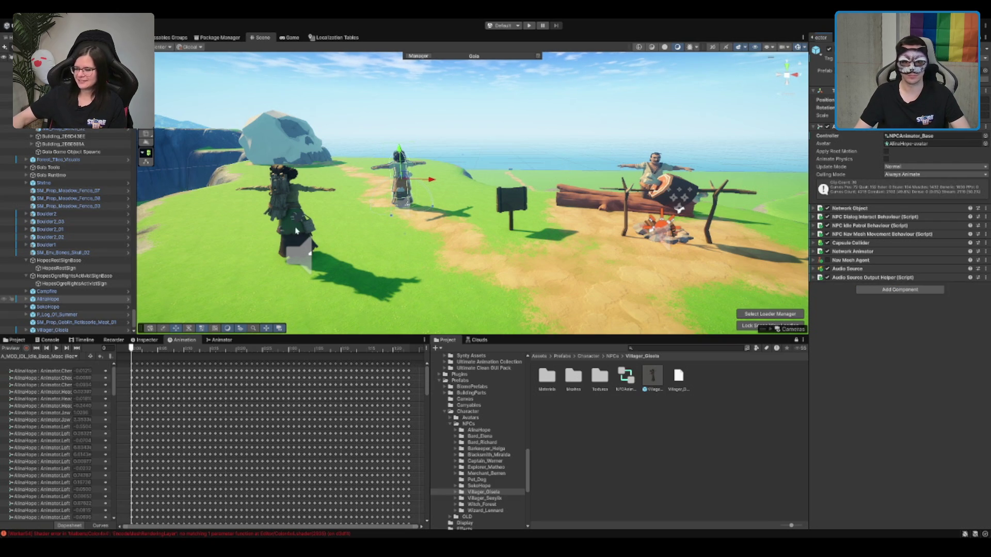
click(297, 231)
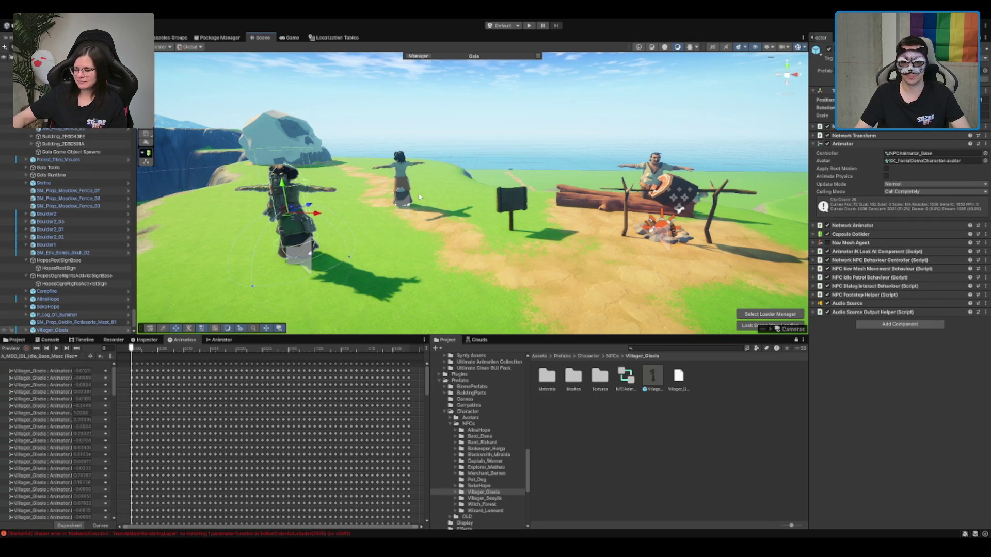
click(399, 174)
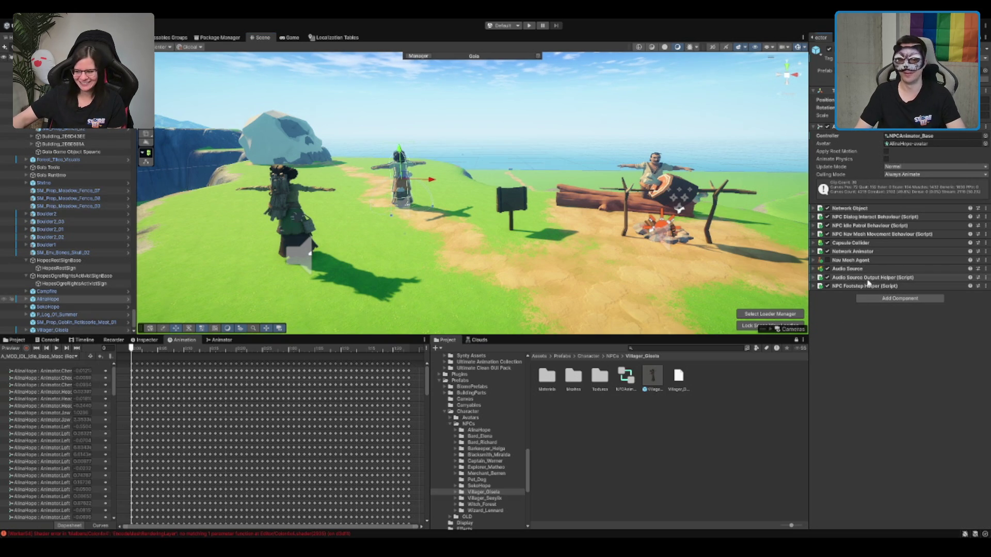
click(860, 286)
drag(847, 269, 936, 304)
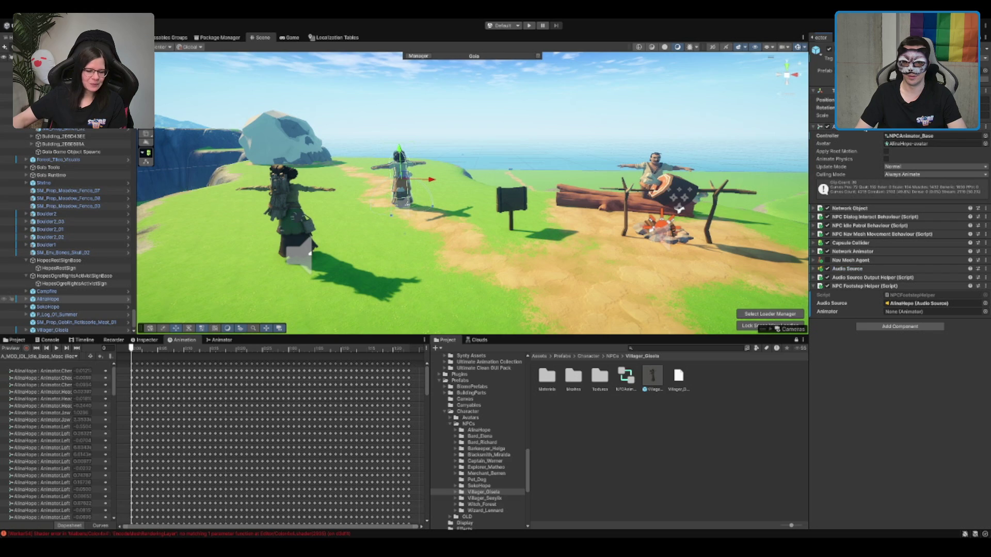
click(898, 287)
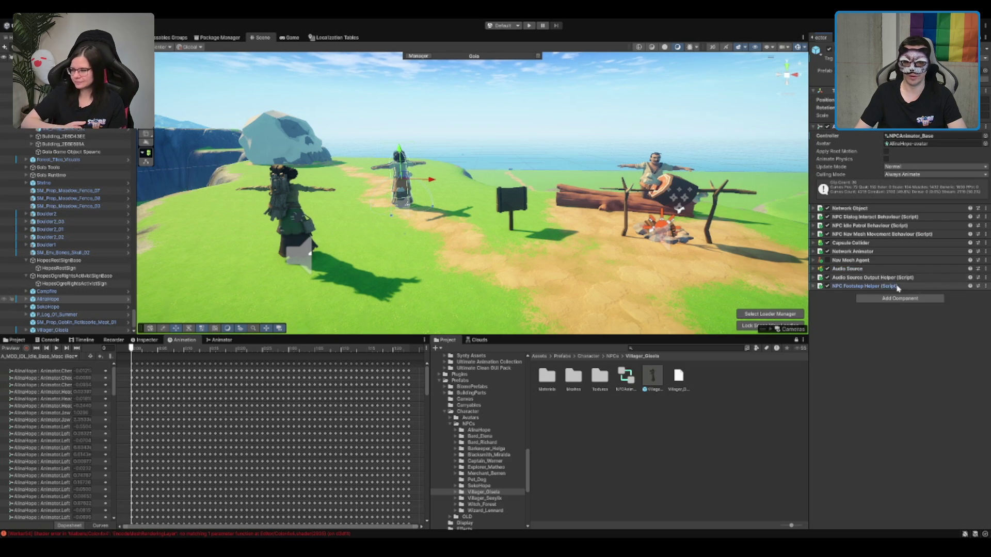
Step: Copy Villager_Gisela's Animator IK Look At Component onto AlinaHope
click(871, 239)
click(870, 239)
click(872, 226)
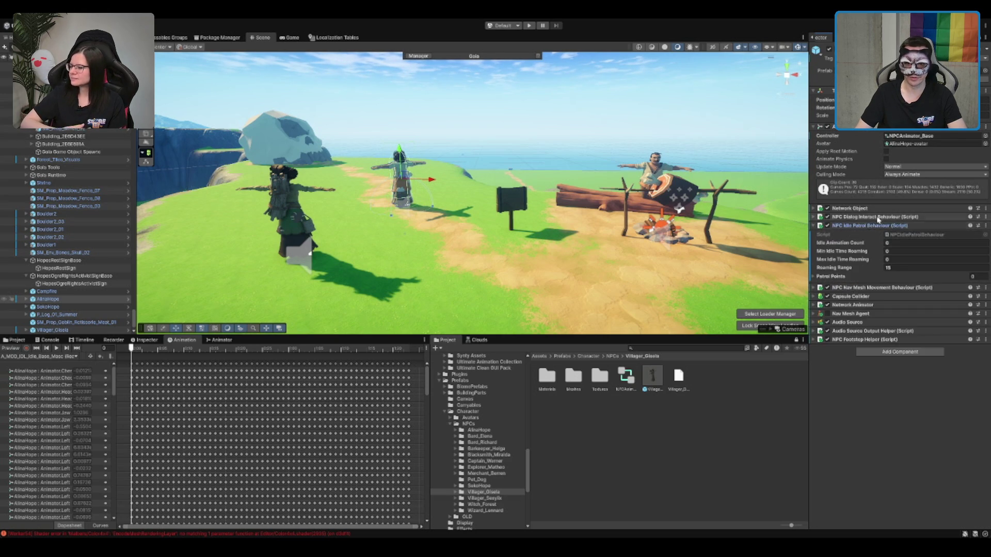
click(878, 216)
click(302, 223)
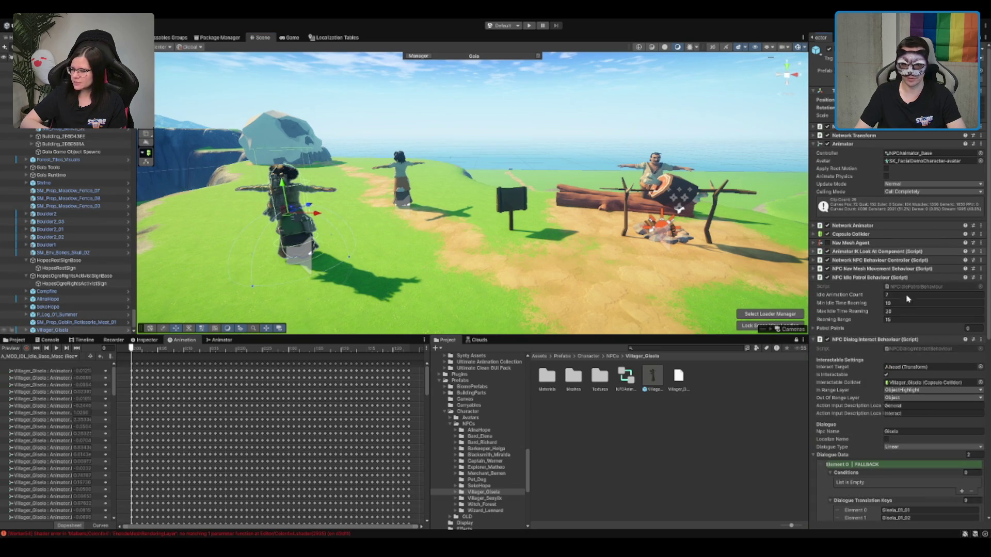
key(ctrl+z)
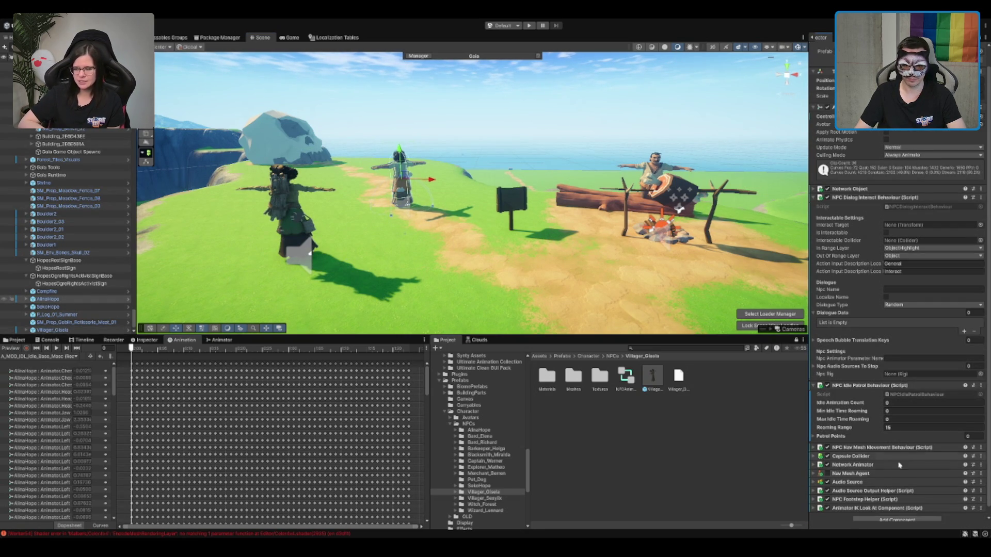
key(ctrl+z)
click(906, 441)
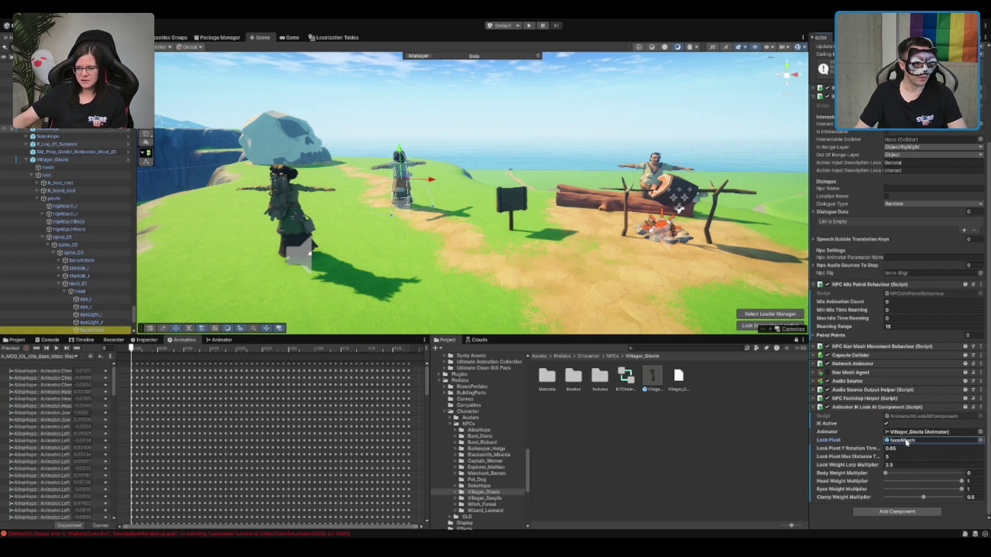
Step: Set the look-at component's Look Pivot to AlinaHope's faceAttach bone
scroll(78, 155, up, 3)
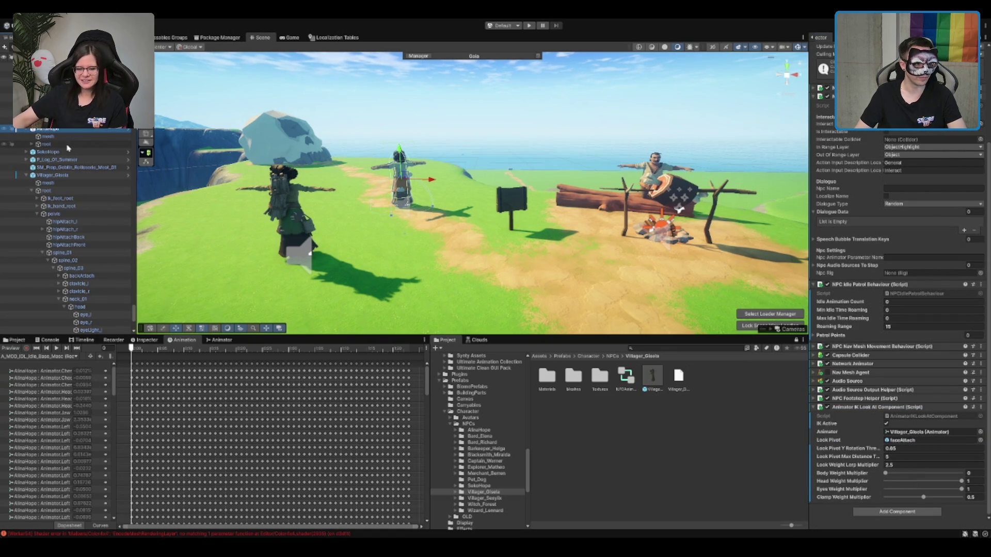
click(80, 159)
key(Down)
key(Right)
key(Down)
key(Down)
key(Down)
key(Down)
key(Right)
key(Down)
key(Right)
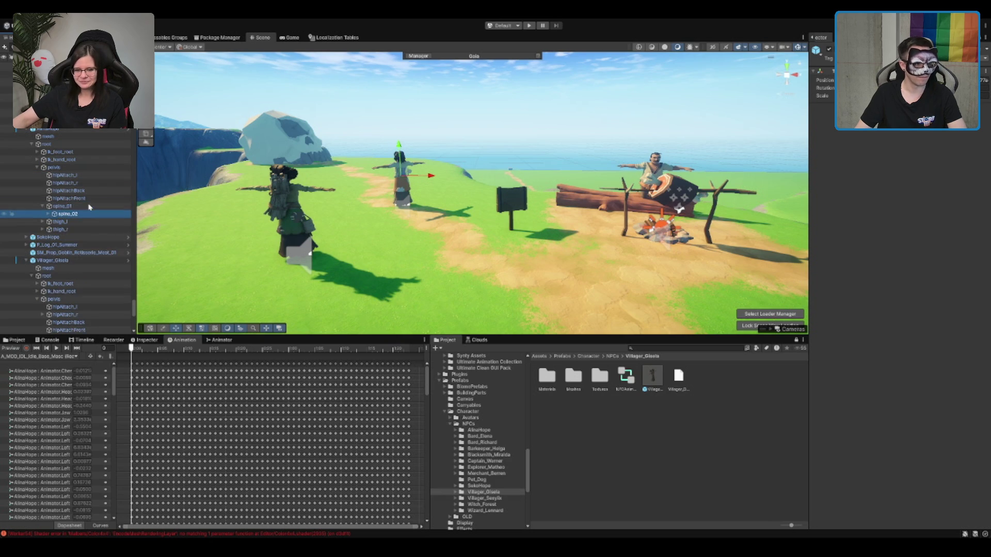
key(Down)
key(Right)
key(Down)
key(Down)
key(Down)
key(Down)
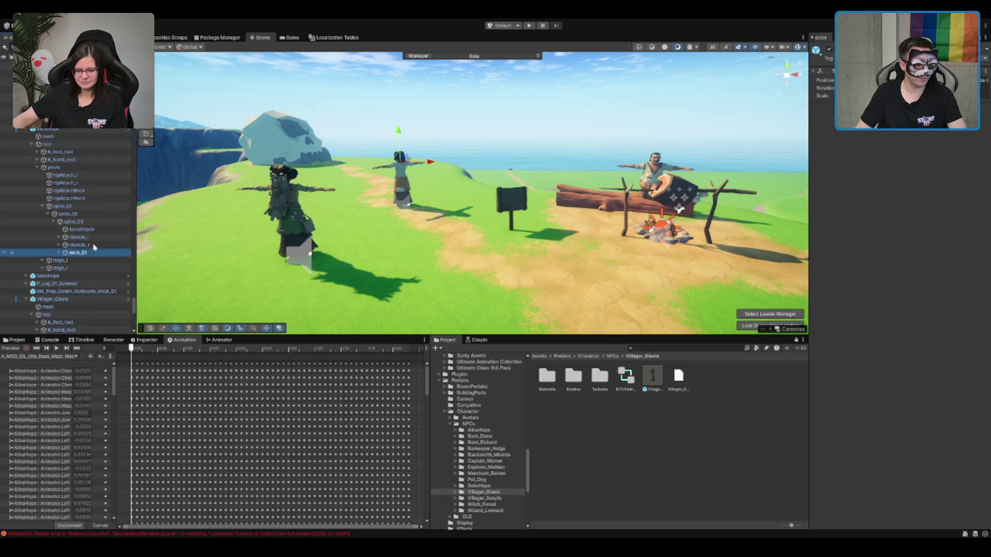
key(Right)
key(Down)
key(Right)
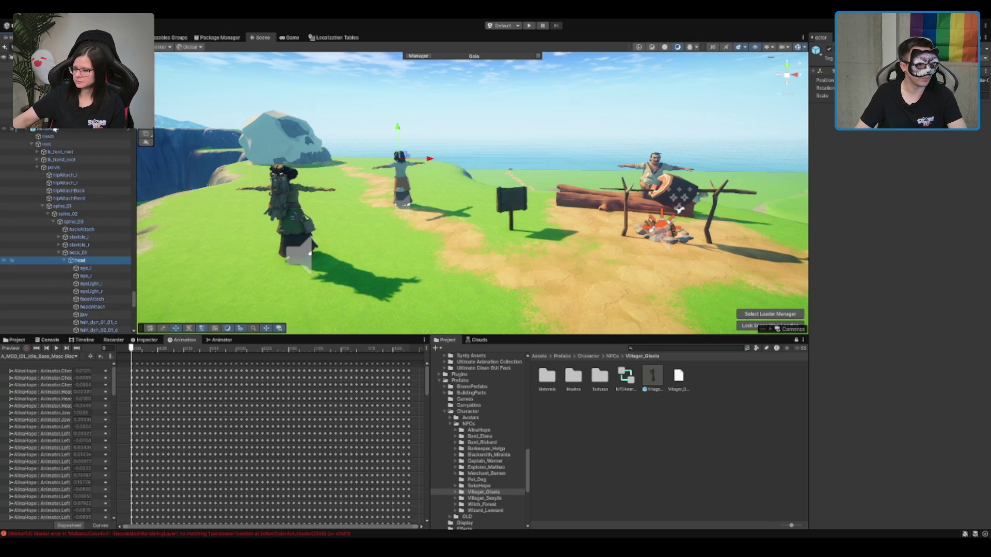
click(62, 86)
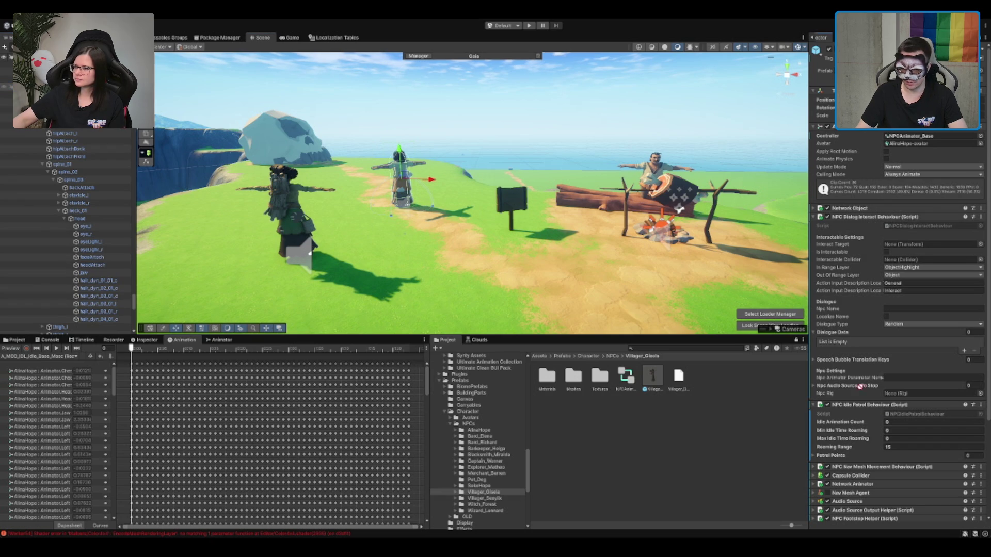
mouse_move(897, 503)
mouse_down()
mouse_move(891, 514)
mouse_move(919, 482)
mouse_move(917, 447)
mouse_up()
Step: Assign AlinaHope's own animator to the look-at component and confirm Roaming Range 15
scroll(917, 447, up, 5)
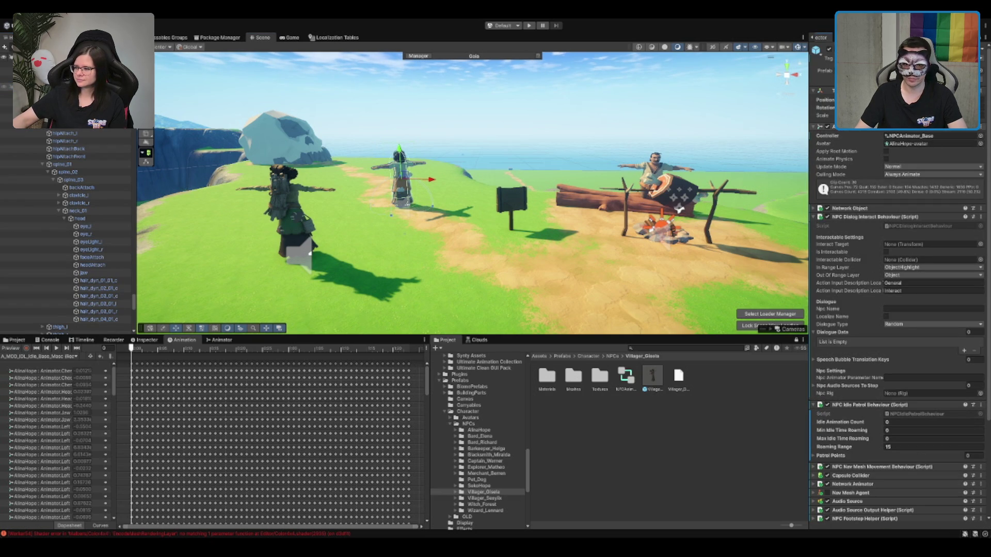
scroll(917, 449, down, 5)
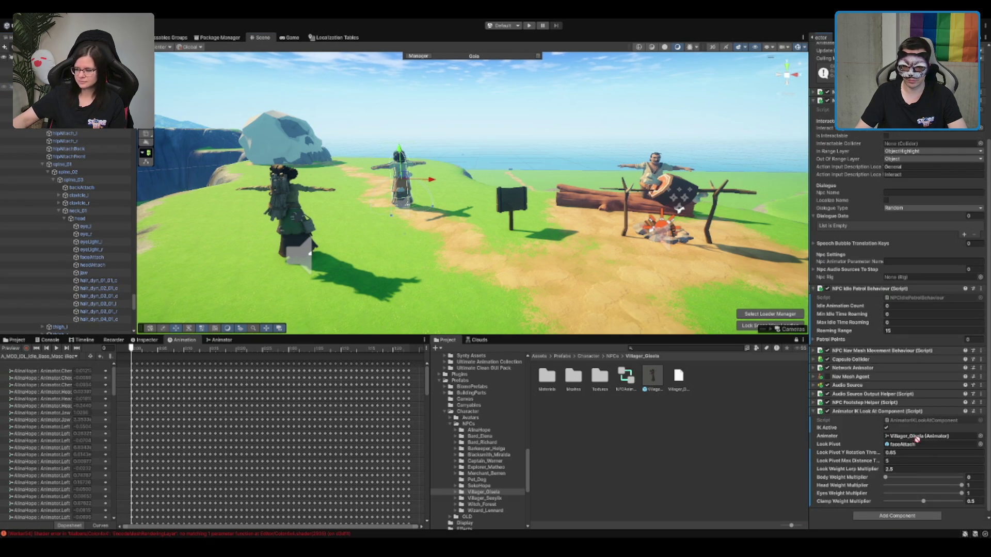
mouse_move(922, 430)
mouse_down()
mouse_move(924, 470)
mouse_move(924, 437)
mouse_up()
click(873, 408)
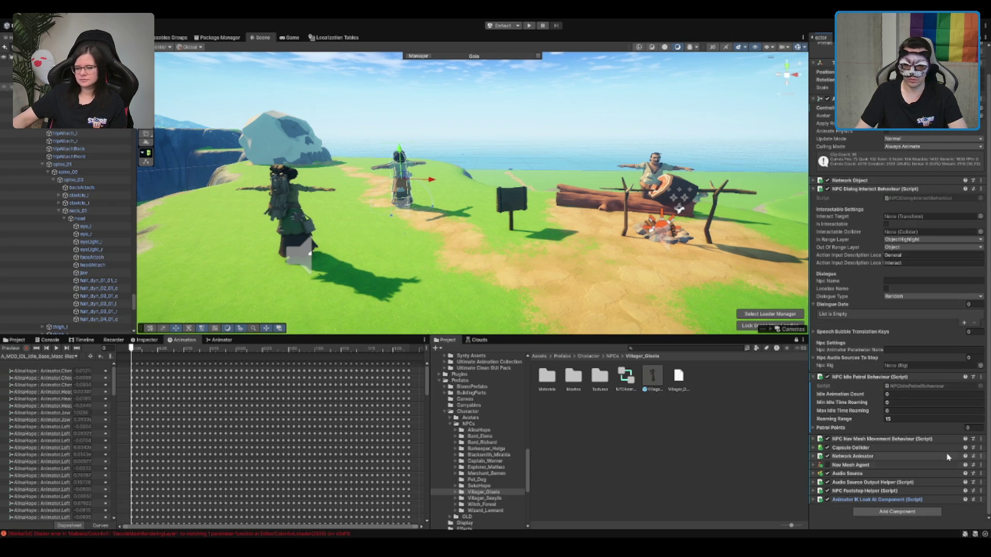
click(855, 428)
click(888, 419)
key(Return)
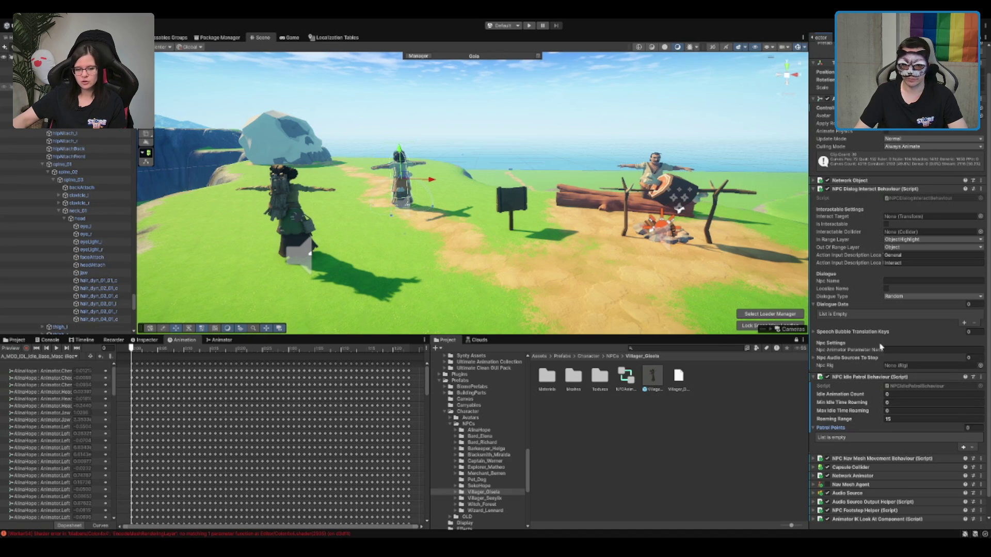
Step: Enter Alina "Hope" as the NPC's display name and deselect the character
click(907, 281)
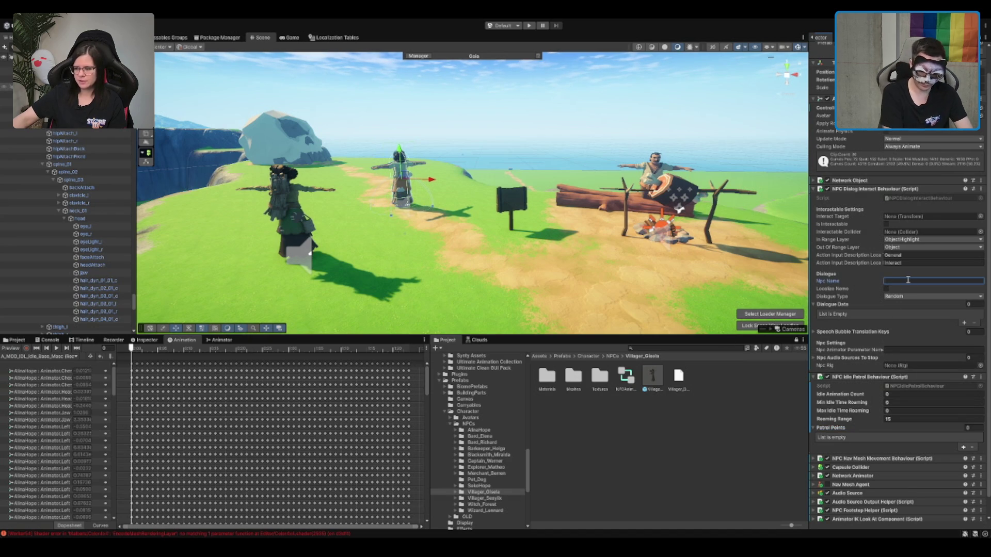
text(Alina "Hope")
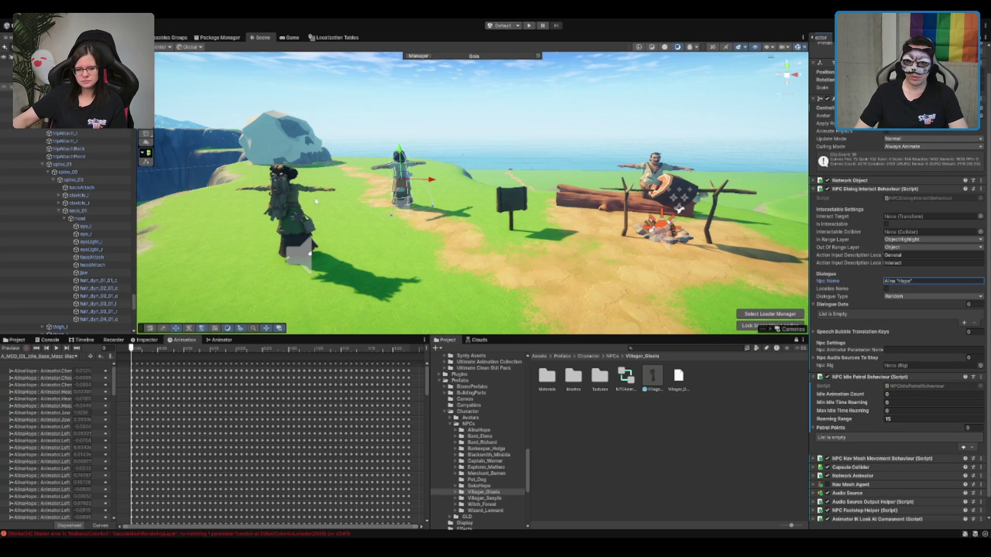
click(287, 224)
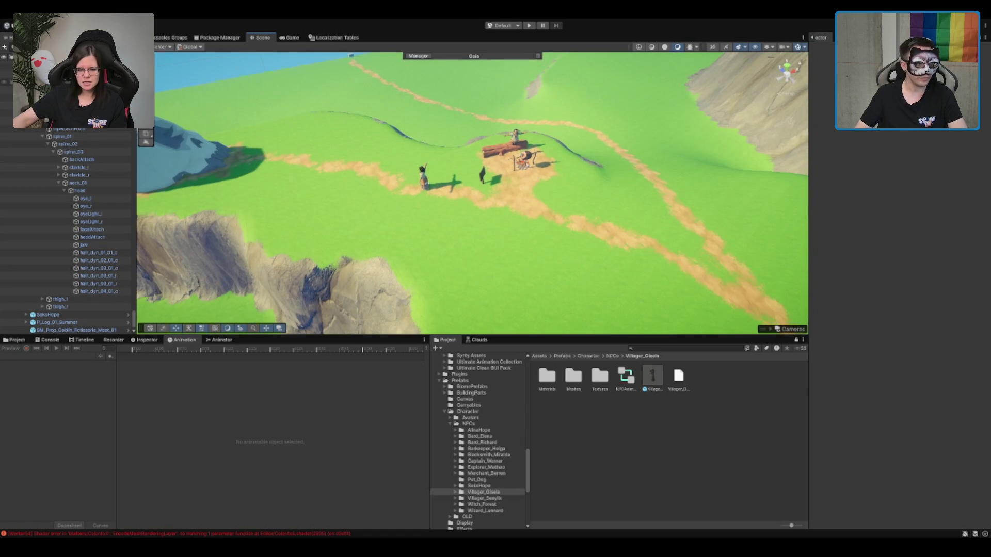
Step: Select SekoHope by the log, then clear the Hierarchy selection
scroll(78, 233, up, 5)
click(515, 137)
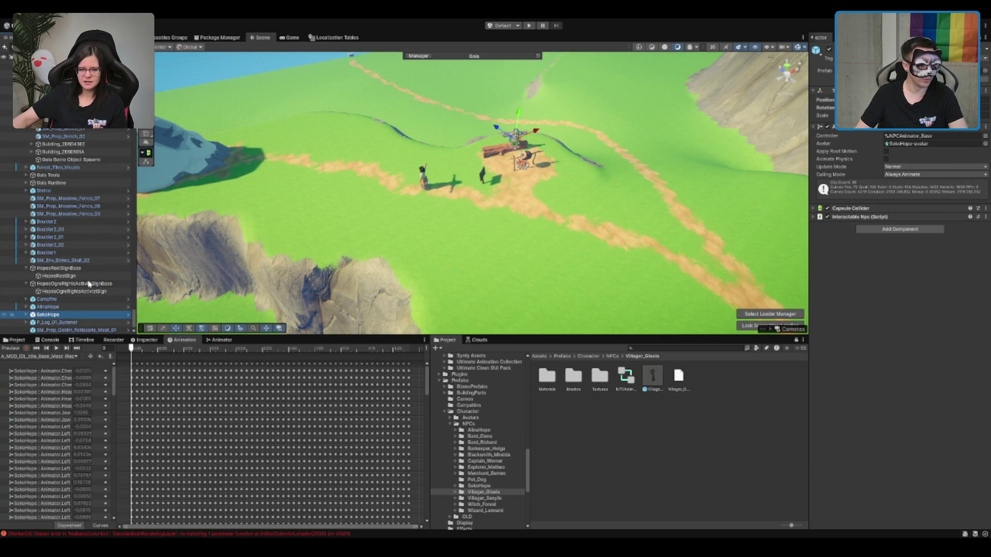
scroll(504, 212, up, 2)
scroll(77, 232, up, 5)
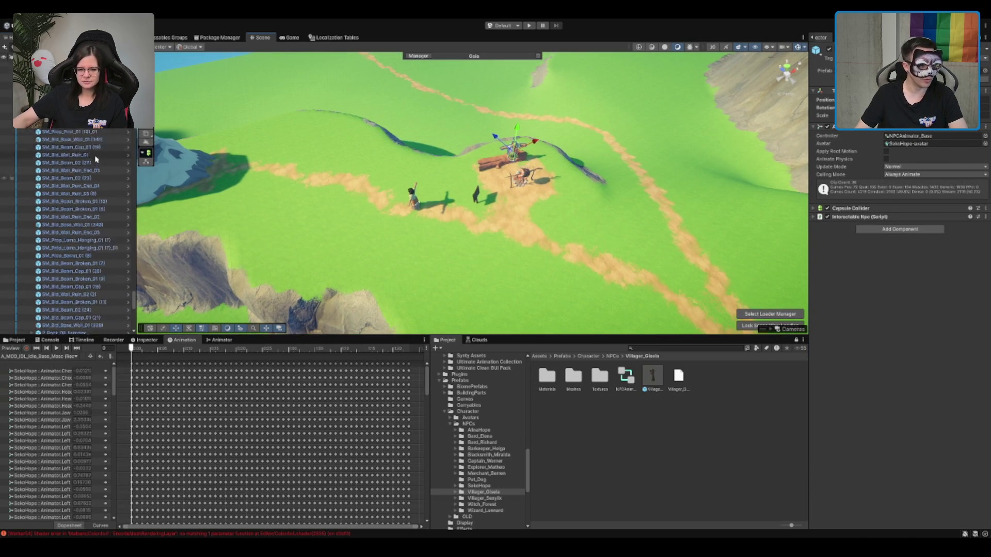
scroll(77, 232, up, 5)
click(78, 89)
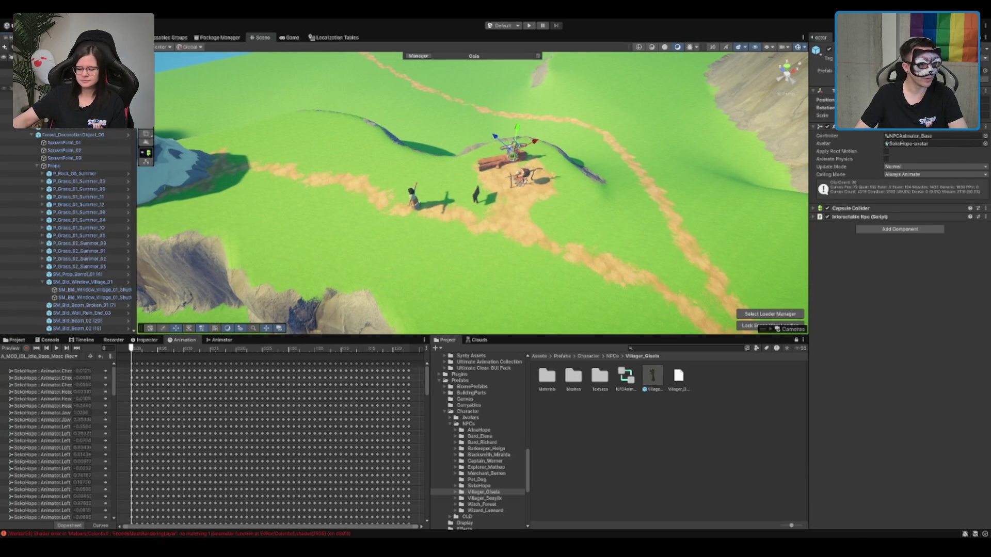
scroll(67, 232, down, 5)
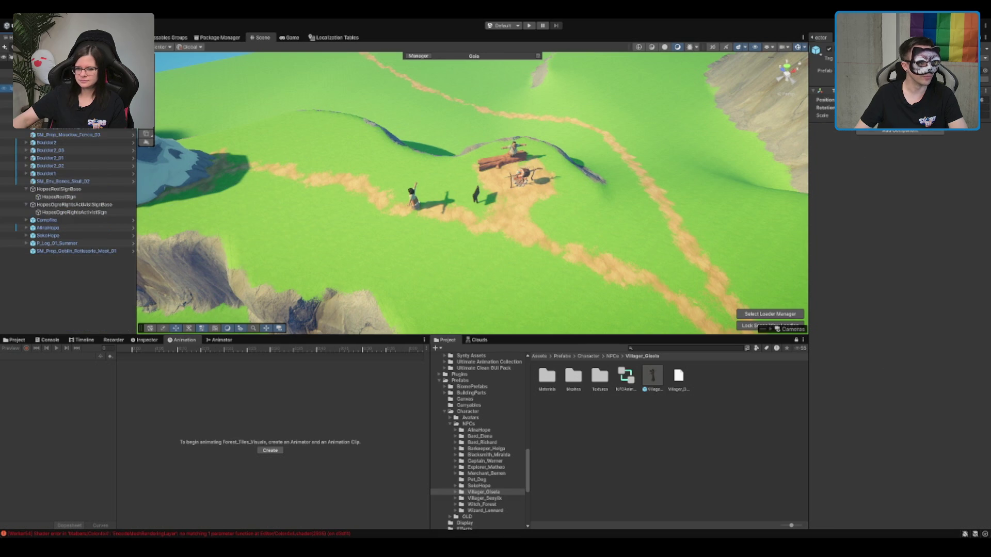
click(80, 315)
Step: Create an empty GameObject at the campfire and orbit out to show the whole camp
key(ctrl+shift+n)
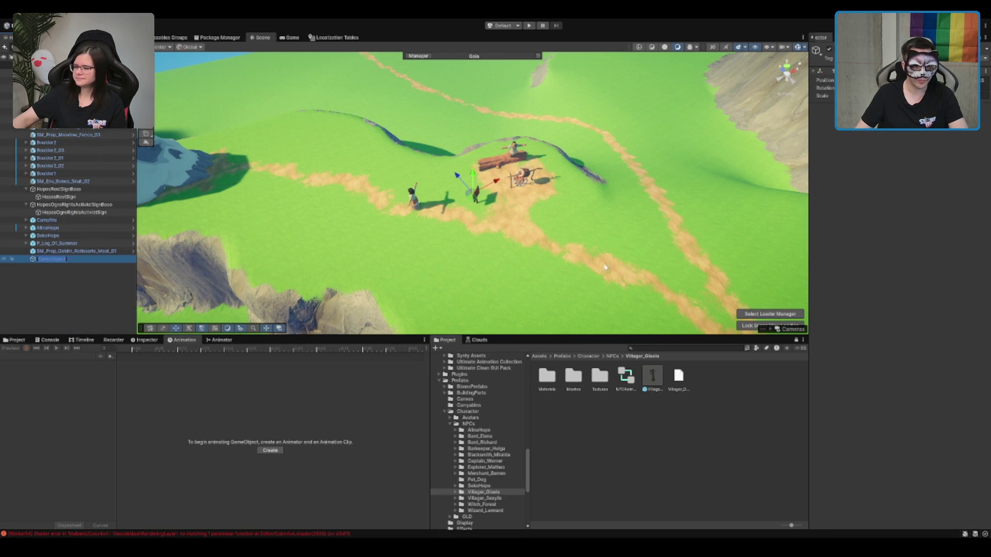
drag(474, 203, 520, 179)
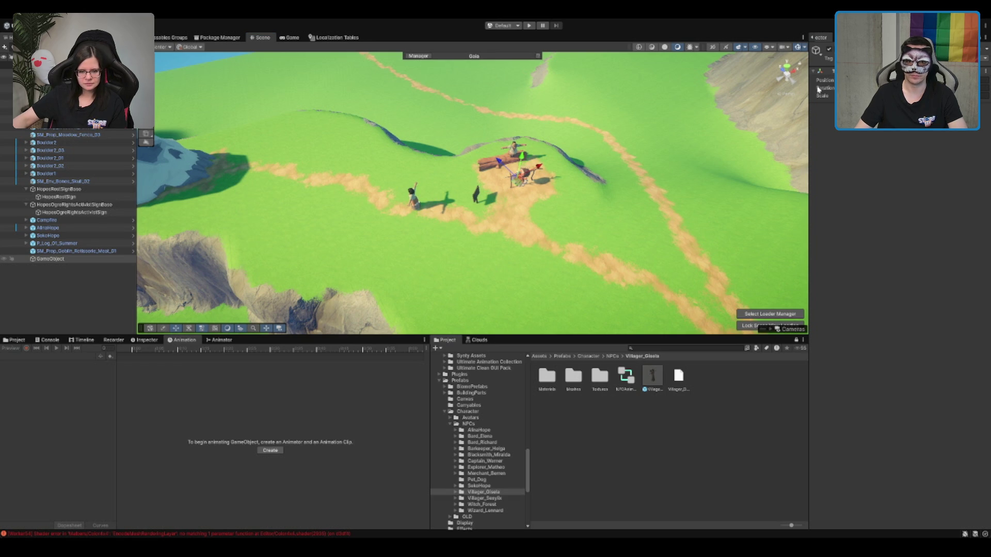
scroll(794, 67, up, 5)
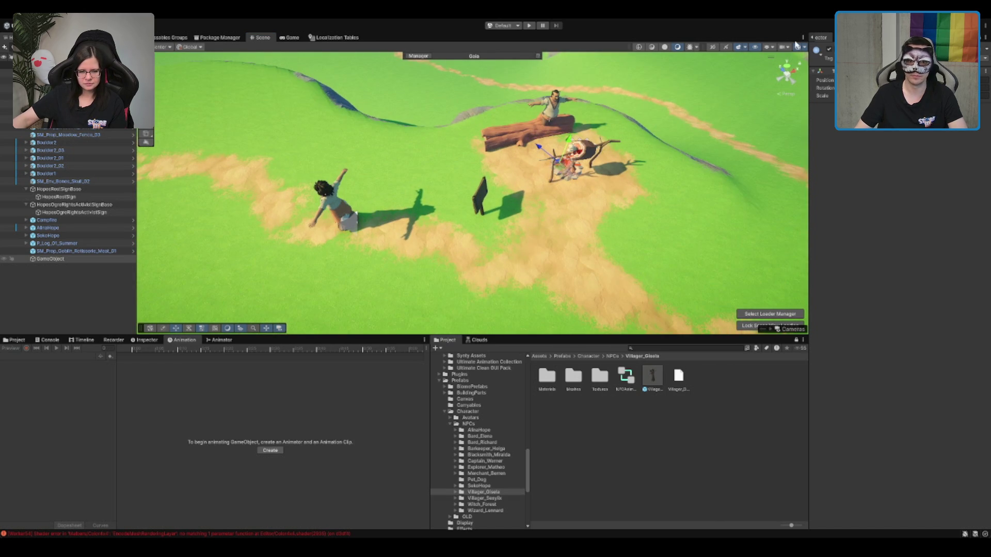
key(f)
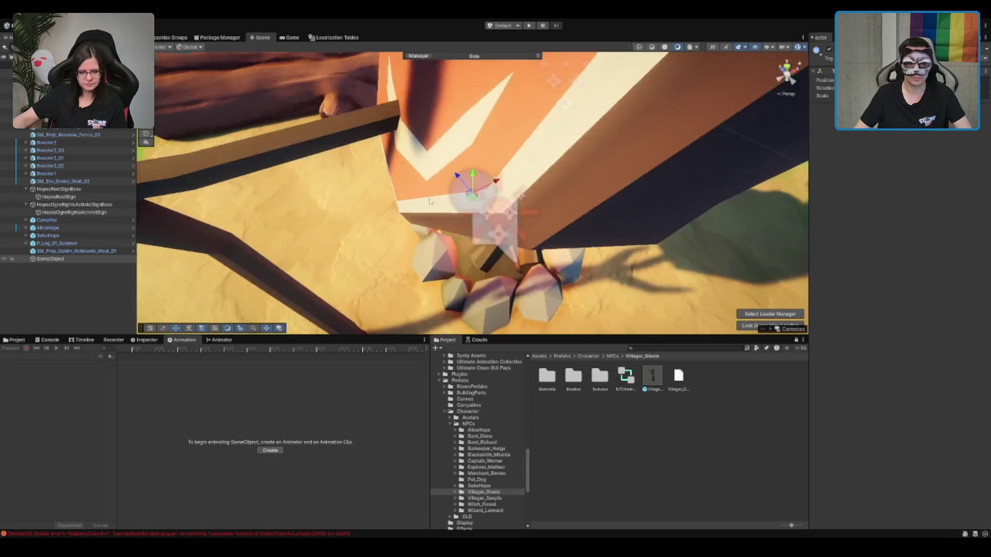
drag(554, 197, 438, 206)
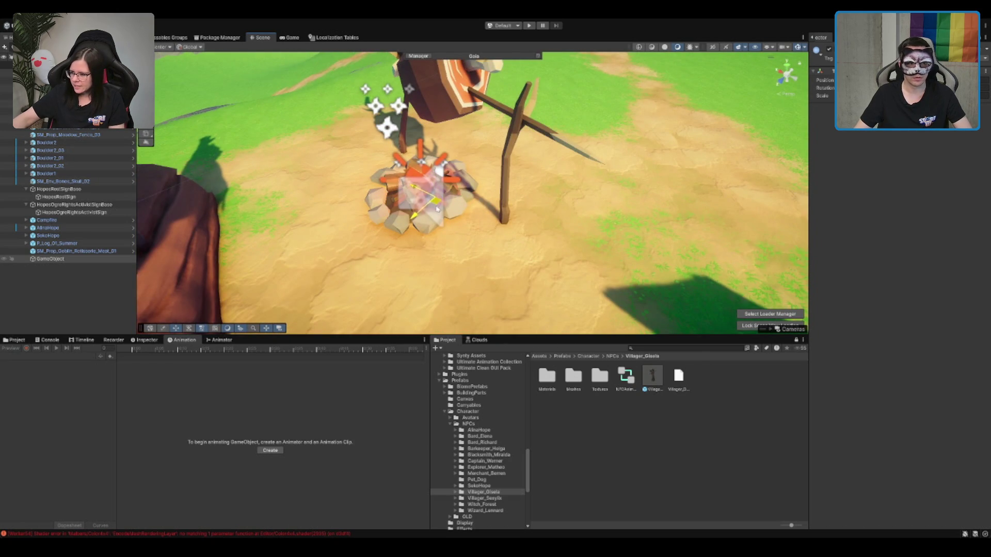
mouse_move(438, 209)
mouse_down()
mouse_move(653, 197)
mouse_move(597, 190)
mouse_move(206, 202)
mouse_up()
scroll(500, 208, down, 5)
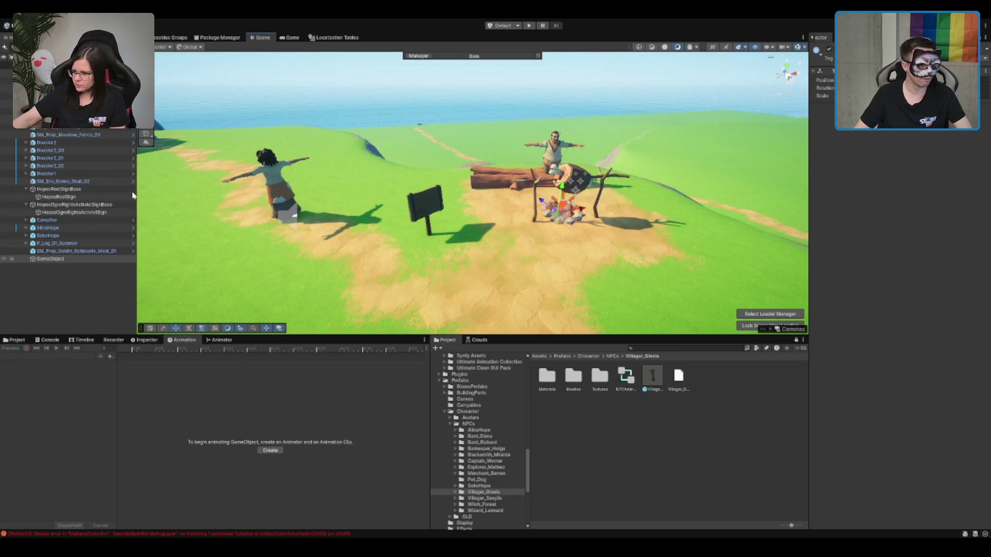
click(86, 252)
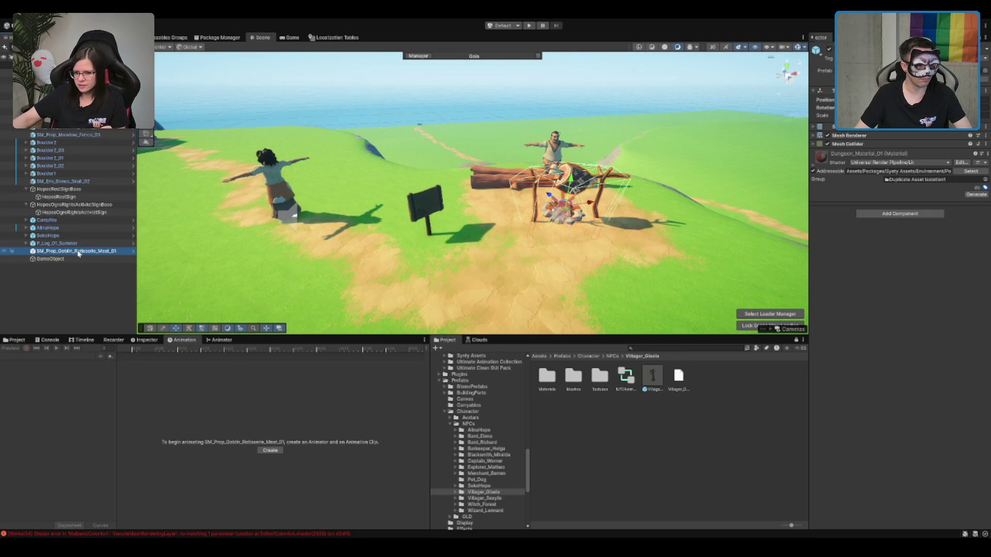
click(66, 260)
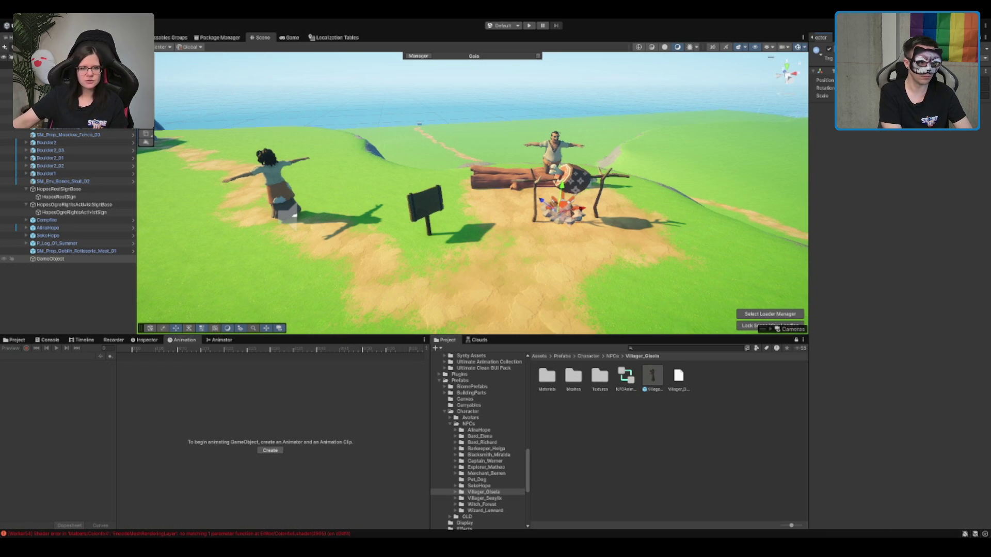
Step: Rename the empty object LootLocation_AlinaSeko and move the log and rotisserie under it
text(LootLocation_AlinaSeko)
key(Return)
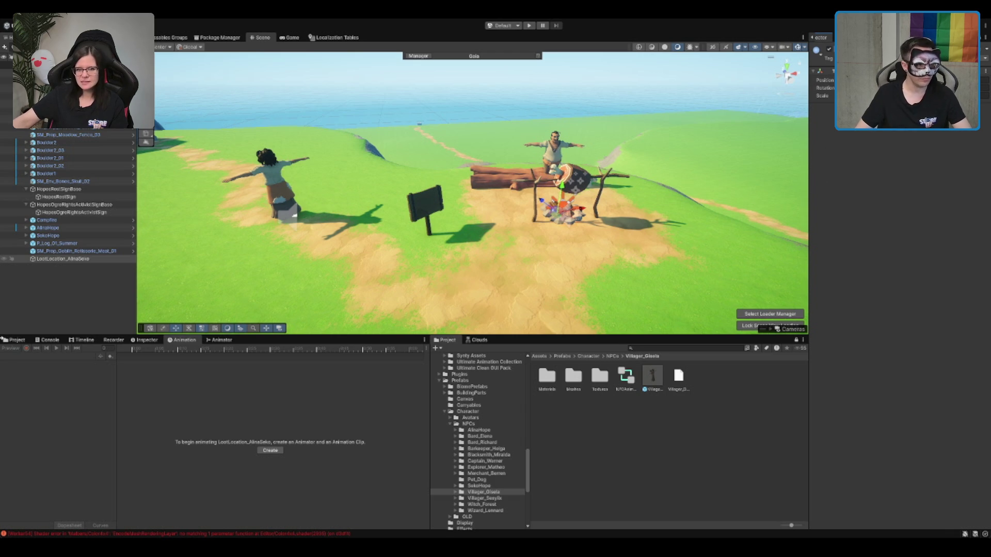
click(78, 243)
ctrl+click(77, 251)
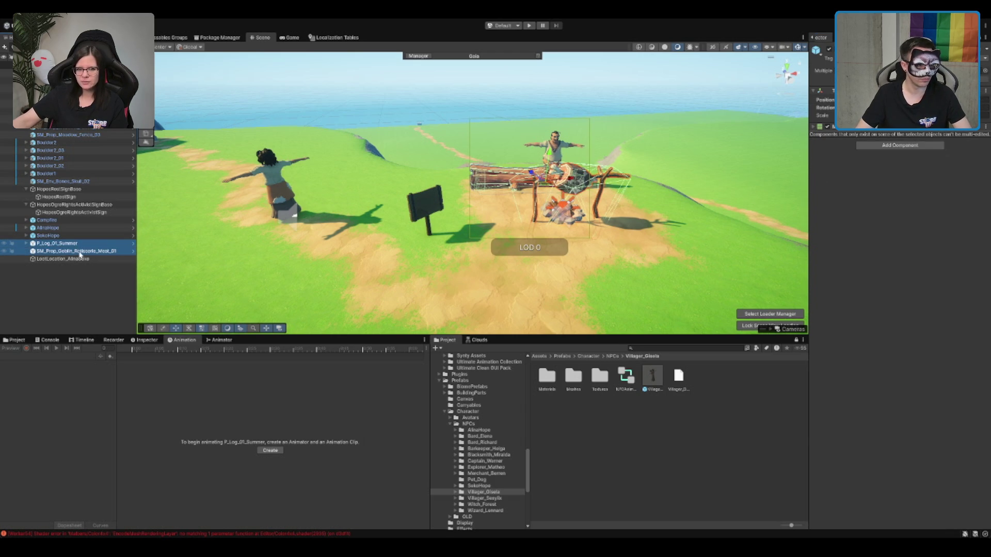
drag(81, 261, 73, 244)
Step: Group AlinaHope, SekoHope, Campfire and the ogre-rights activist sign under LootLocation_AlinaSeko
click(51, 236)
shift+click(73, 227)
ctrl+click(57, 220)
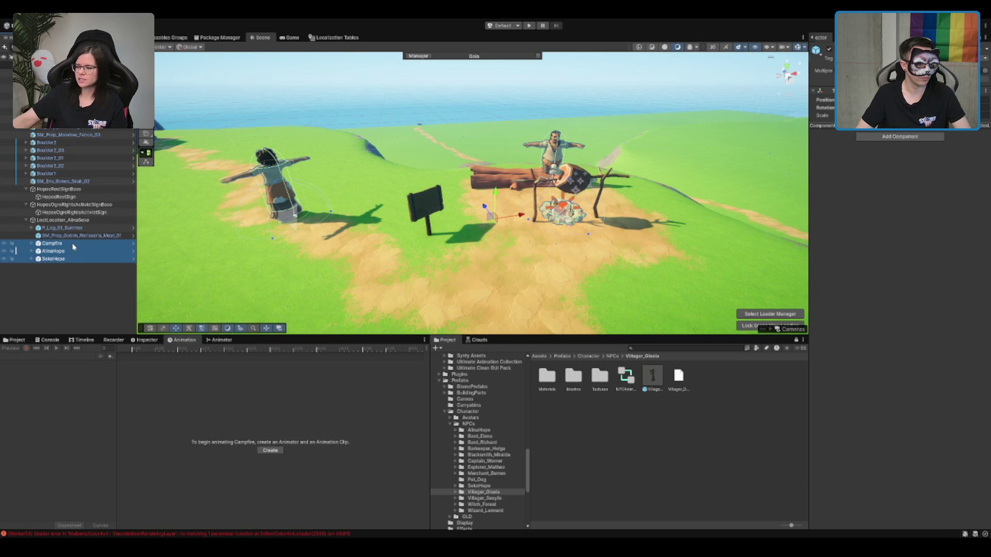
click(85, 206)
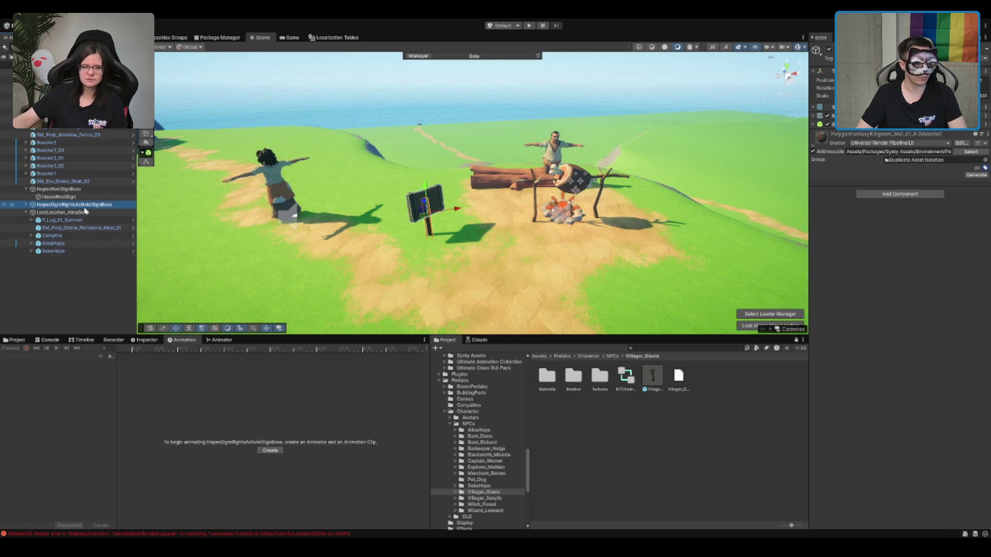
drag(86, 209, 90, 216)
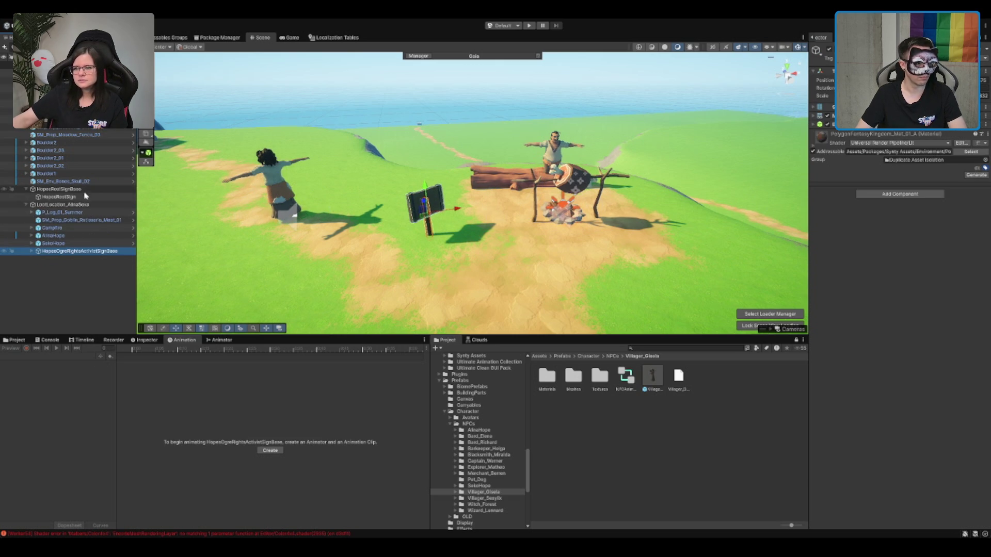
Step: Create an empty child object named PropicProps inside LootLocation_AlinaSeko
click(88, 192)
key(Left)
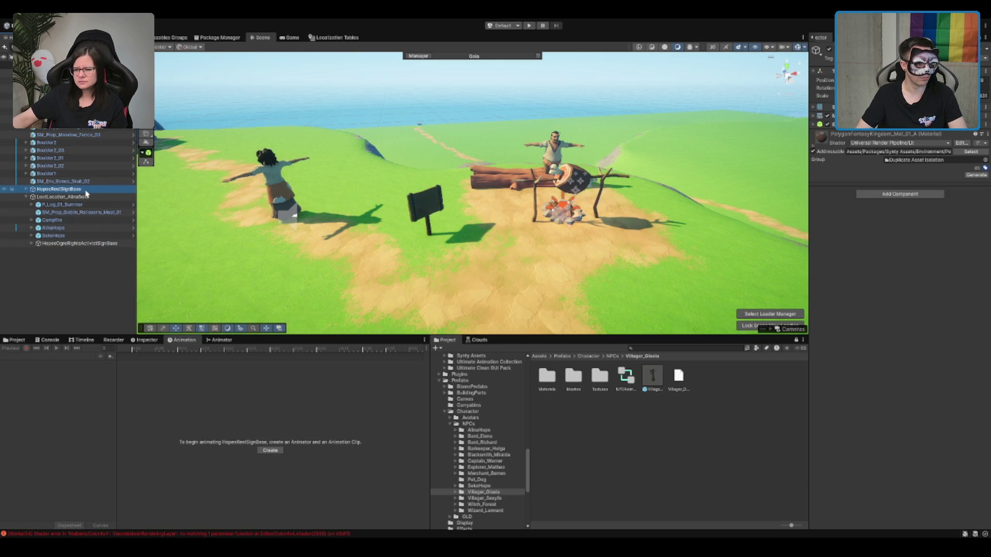
click(68, 182)
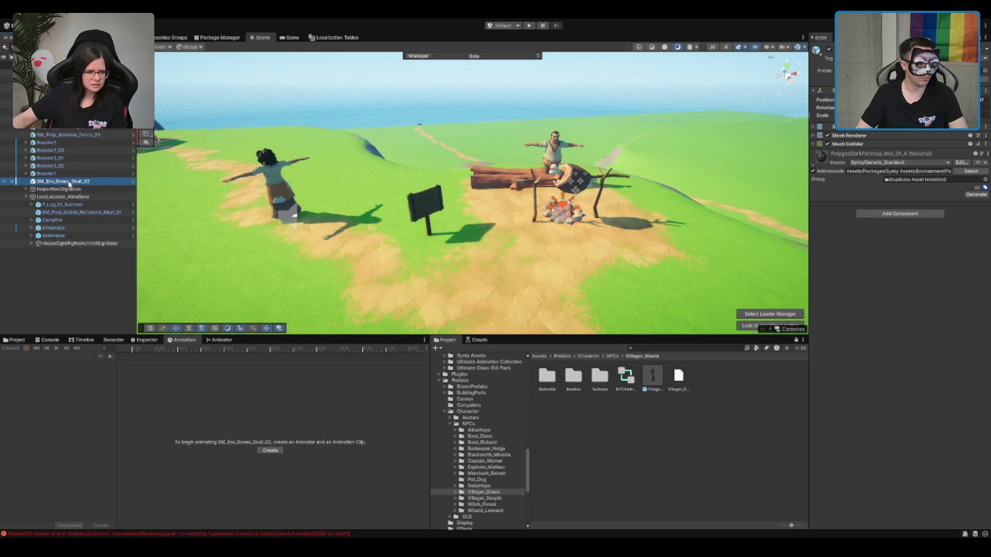
scroll(364, 202, down, 2)
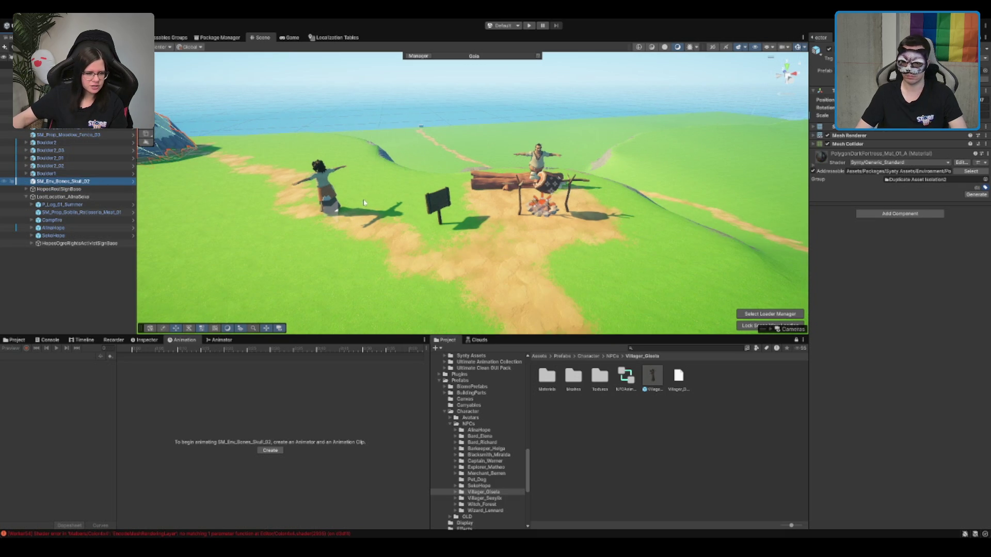
scroll(364, 202, up, 2)
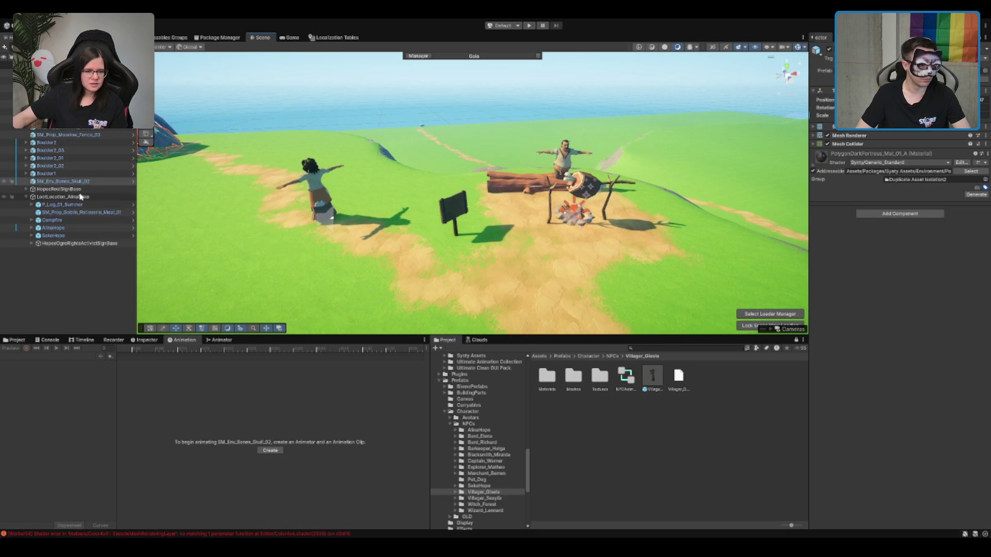
click(82, 196)
key(alt+shift+n)
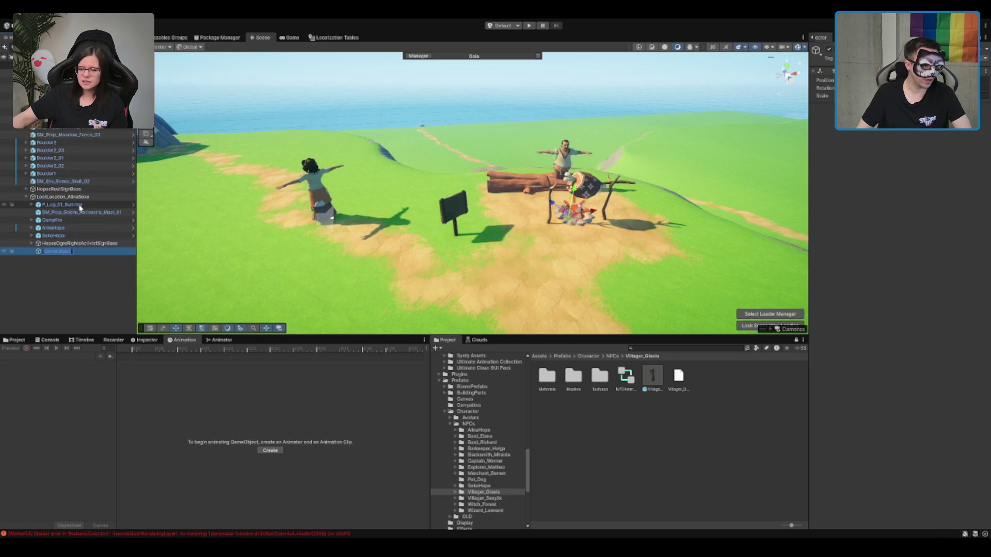
text(Prop)
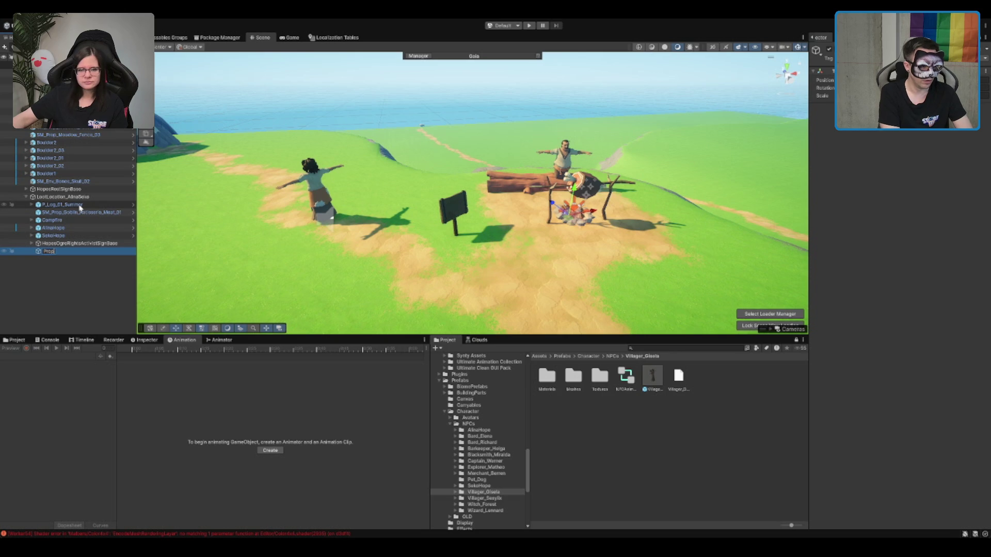
text(StaticProps)
Step: Name the group StaticProps, make it the first child, and move the log, rotisserie and campfire into it
key(Return)
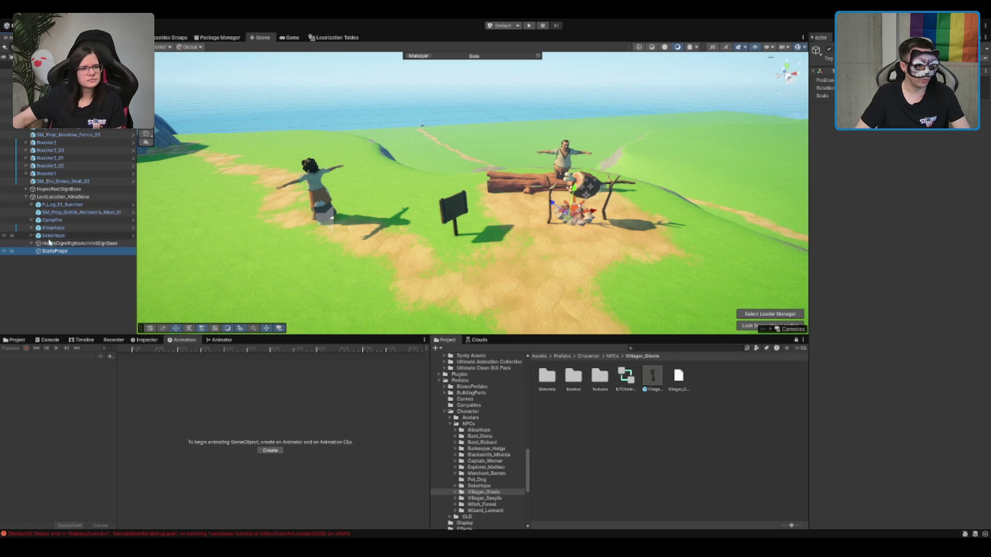
drag(77, 202, 77, 203)
click(67, 212)
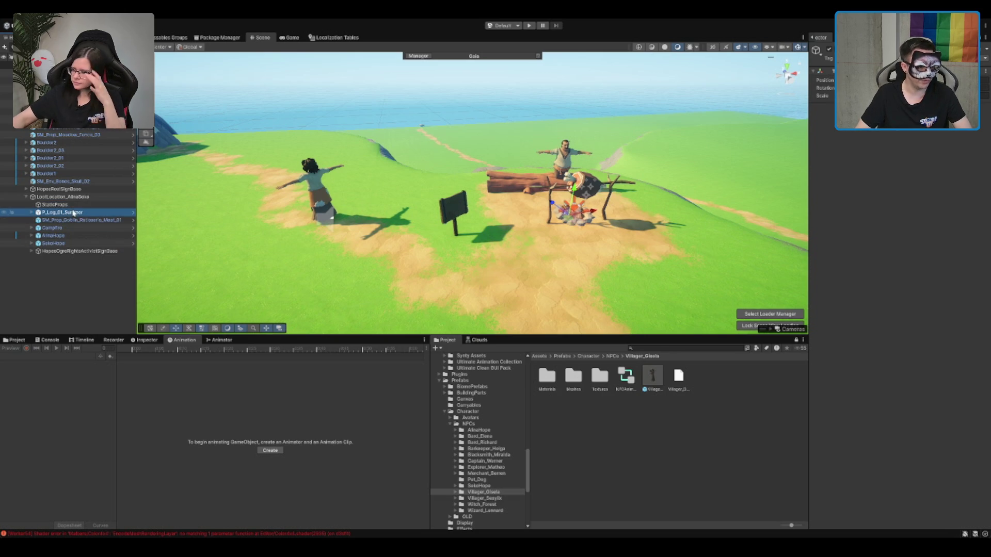
shift+click(70, 220)
shift+click(65, 228)
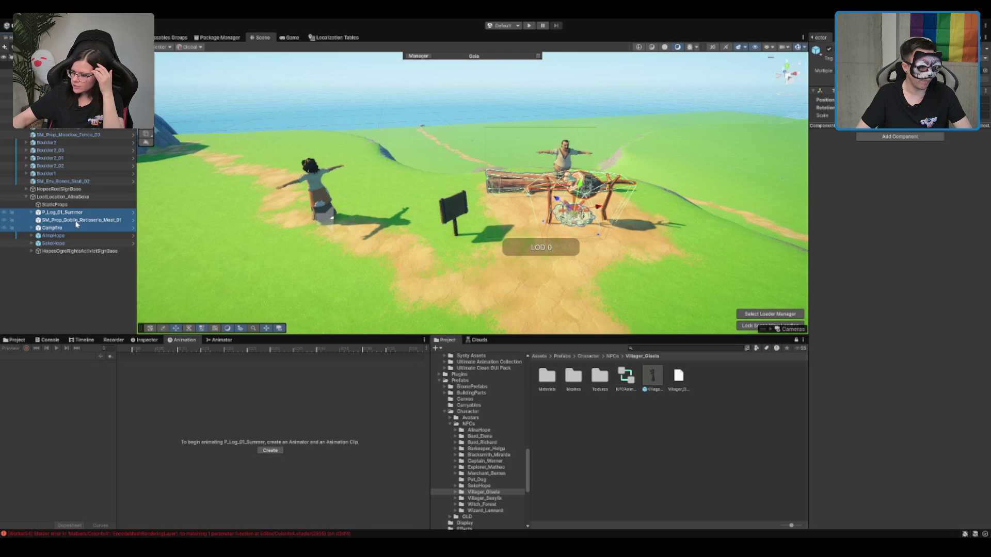
drag(76, 223, 78, 205)
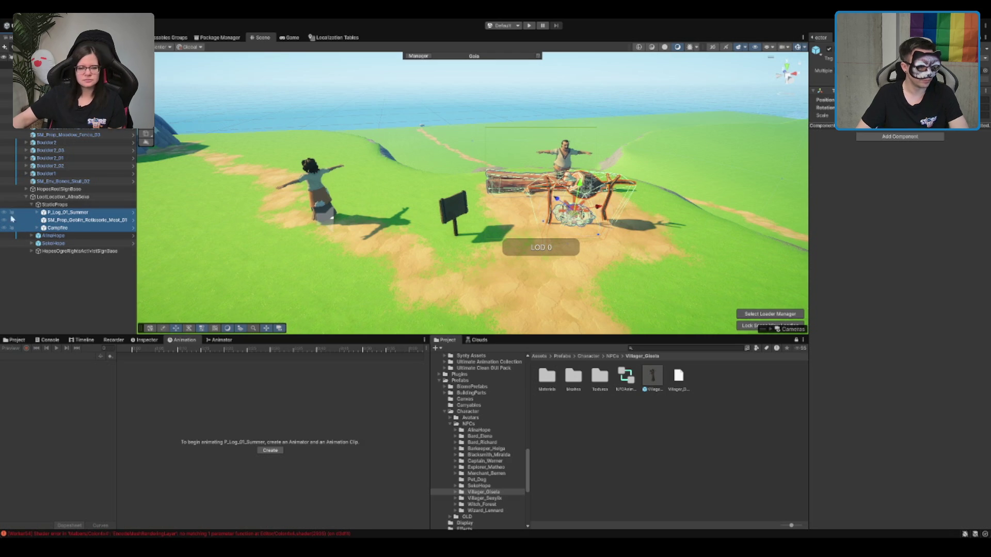
Step: Orbit the Scene view and frame the ogre-rights activist sign
mouse_move(468, 177)
mouse_down()
mouse_move(569, 195)
mouse_move(559, 191)
mouse_up()
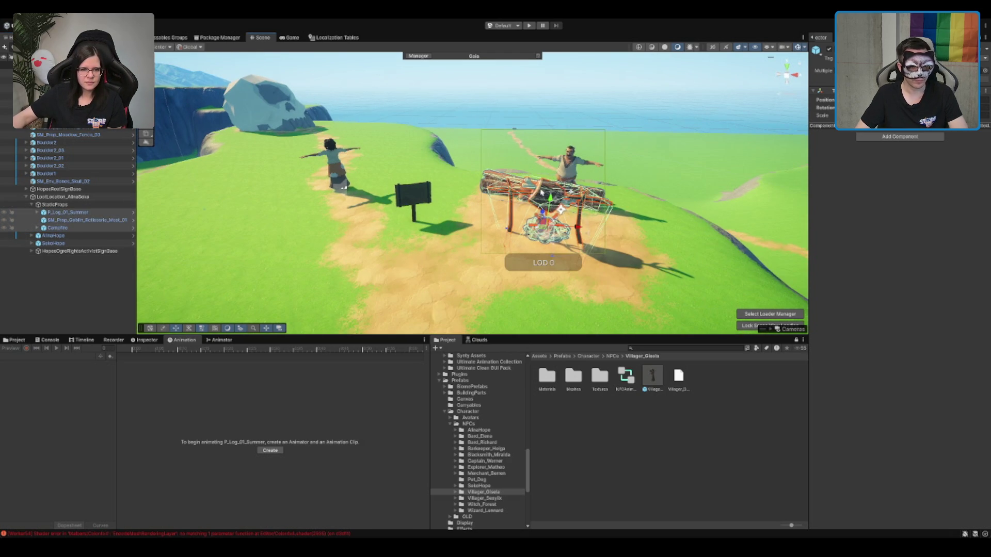
click(539, 192)
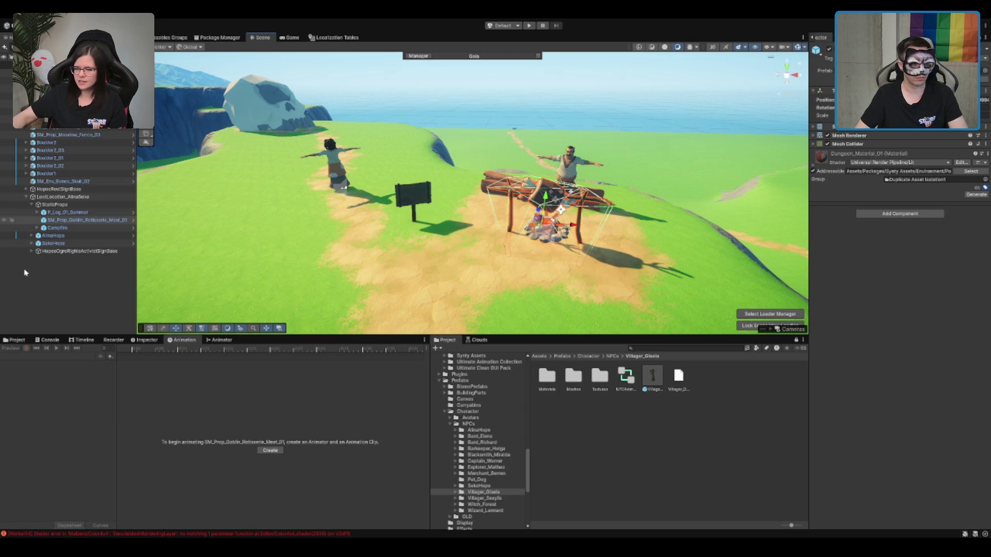
click(63, 237)
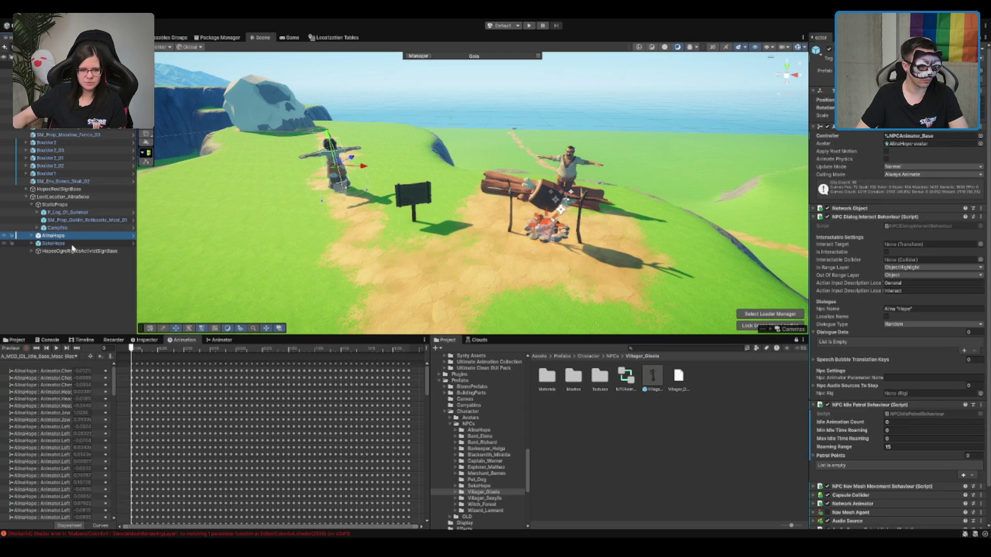
click(69, 252)
scroll(458, 213, down, 2)
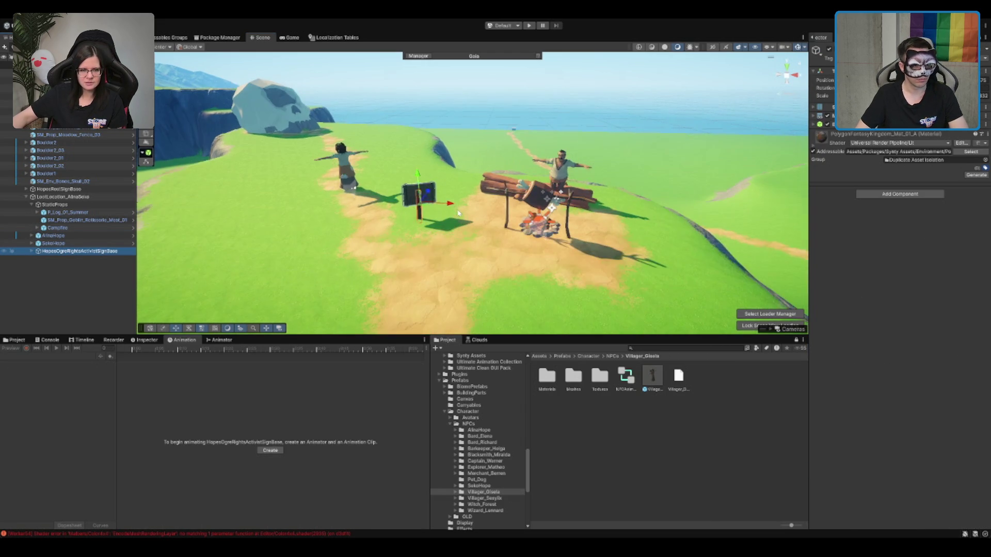
scroll(458, 213, up, 4)
key(f)
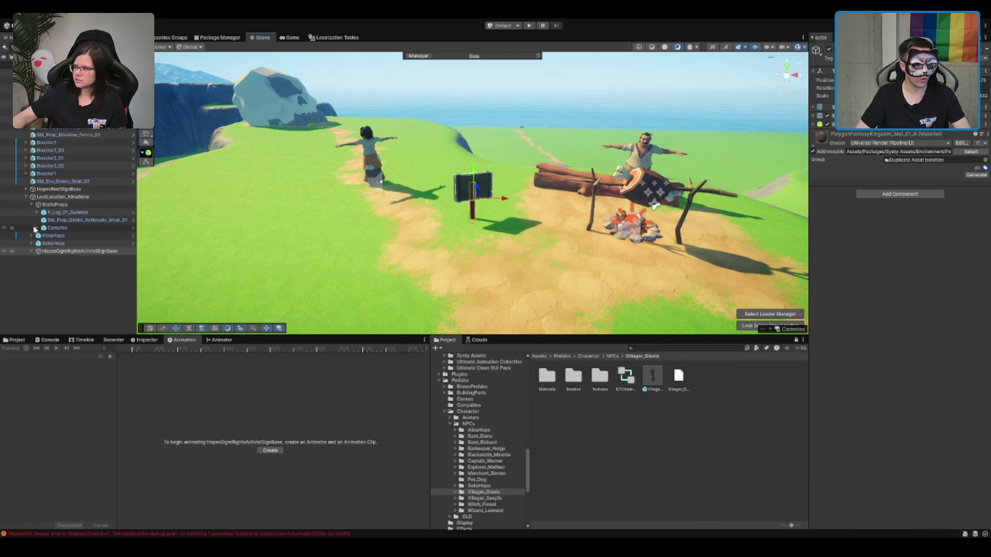
scroll(460, 208, down, 1)
key(Right)
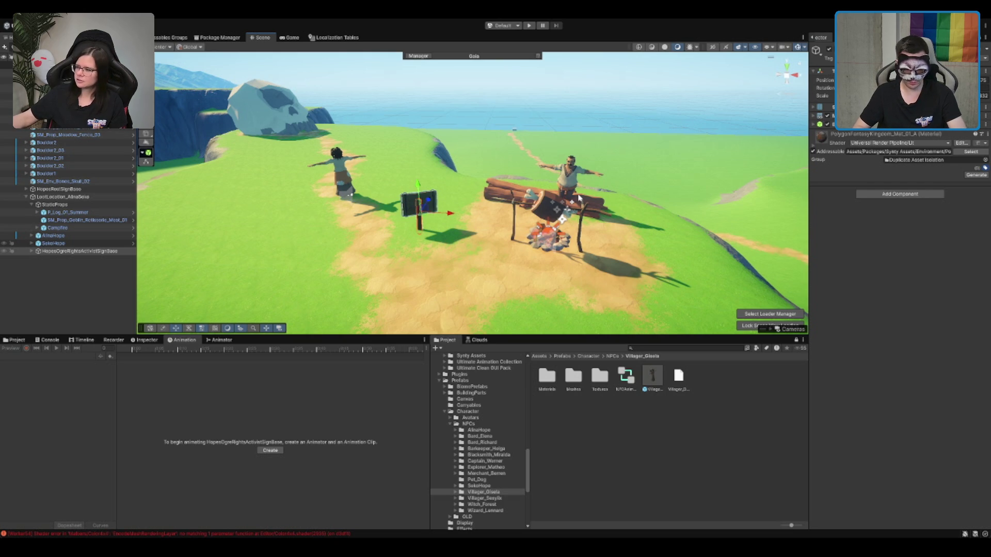
Step: Pan around the camp, then fold the StaticProps group in the Hierarchy
scroll(454, 179, up, 2)
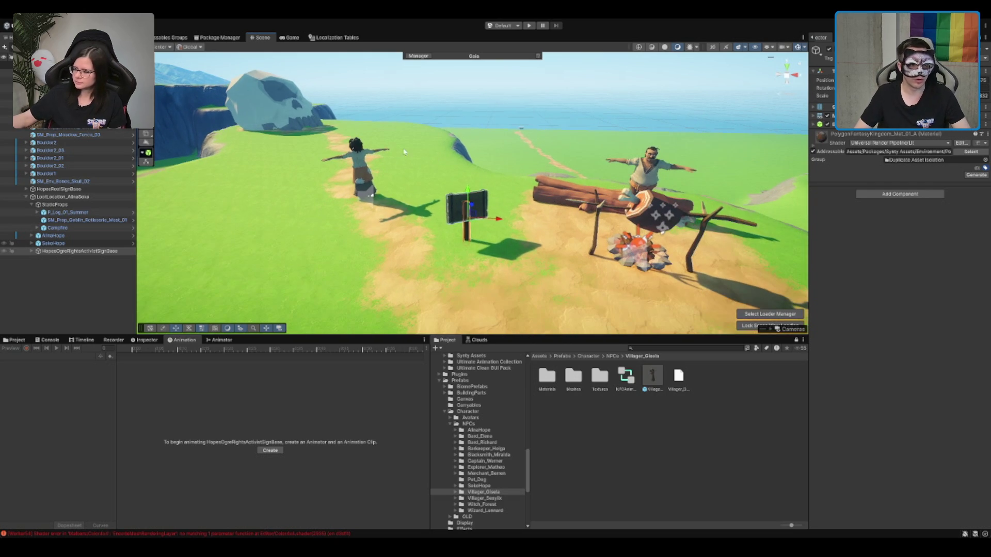
scroll(427, 167, up, 1)
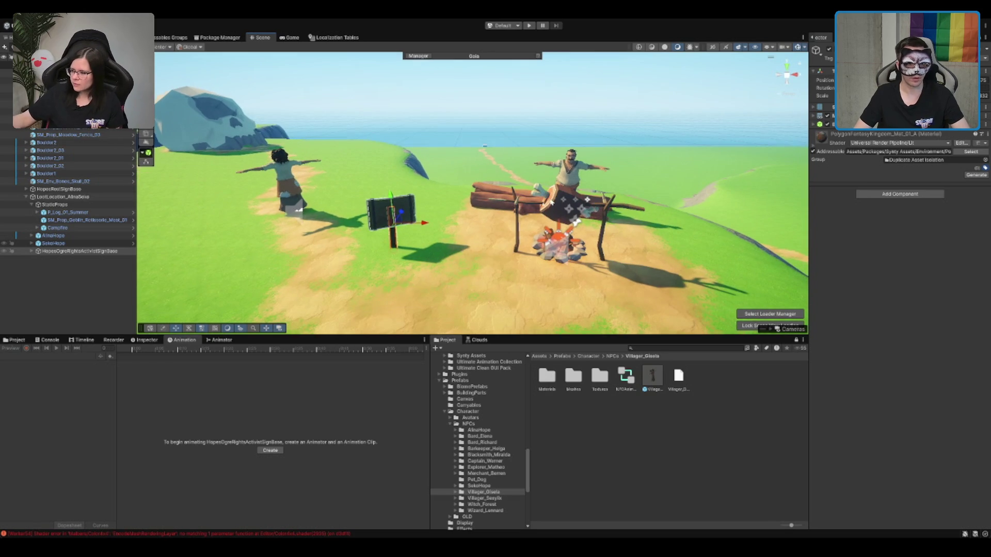
click(561, 206)
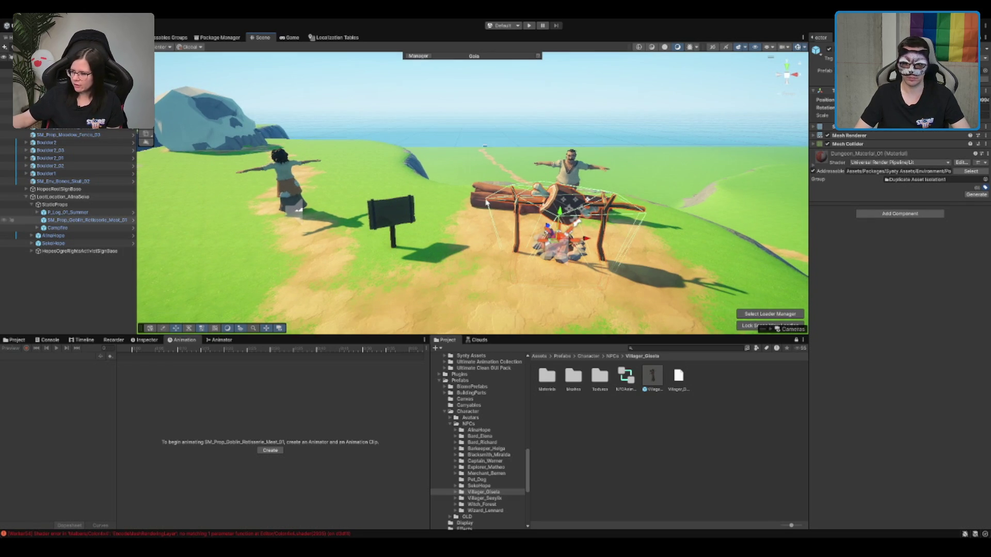
drag(486, 203, 508, 209)
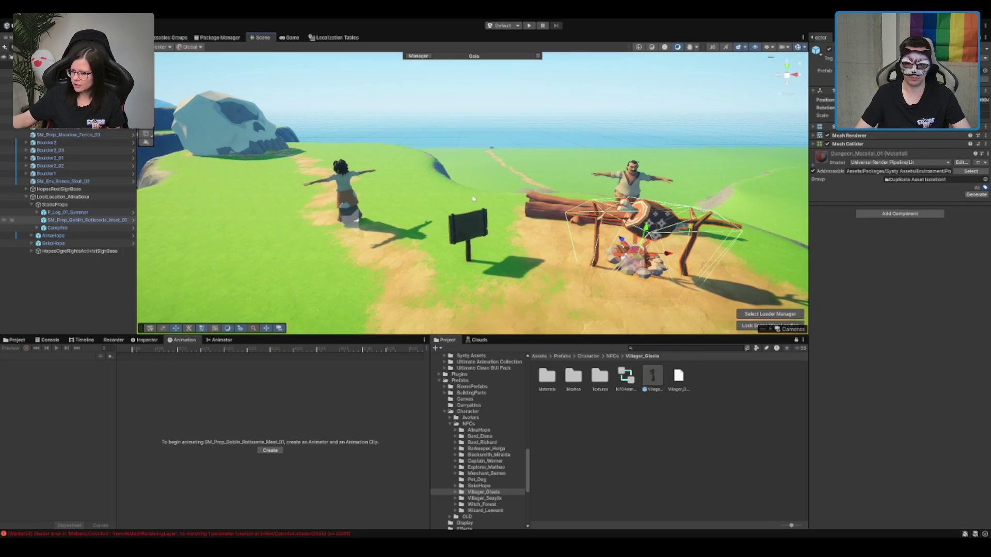
scroll(474, 199, up, 2)
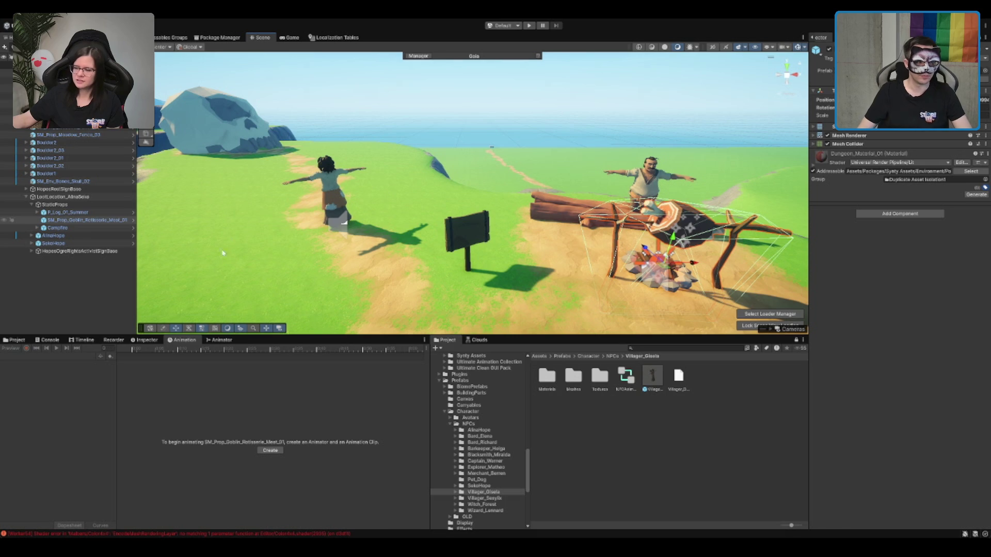
click(90, 204)
key(Left)
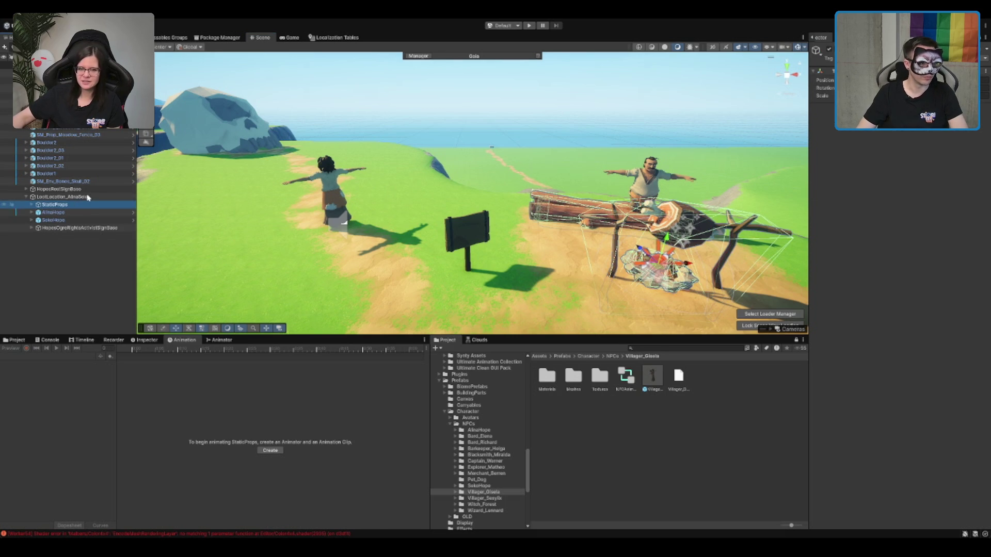
Step: Rename LootLocation_AlinaSeko to AlinaSeko_Insane and clear the selection
click(88, 198)
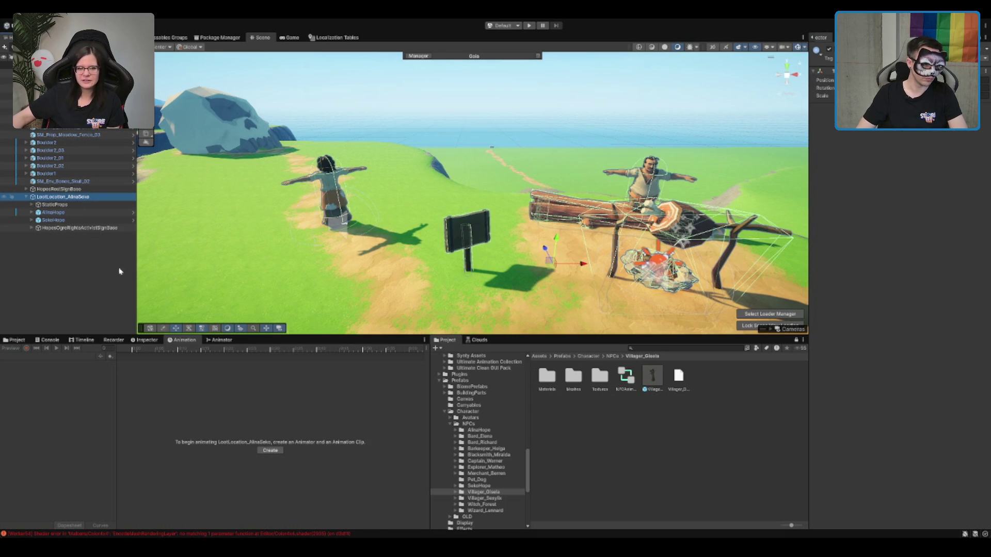
ctrl+click(72, 200)
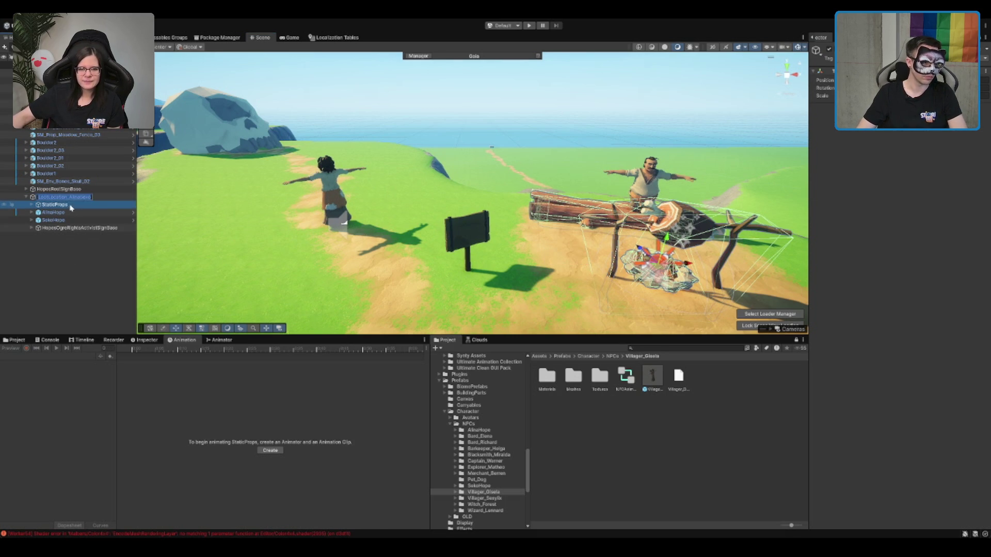
click(70, 206)
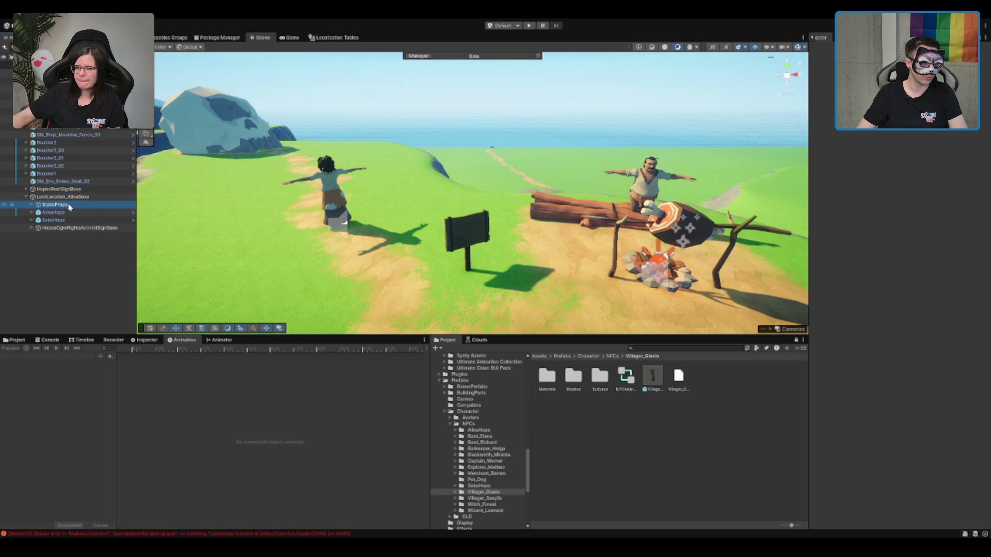
key(Left)
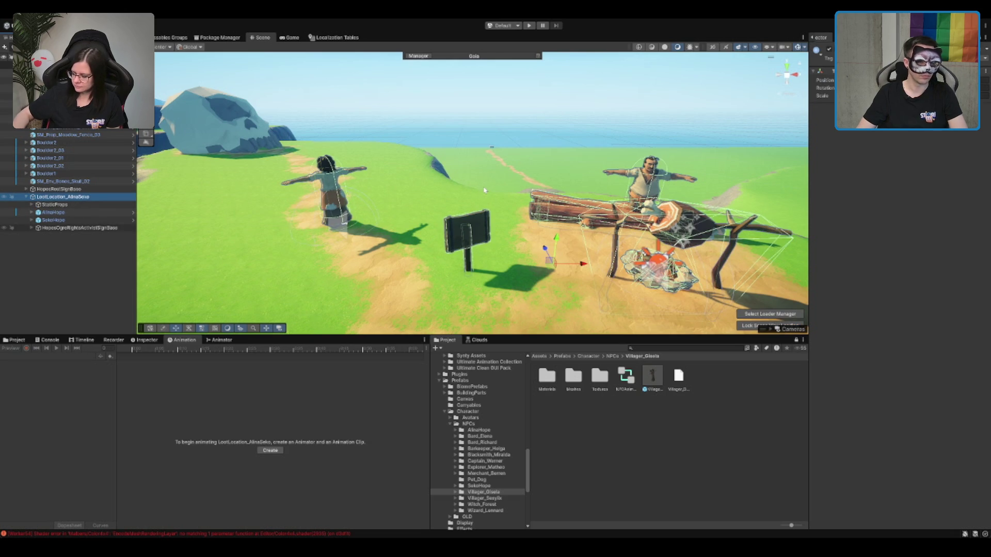
scroll(484, 190, down, 4)
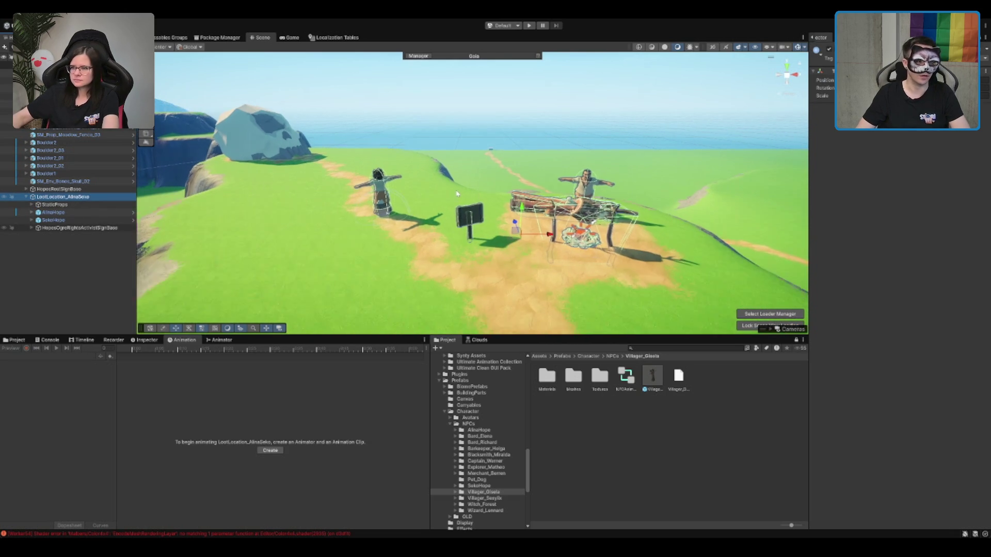
scroll(502, 187, up, 1)
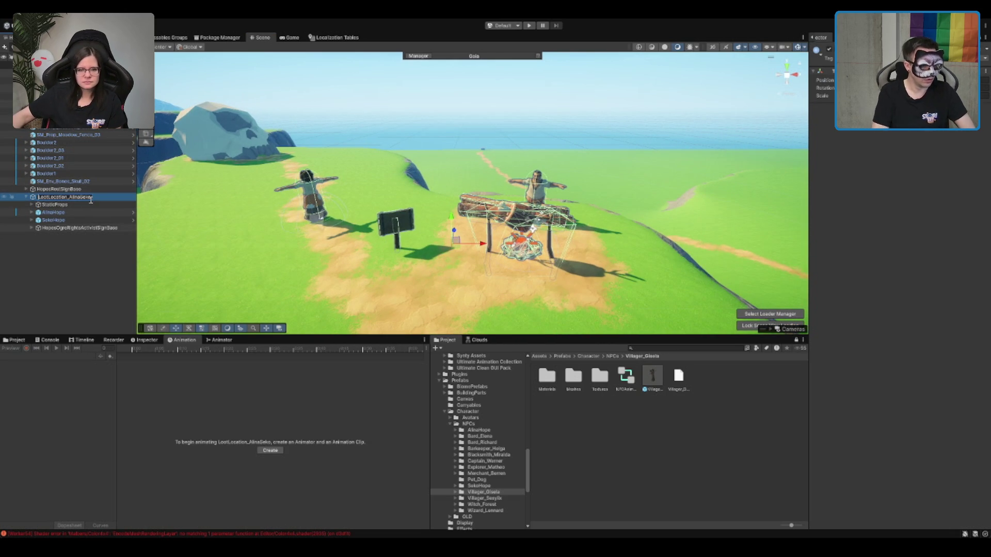
text(AlinaSeko_Insand)
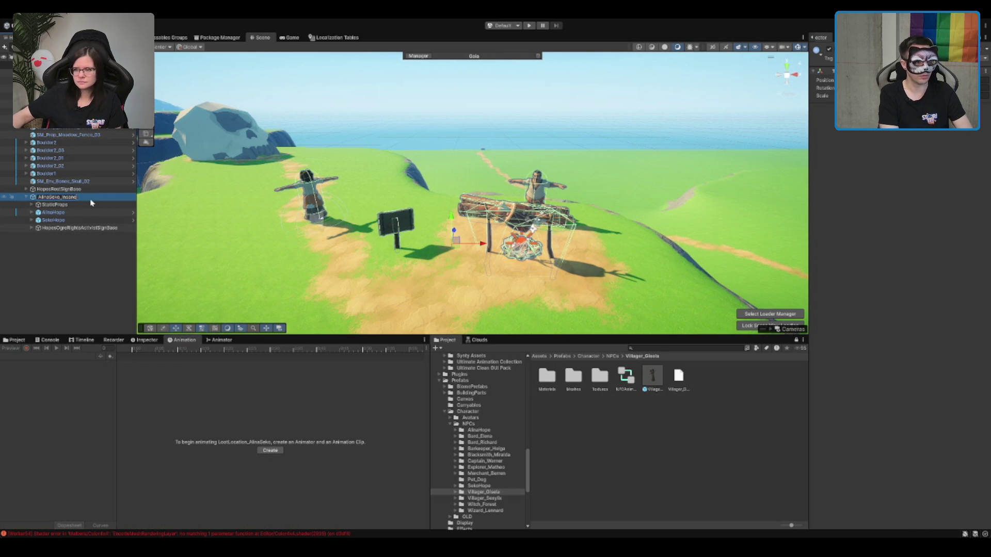
scroll(436, 227, down, 2)
drag(436, 226, 199, 152)
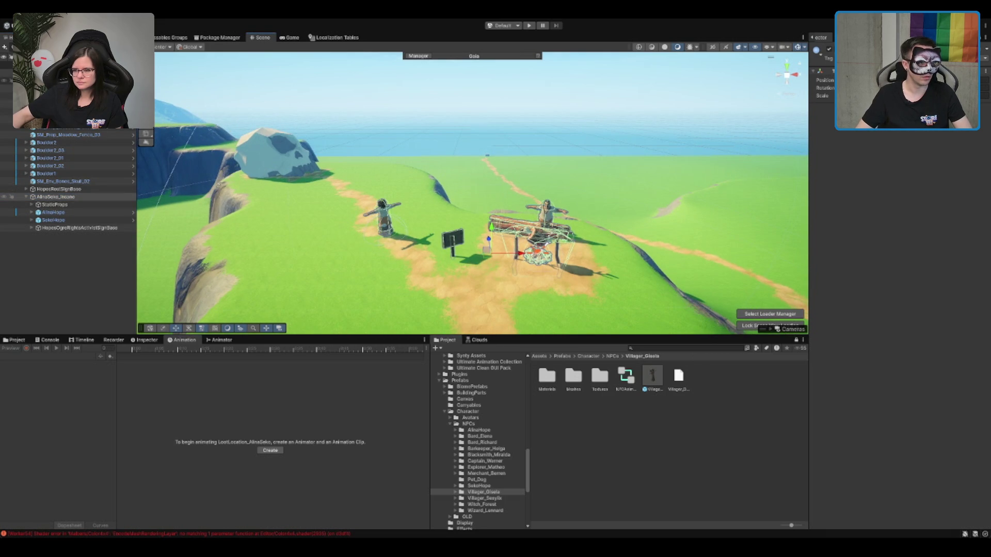
click(77, 270)
Step: Step through the Hierarchy to the GameObject building group and frame the ruined buildings
click(8, 103)
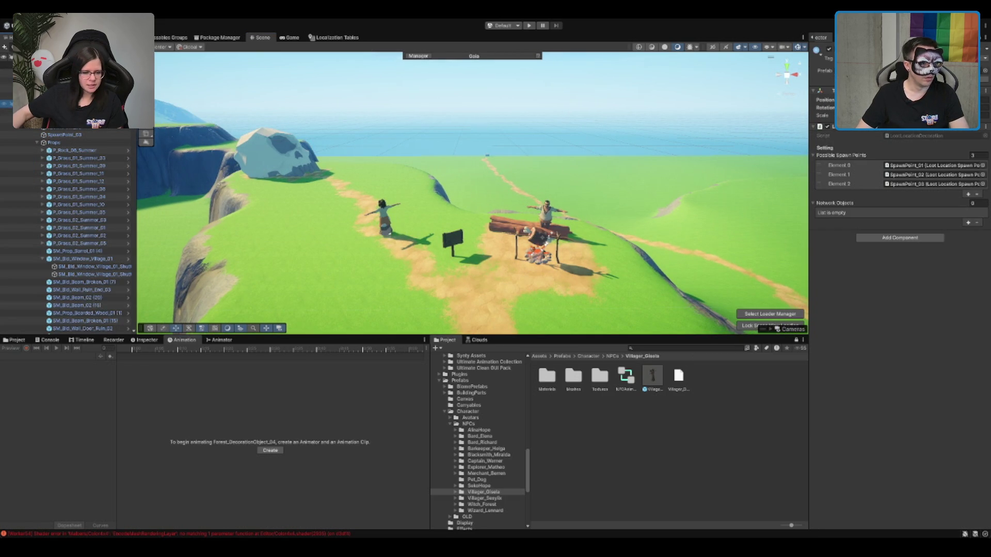
click(8, 126)
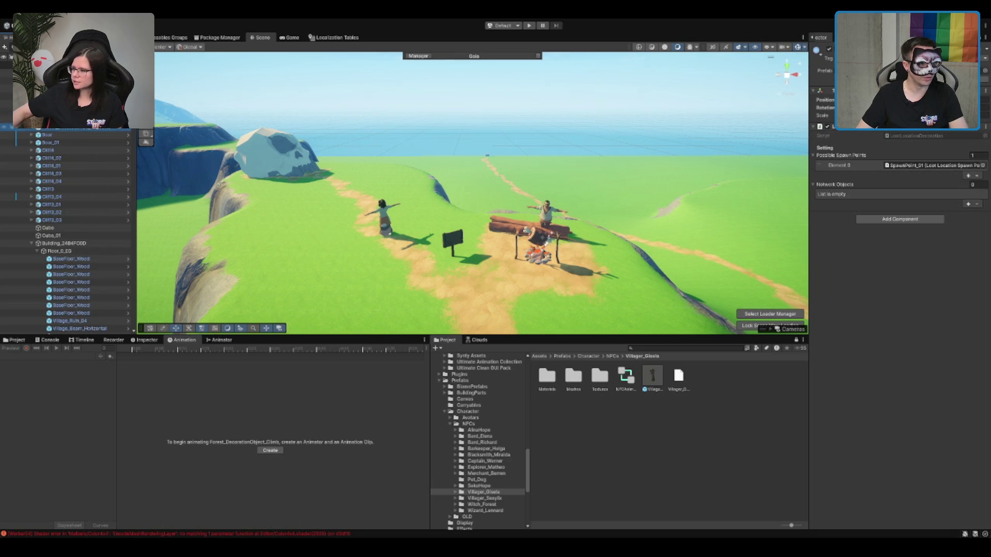
click(94, 249)
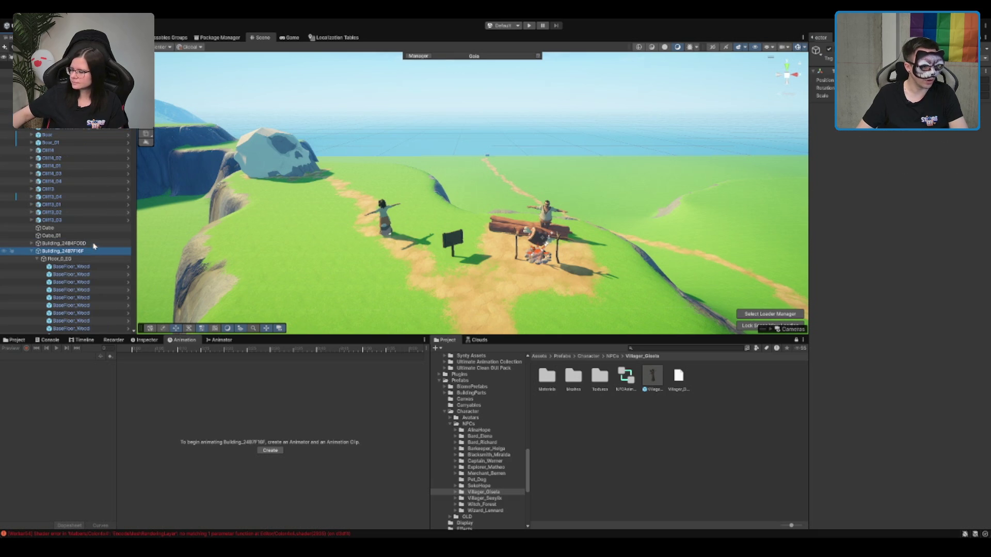
key(Left)
key(Down)
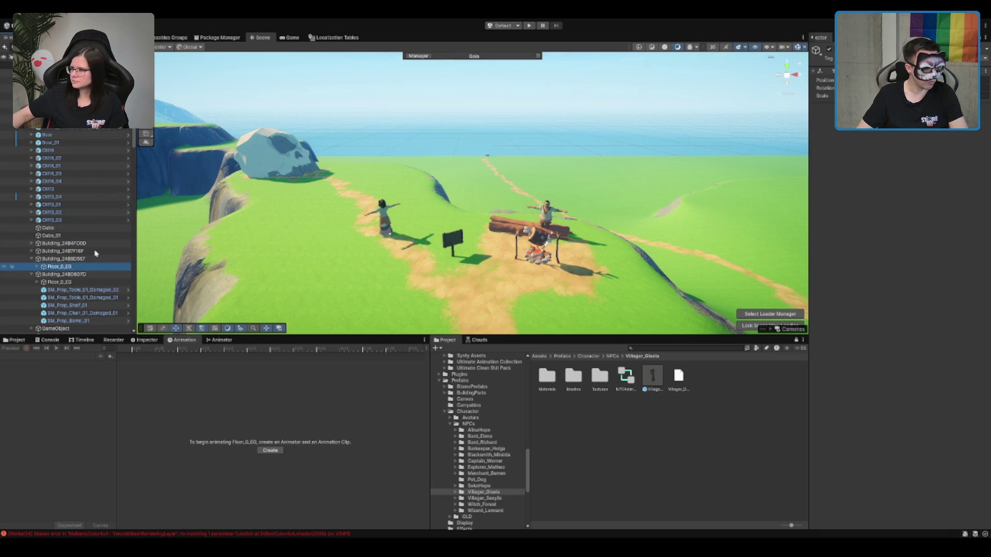
key(Down)
key(Left)
key(Down)
key(Right)
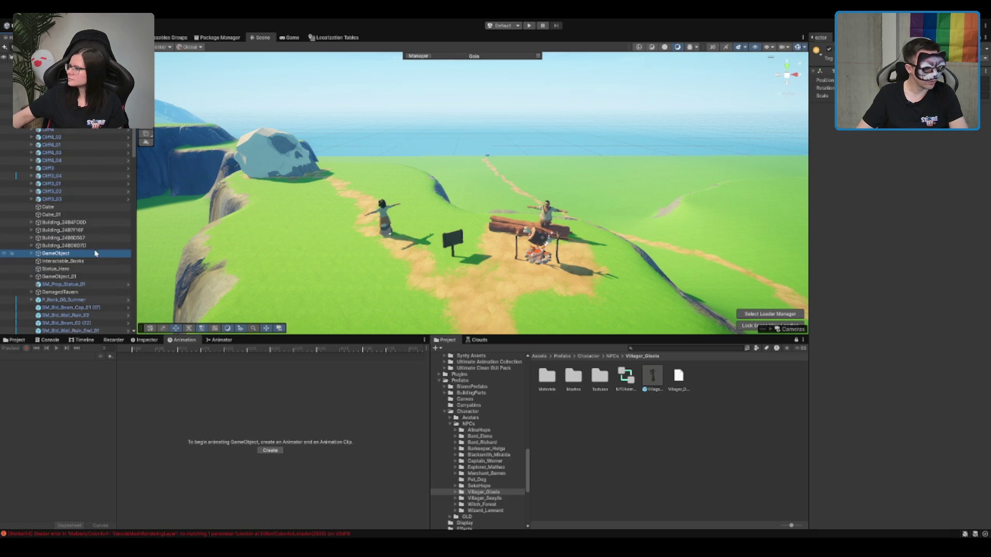
key(f)
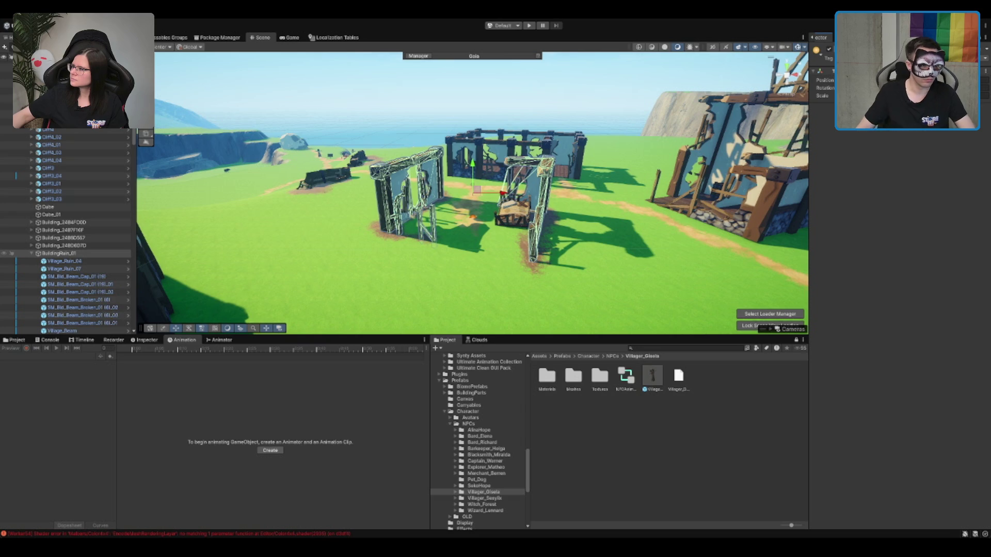
Step: Inspect Interactable_Books, GameObject_01, BuildingRuin_01 and the P_Rock_06_Summer rock in the scene
click(80, 261)
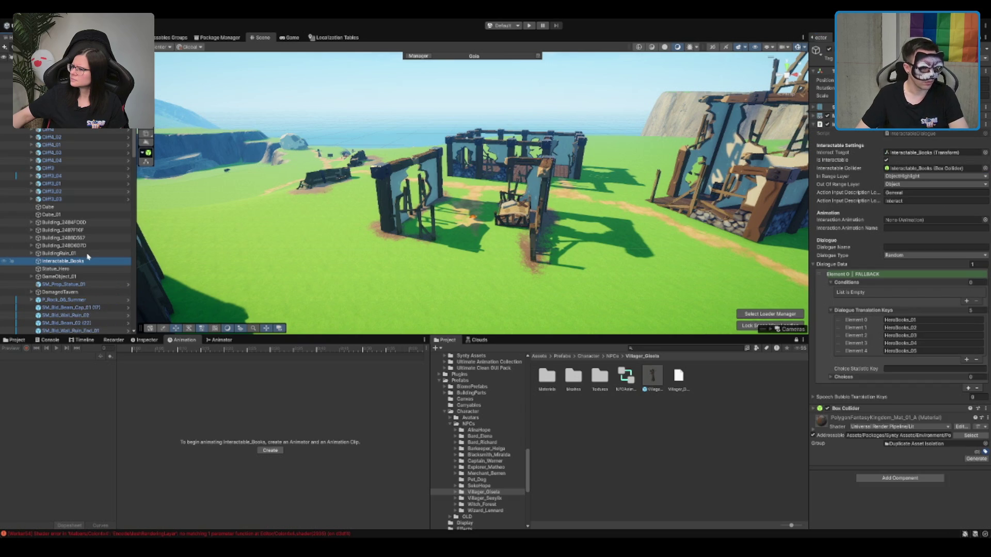
click(82, 276)
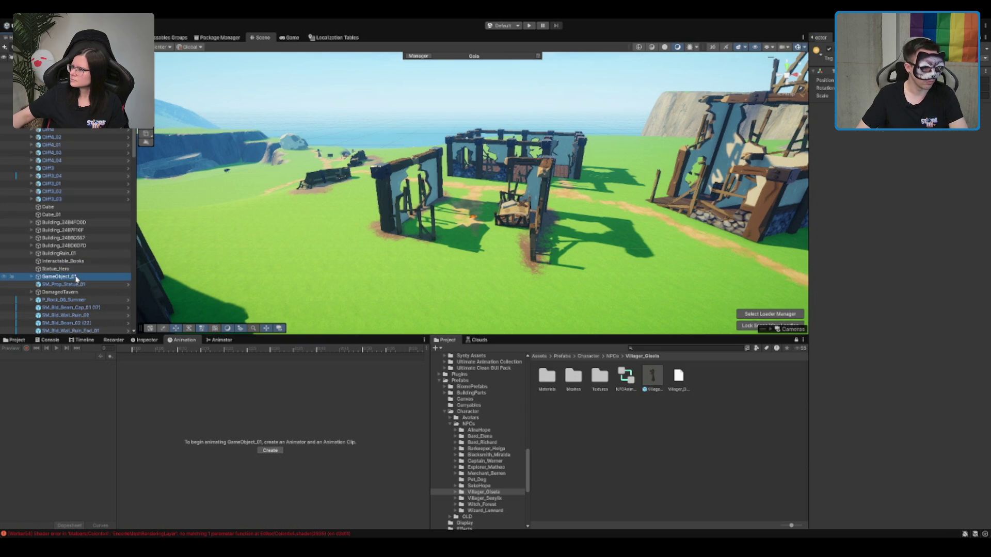
scroll(80, 276, down, 1)
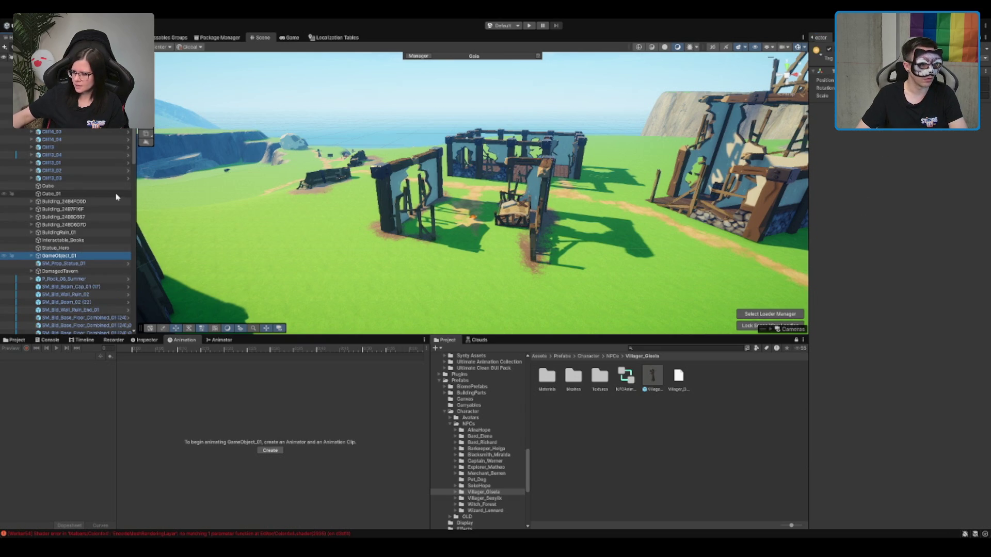
click(59, 233)
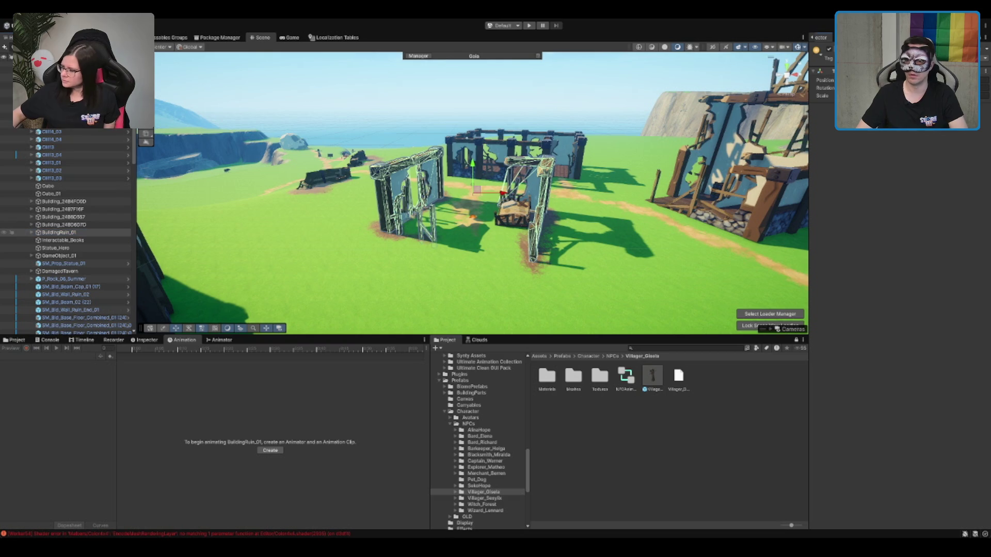
click(62, 256)
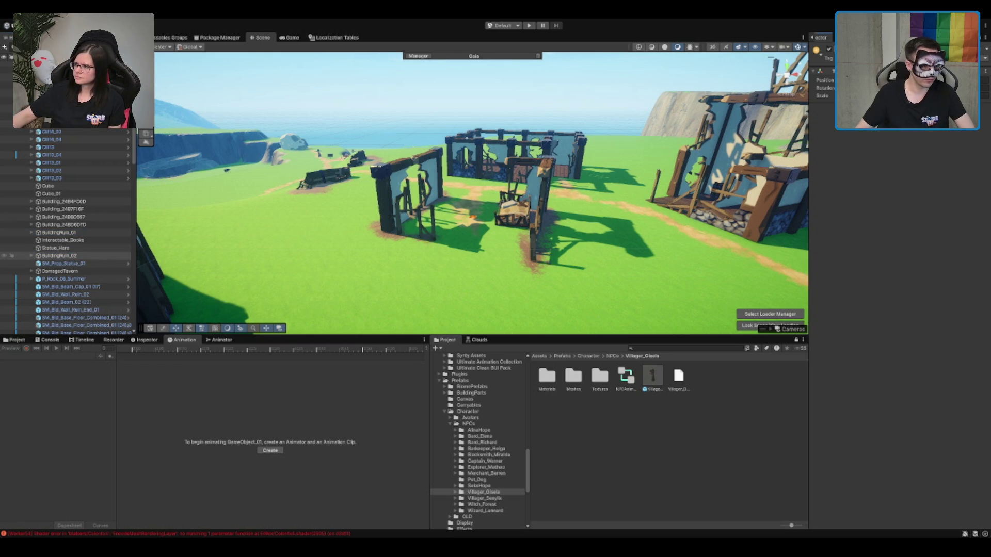
click(61, 279)
scroll(64, 284, down, 5)
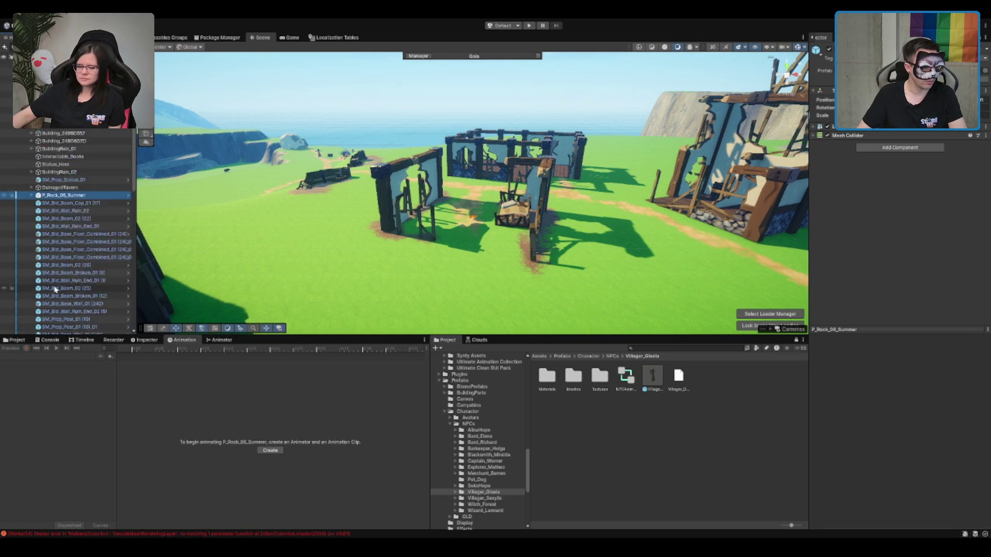
Step: Frame the SM_Bld_Base_Wall_01 (339) wall and place a new empty GameObject inside the ruined building
scroll(65, 285, up, 5)
double_click(75, 203)
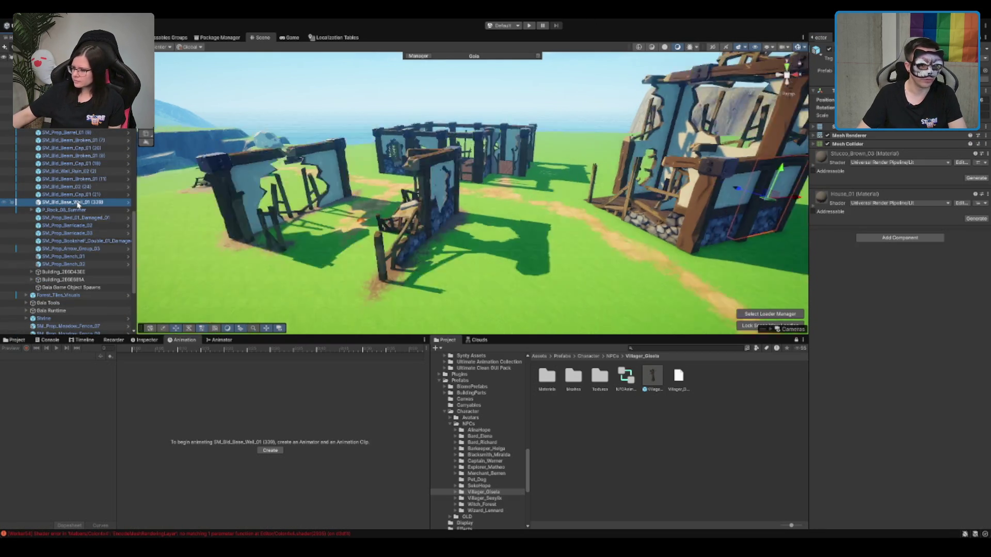
mouse_move(353, 149)
mouse_down()
mouse_move(384, 118)
mouse_move(341, 129)
mouse_up()
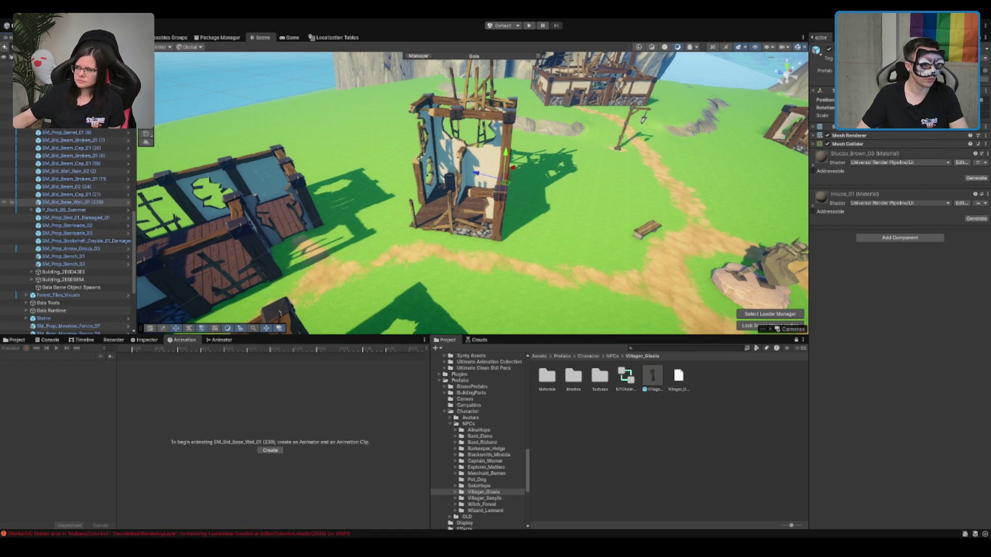
key(ctrl+shift+n)
drag(478, 203, 466, 215)
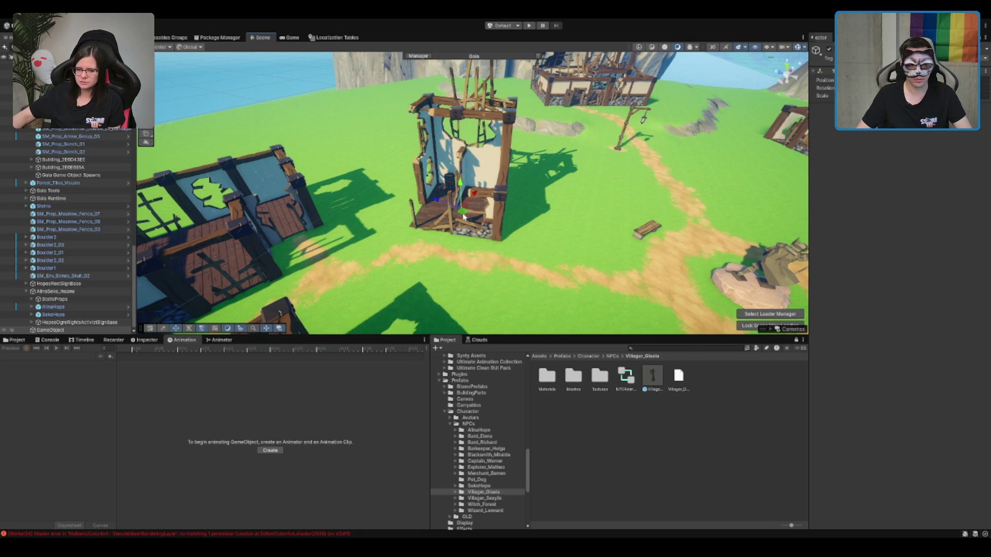
scroll(464, 217, down, 4)
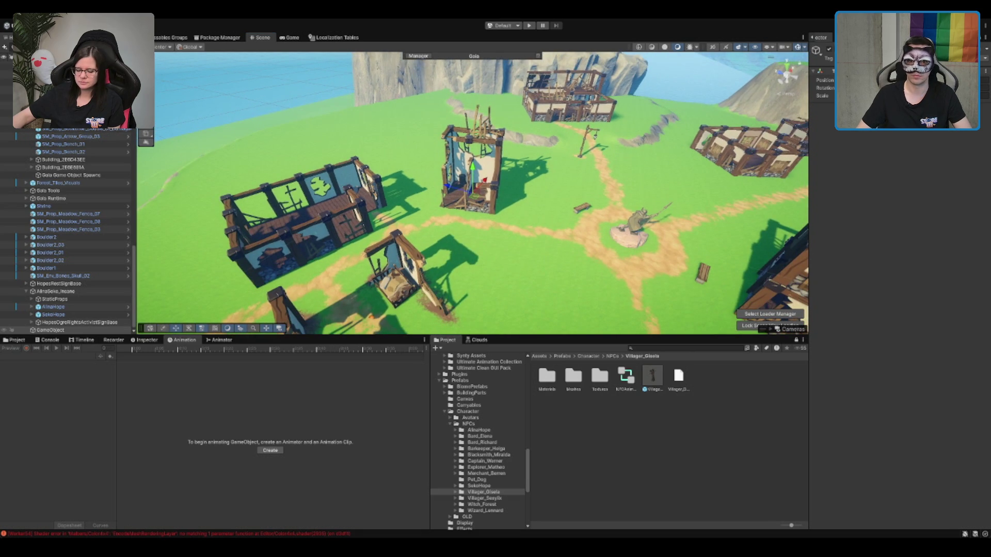
scroll(485, 182, up, 8)
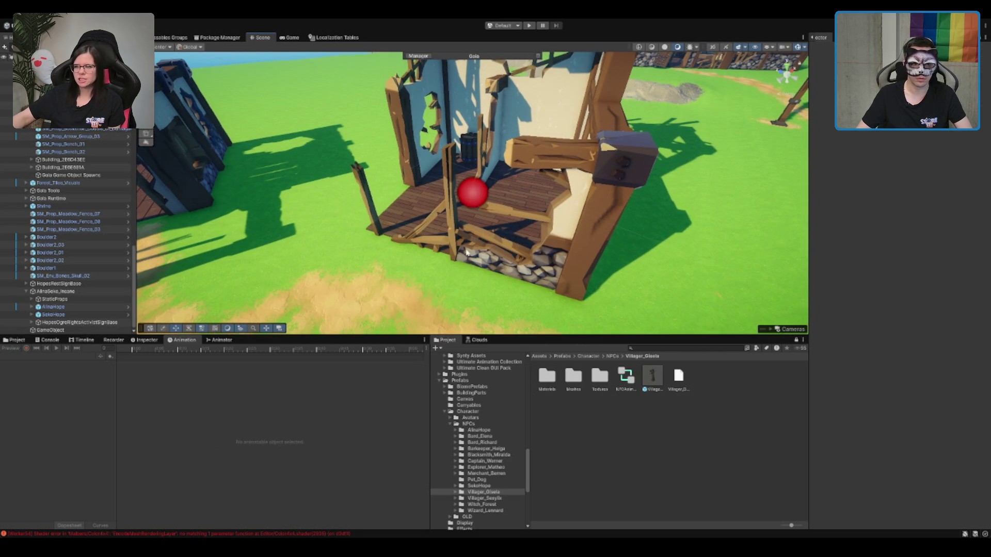
Step: Lower the new empty GameObject onto the ruined tower's wooden floor and frame it
mouse_move(473, 175)
mouse_down()
mouse_move(481, 293)
mouse_move(485, 201)
mouse_up()
key(f)
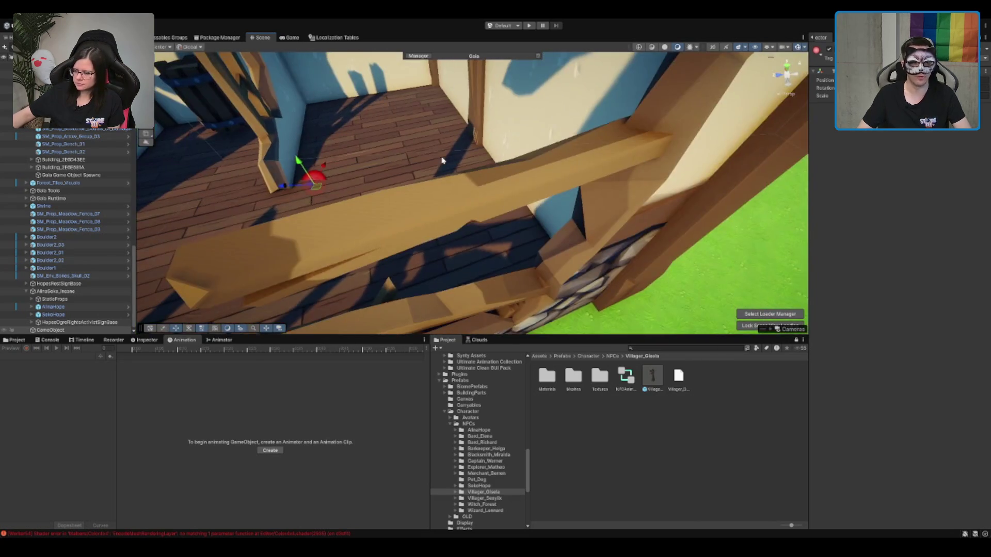
mouse_move(441, 161)
mouse_down()
mouse_move(570, 170)
mouse_move(557, 171)
mouse_up()
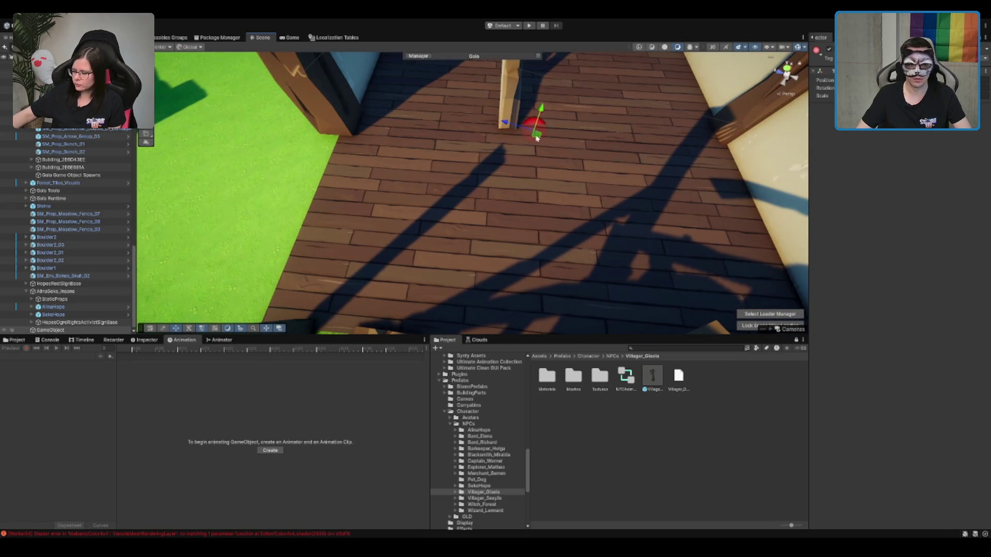
key(e)
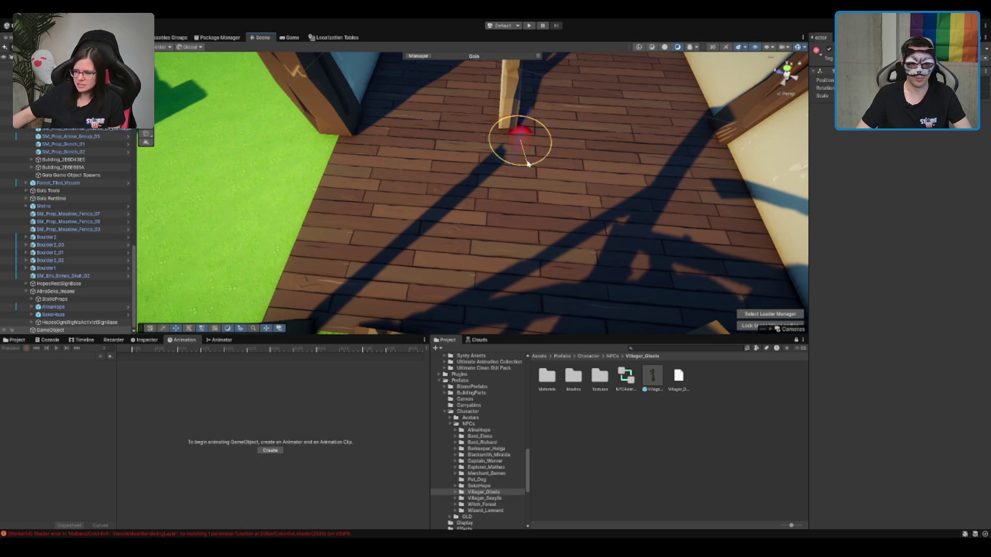
Step: Orbit to an angled view of the village and select the SM_Bld_Beam_02 (24) beam
scroll(547, 165, down, 10)
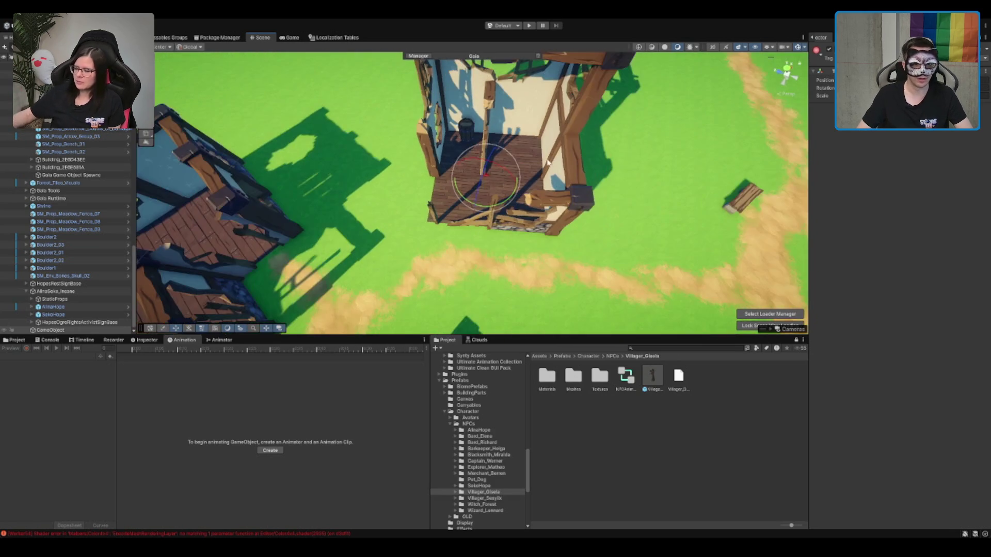
mouse_move(547, 184)
mouse_down()
mouse_move(454, 84)
mouse_move(511, 269)
mouse_move(566, 303)
mouse_up()
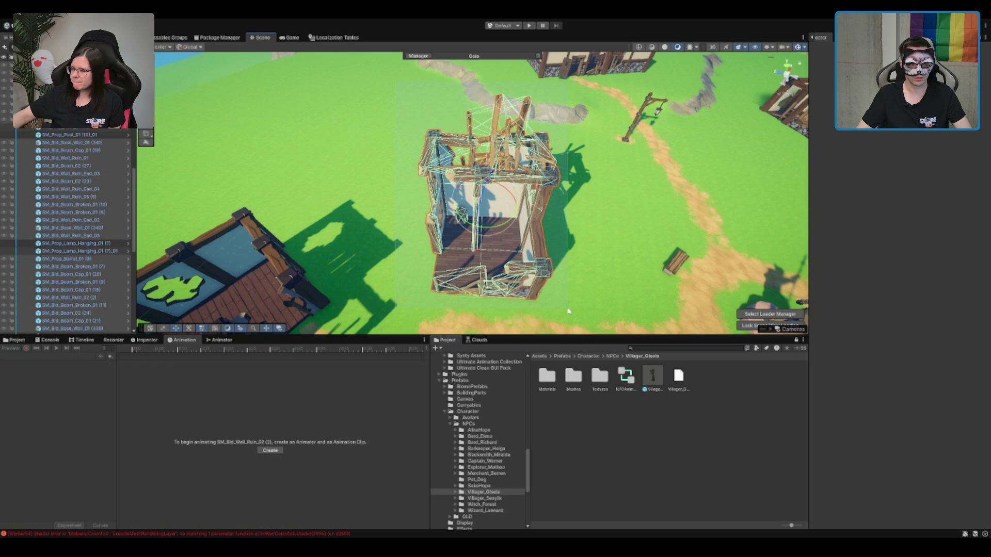
scroll(78, 232, down, 5)
click(94, 158)
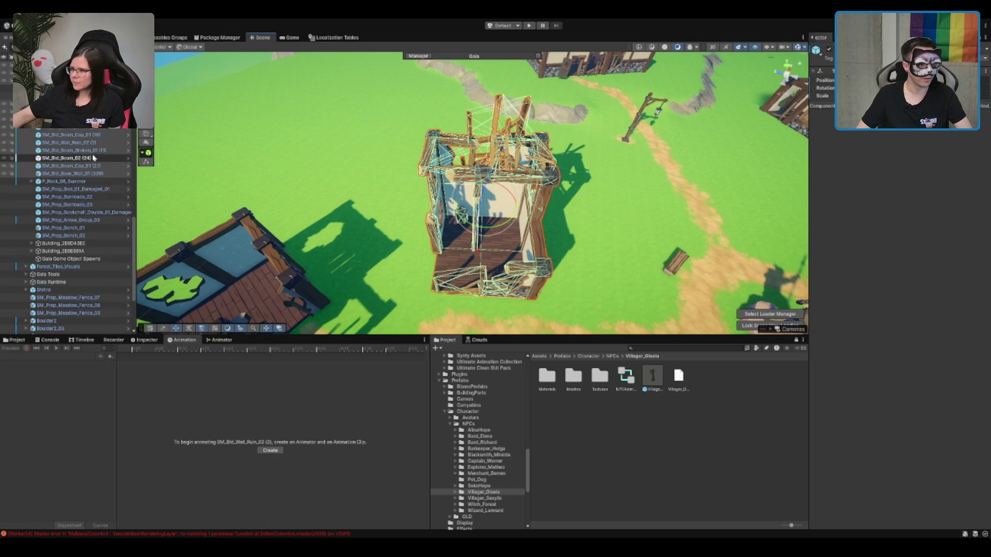
scroll(81, 143, down, 3)
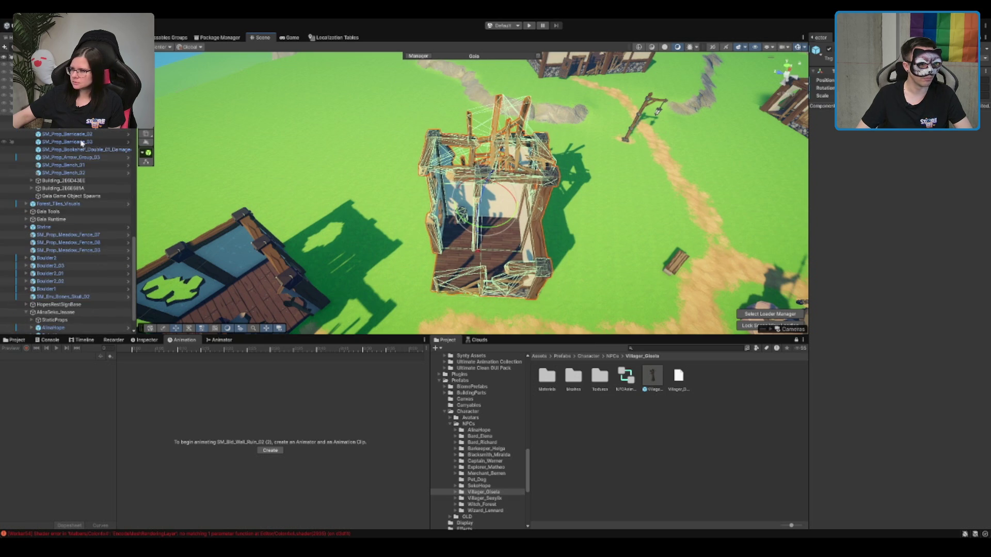
scroll(81, 143, down, 1)
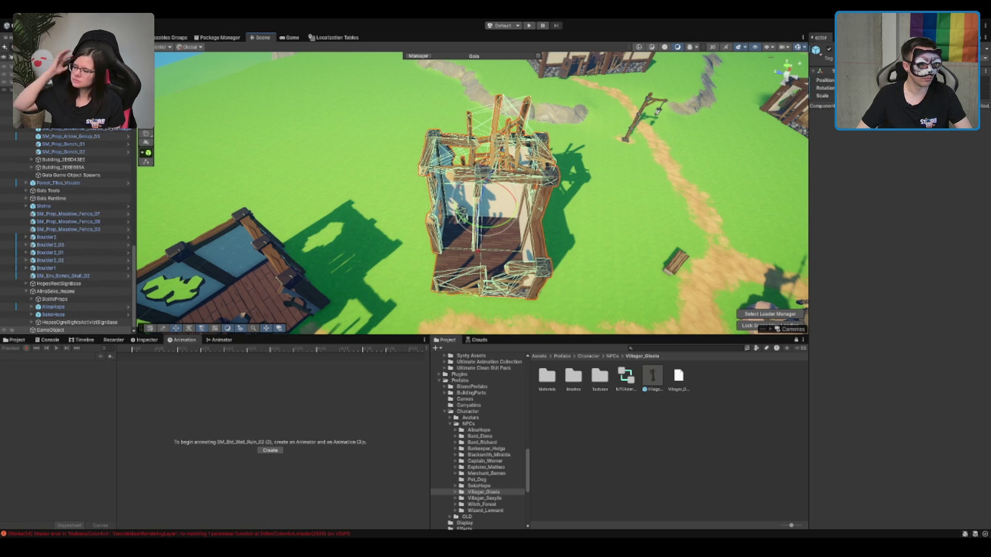
Step: Select the run of building beam and wall pieces in the Hierarchy
scroll(78, 313, down, 5)
shift+click(78, 313)
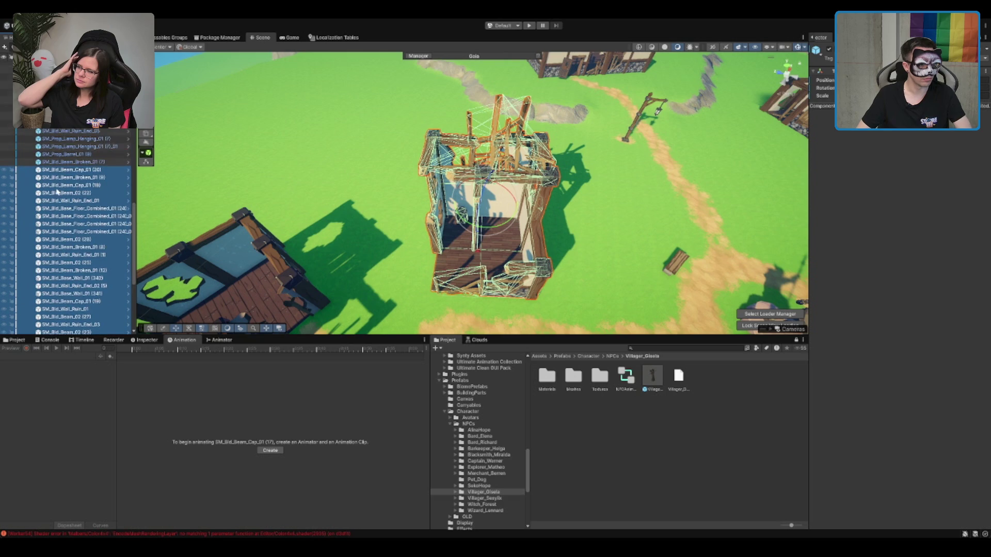
scroll(82, 211, down, 1)
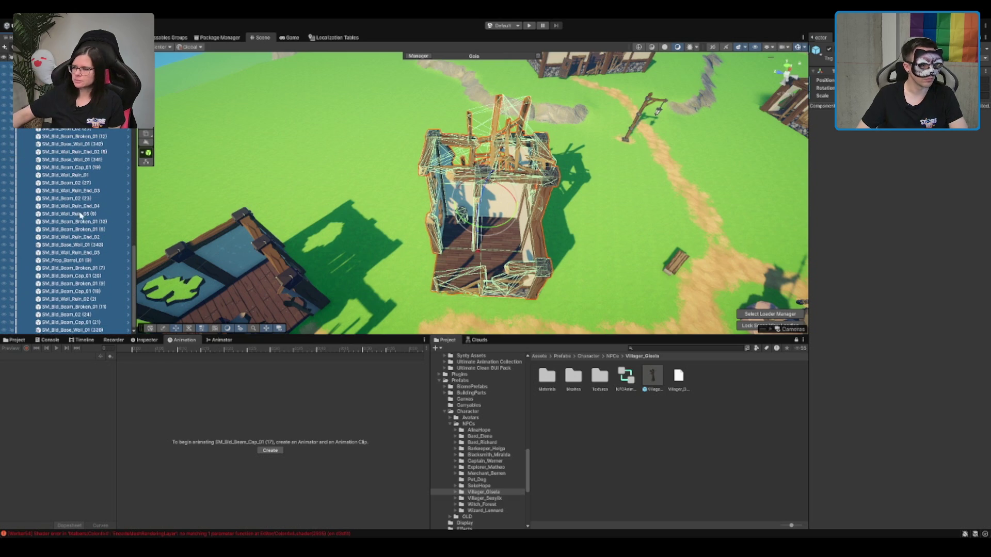
scroll(93, 222, down, 1)
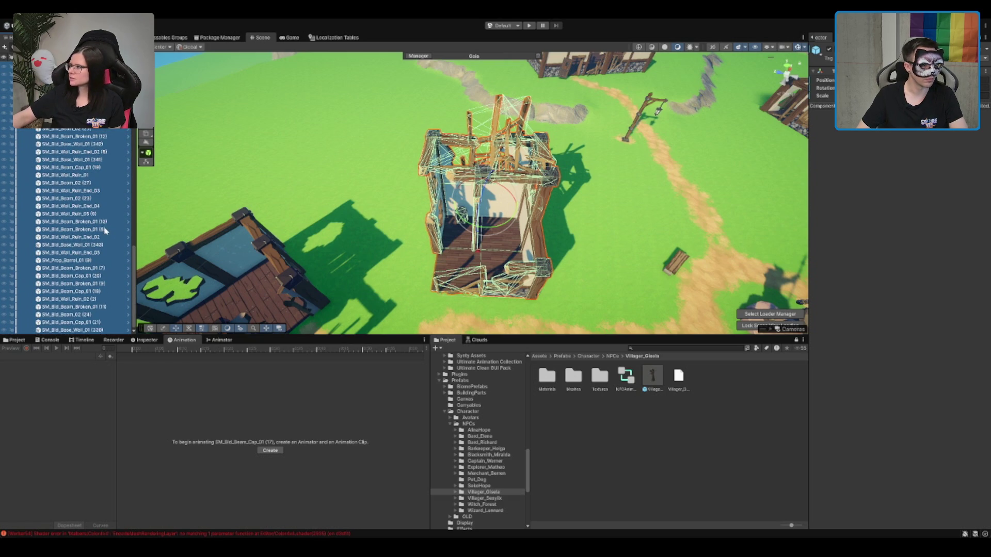
scroll(102, 240, up, 5)
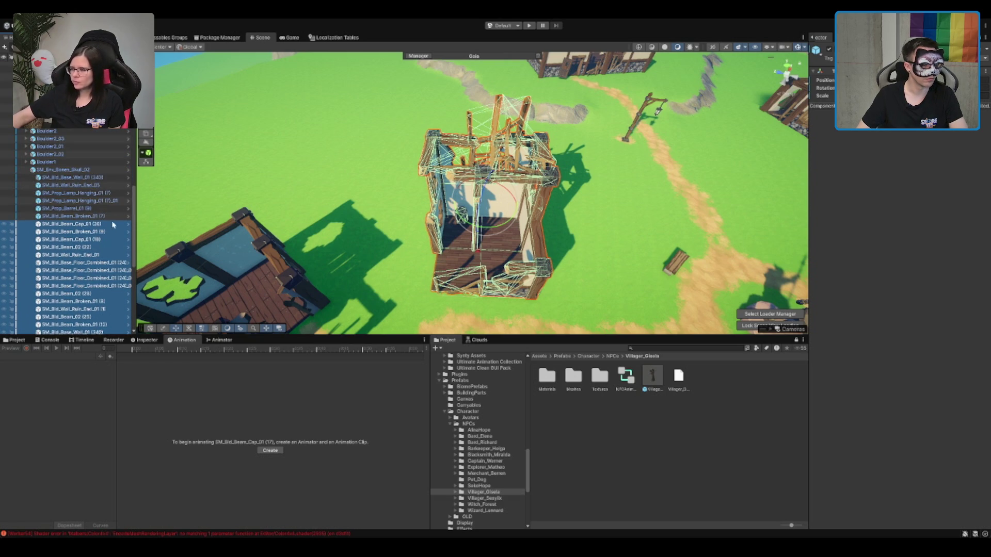
shift+click(89, 244)
scroll(87, 252, up, 5)
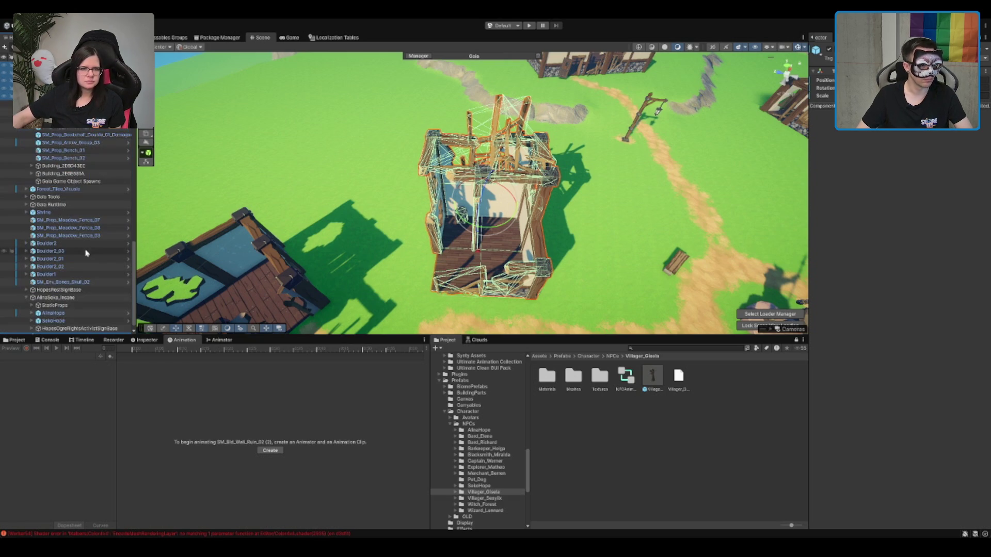
Step: Create an empty GameObject, undo it, and narrow the selection to SM_Bld_Beam_02 (25)
key(ctrl+shift+n)
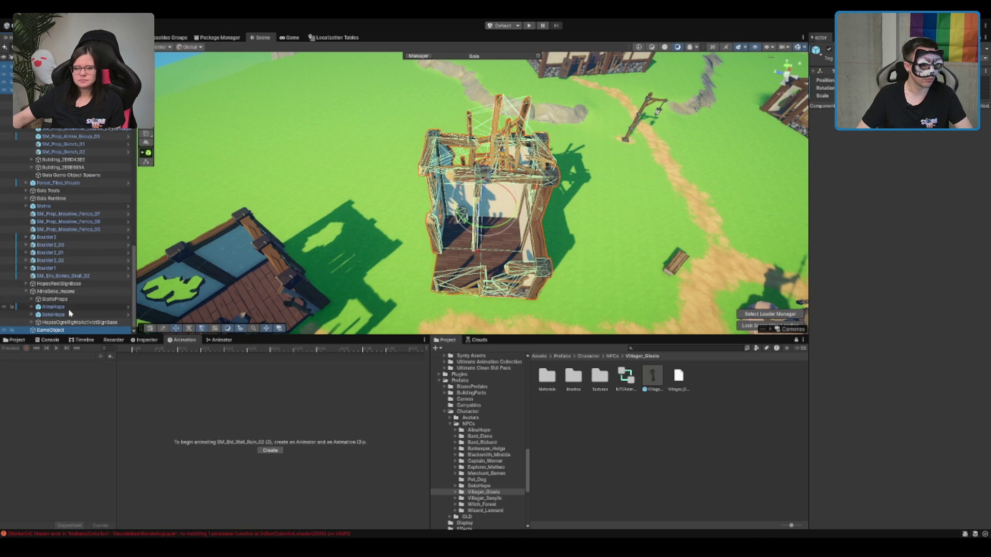
key(ctrl+z)
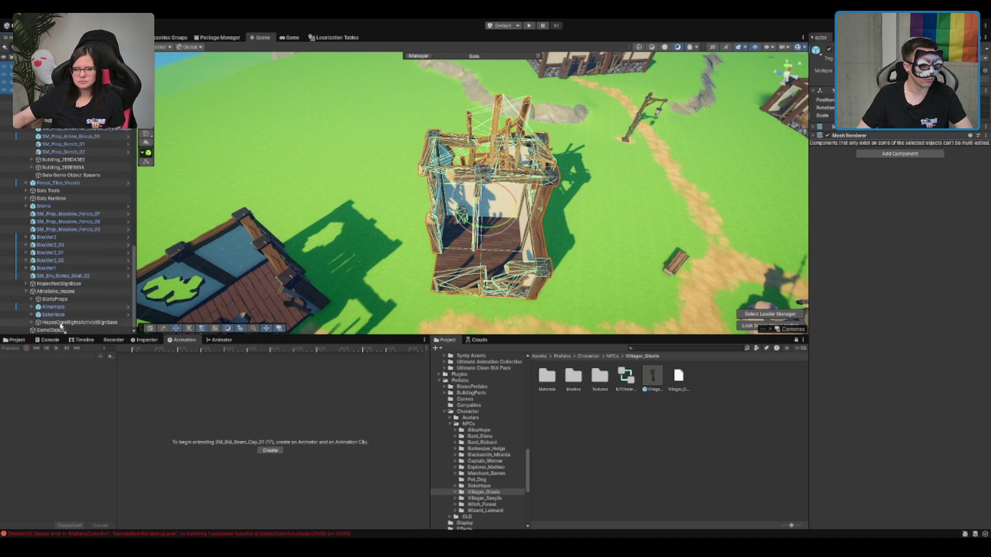
scroll(70, 244, down, 10)
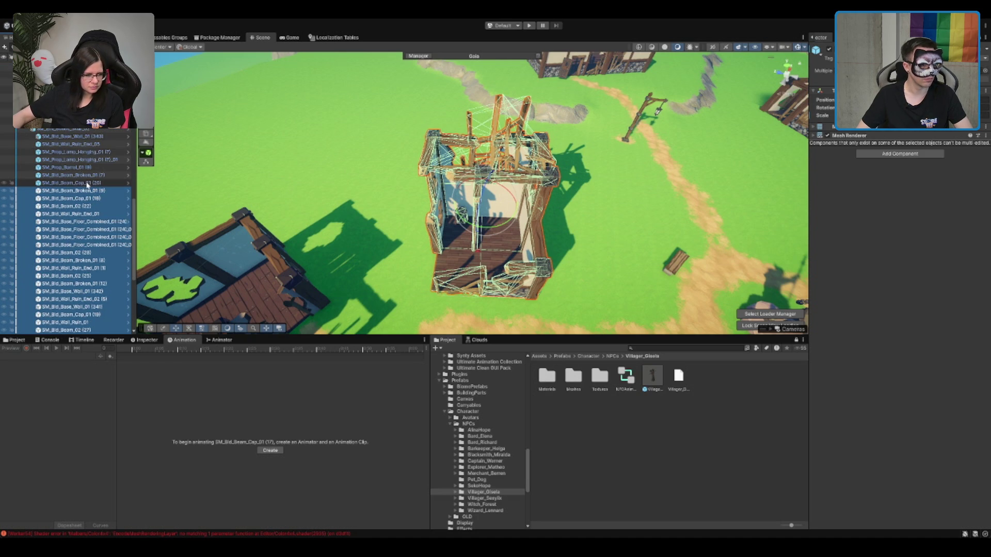
scroll(87, 187, up, 5)
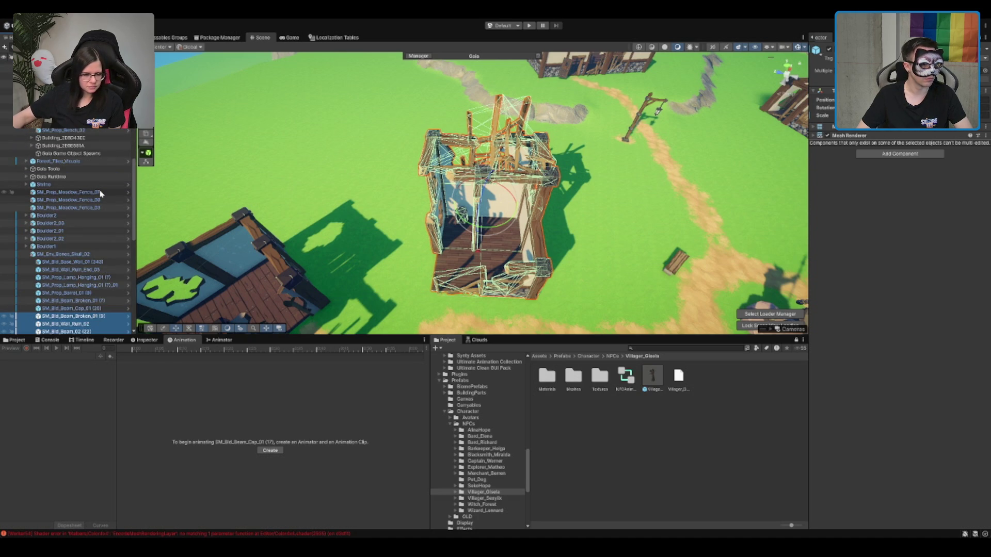
scroll(103, 191, up, 5)
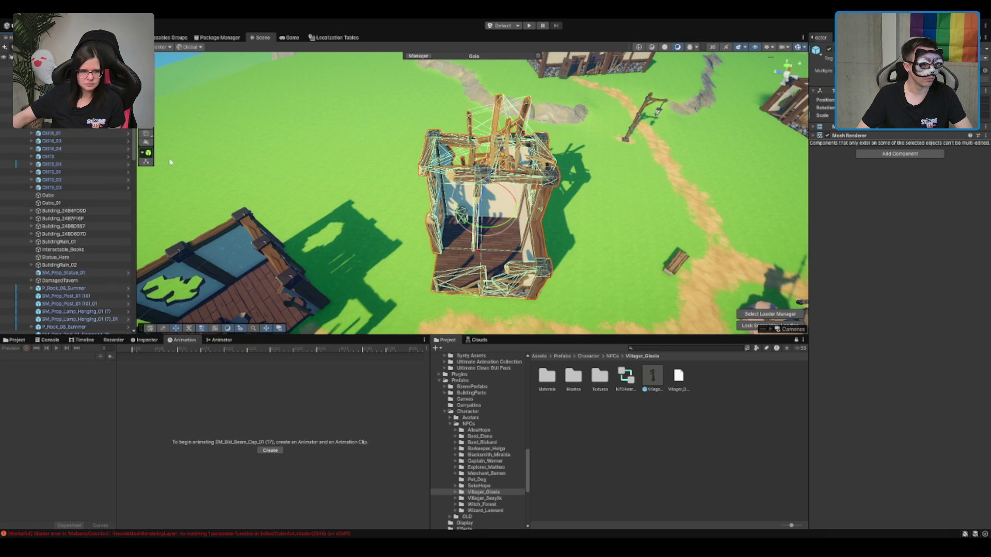
scroll(99, 183, down, 8)
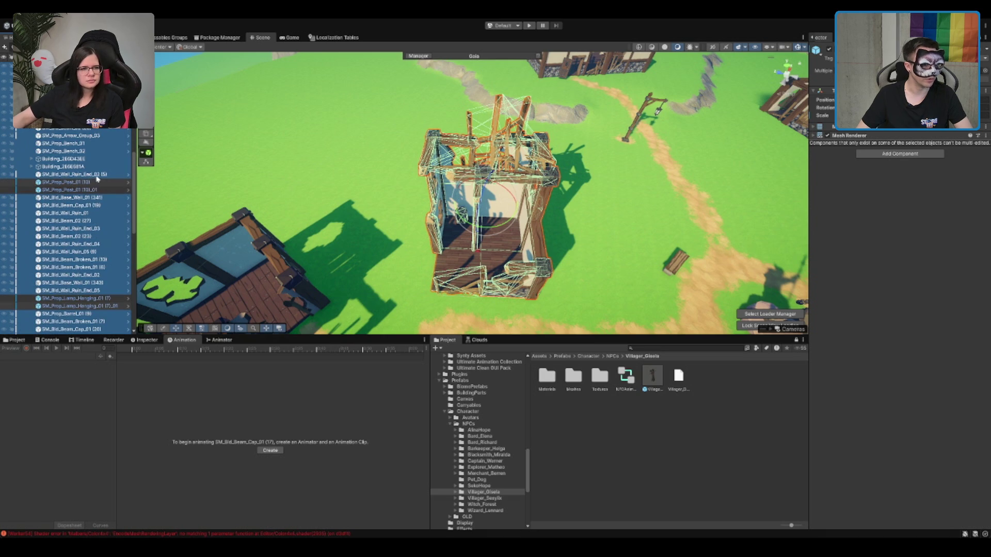
ctrl+click(82, 163)
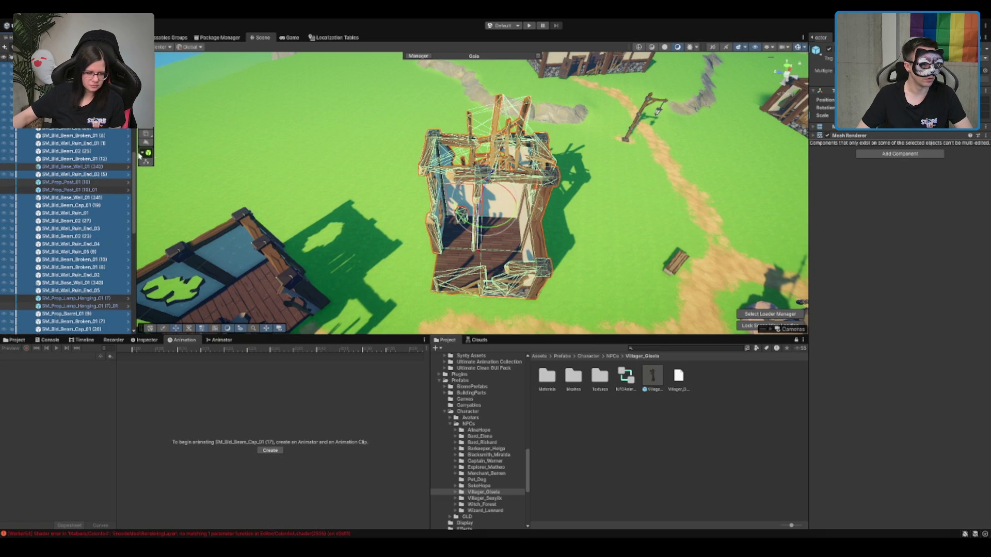
click(89, 152)
Step: Orbit around the tower, marquee-select all its pieces, then clear the selection
mouse_move(526, 200)
mouse_down()
mouse_move(474, 137)
mouse_move(468, 182)
mouse_up()
drag(362, 103, 497, 267)
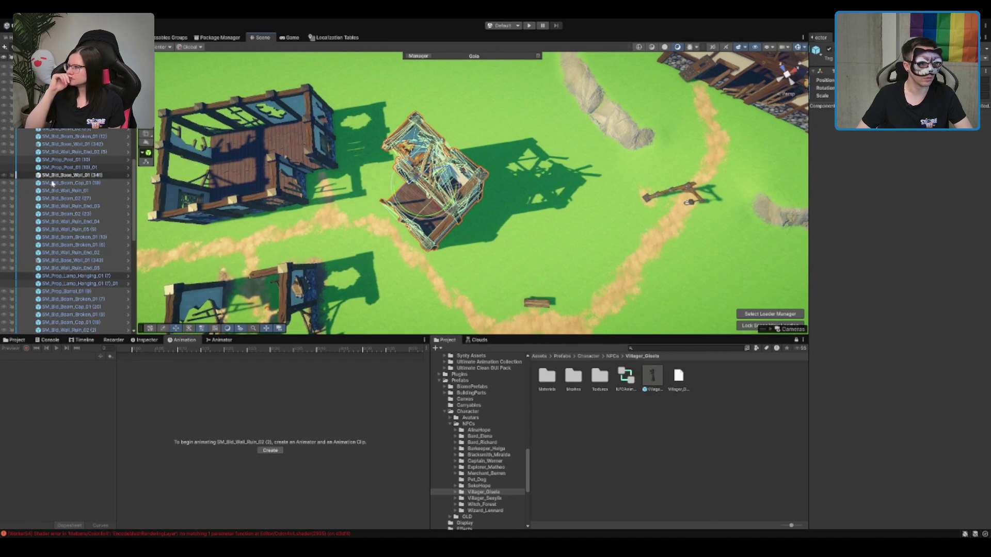
scroll(58, 190, down, 10)
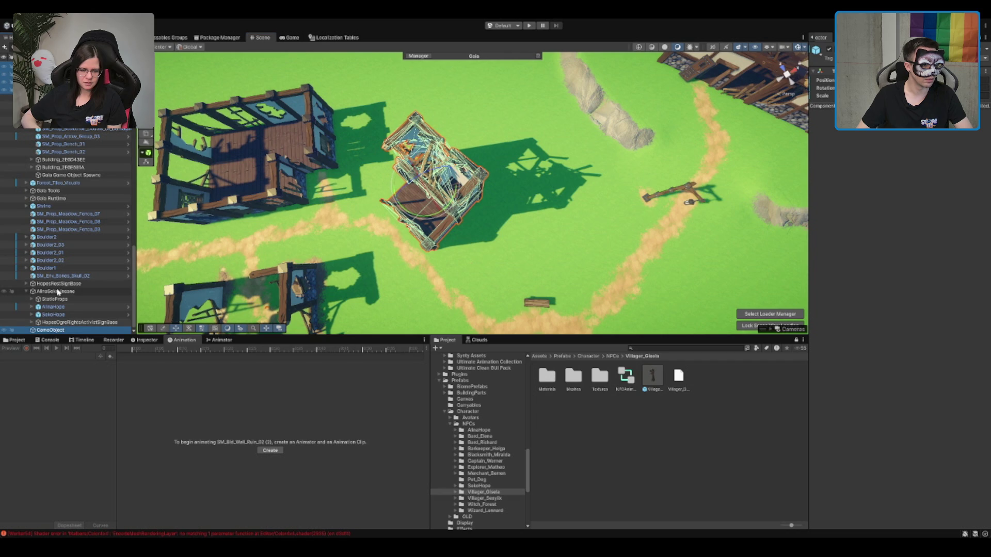
click(54, 331)
Step: Reselect the empty GameObject after checking HopesRestSignBase and SekoHope, and frame it
click(55, 331)
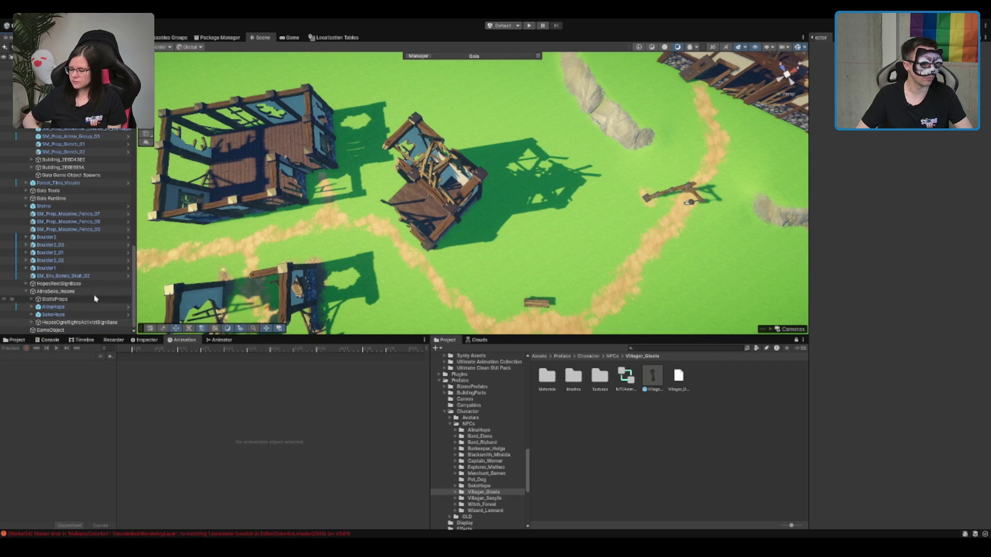
click(52, 330)
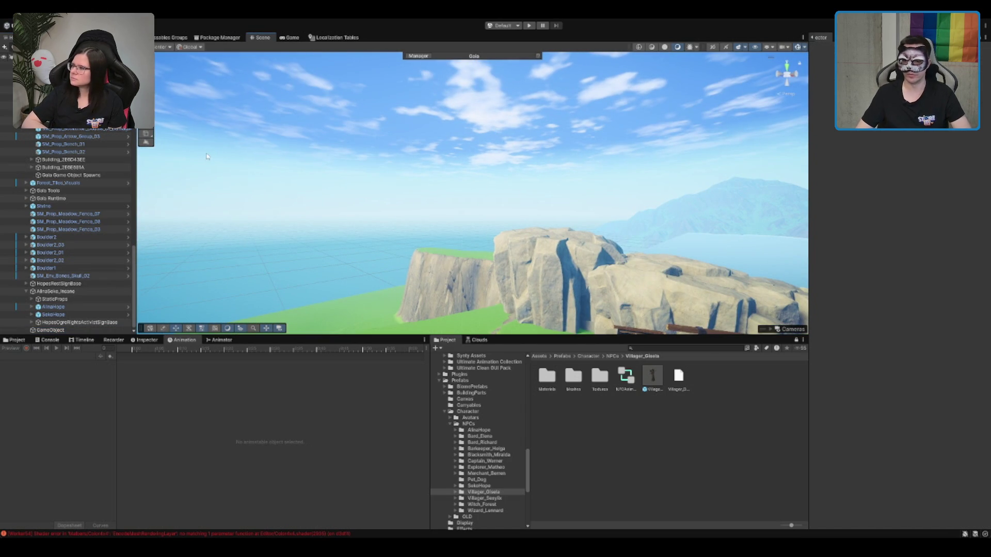
click(51, 330)
click(70, 284)
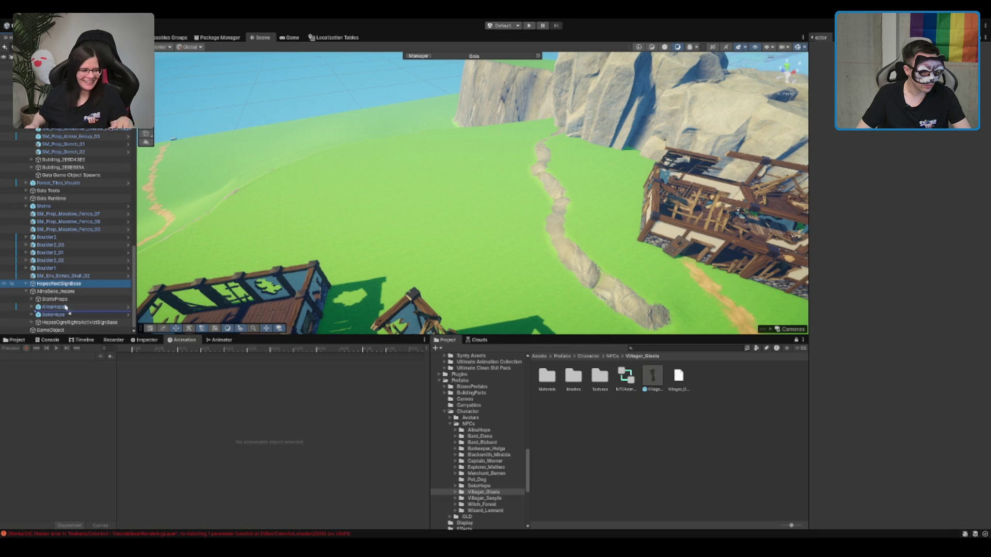
click(51, 331)
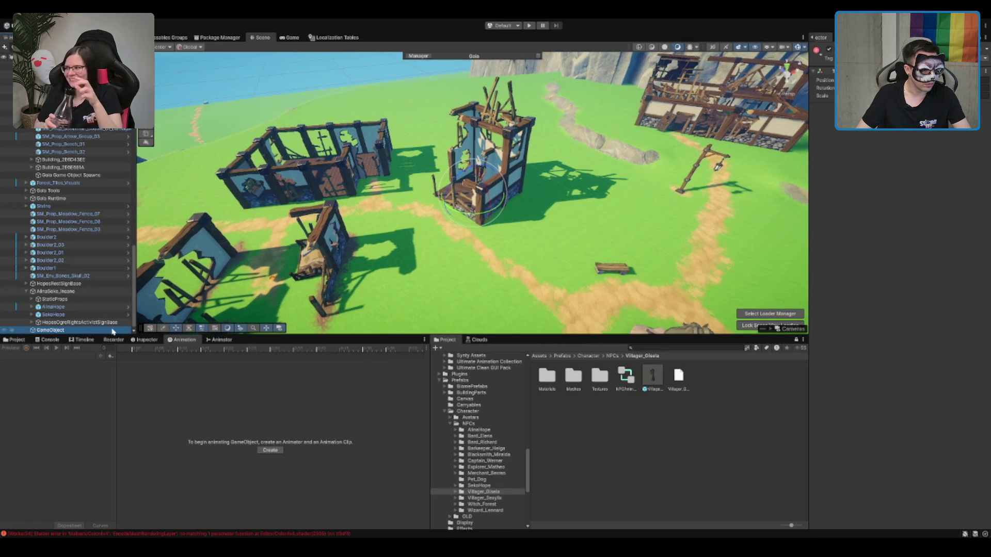
ctrl+click(69, 329)
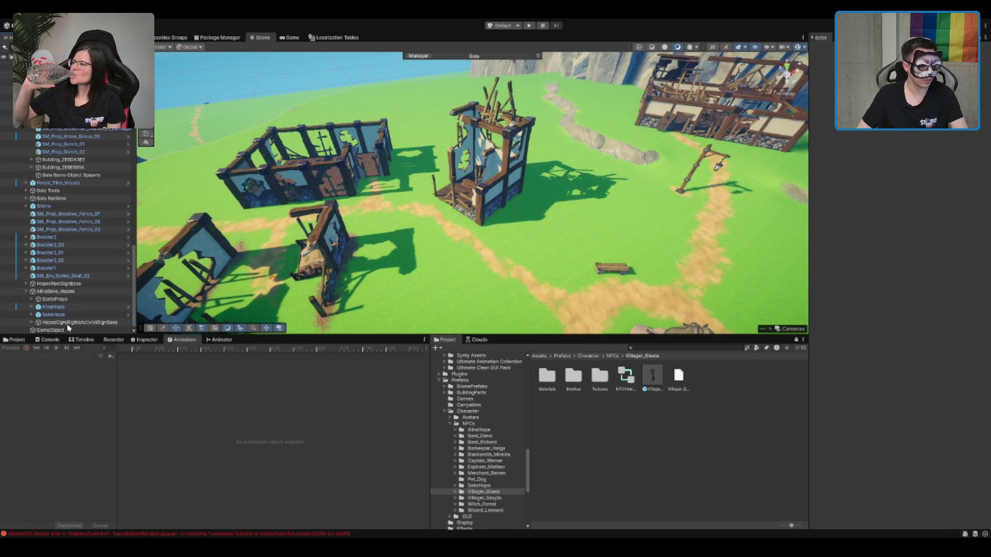
click(72, 331)
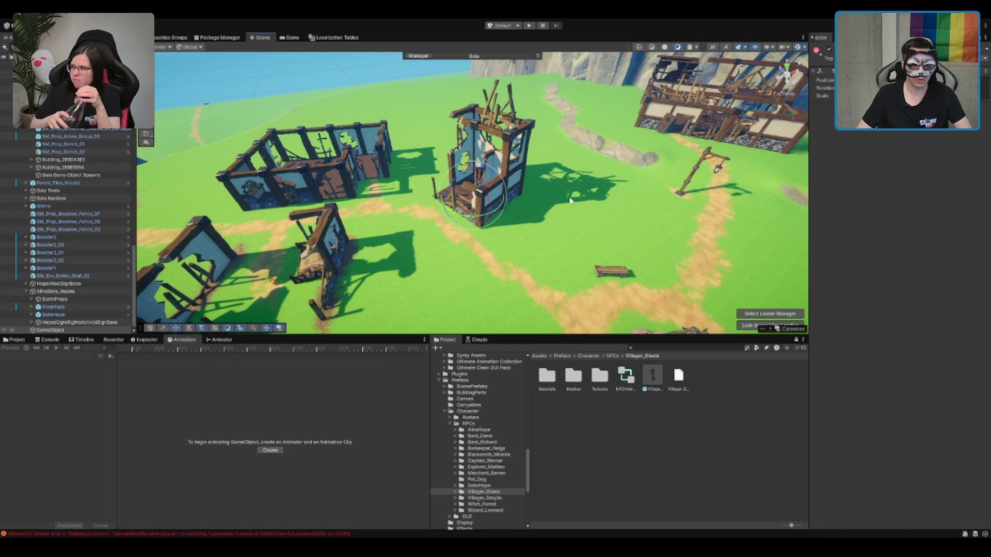
click(77, 314)
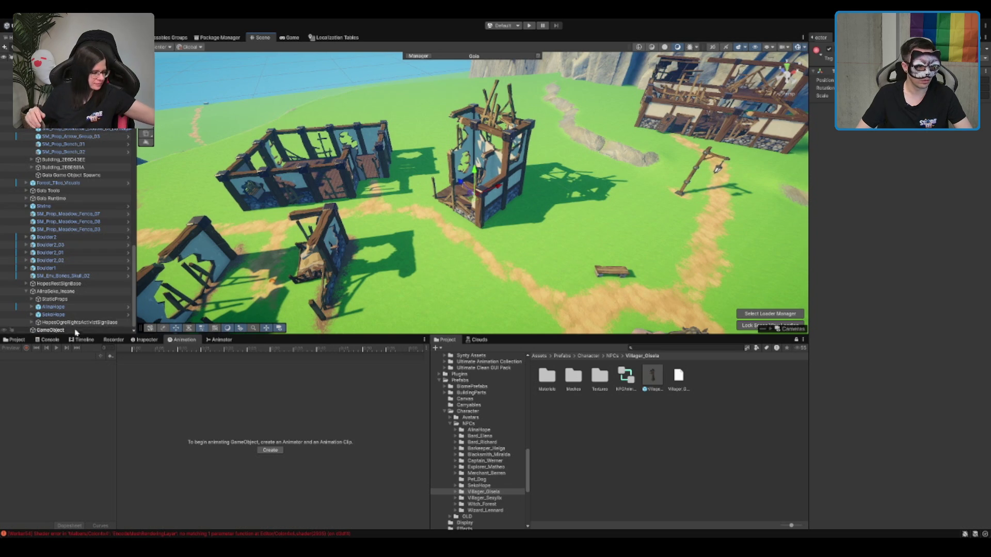
click(23, 331)
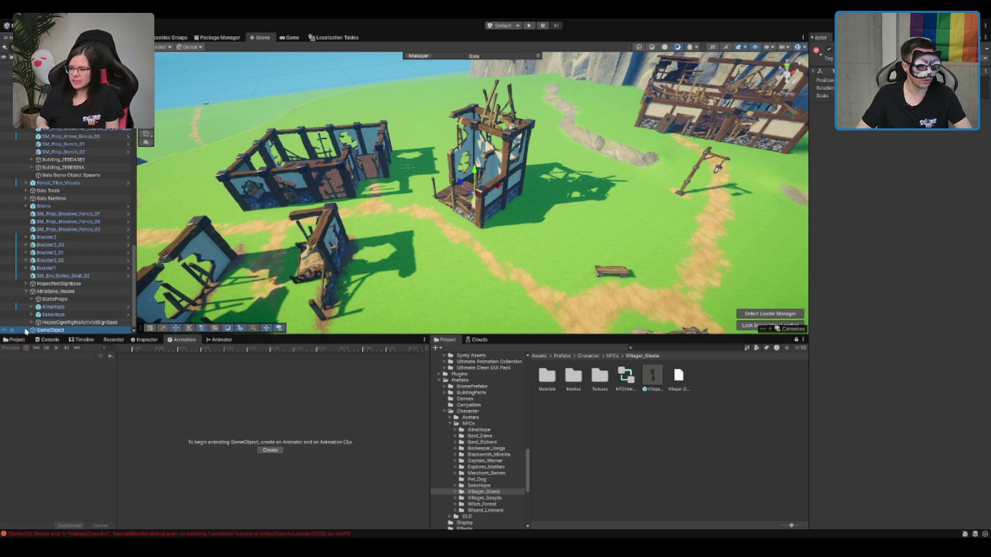
key(f)
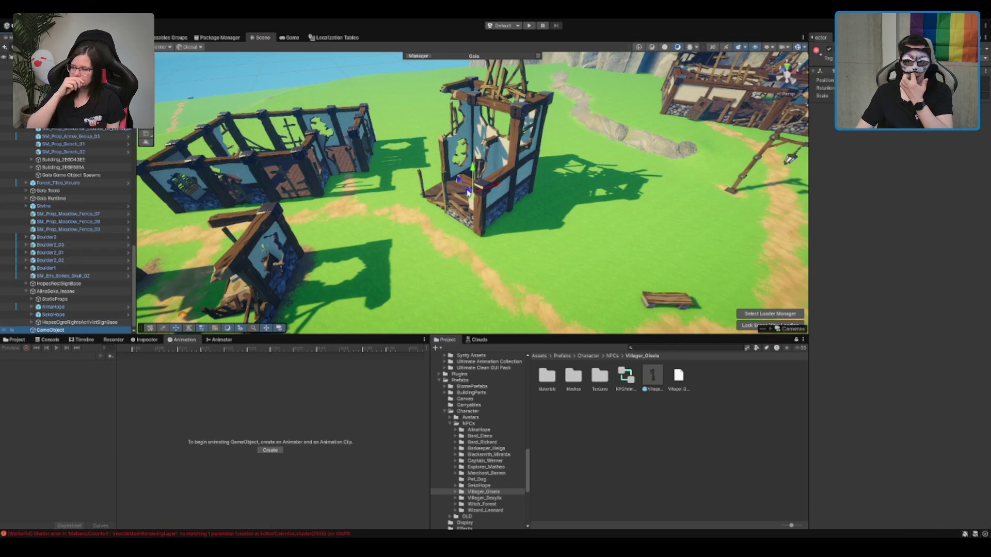
Step: Reorder the empty GameObject in the Hierarchy to sit beside AlinaSeko_Insane
scroll(468, 192, up, 3)
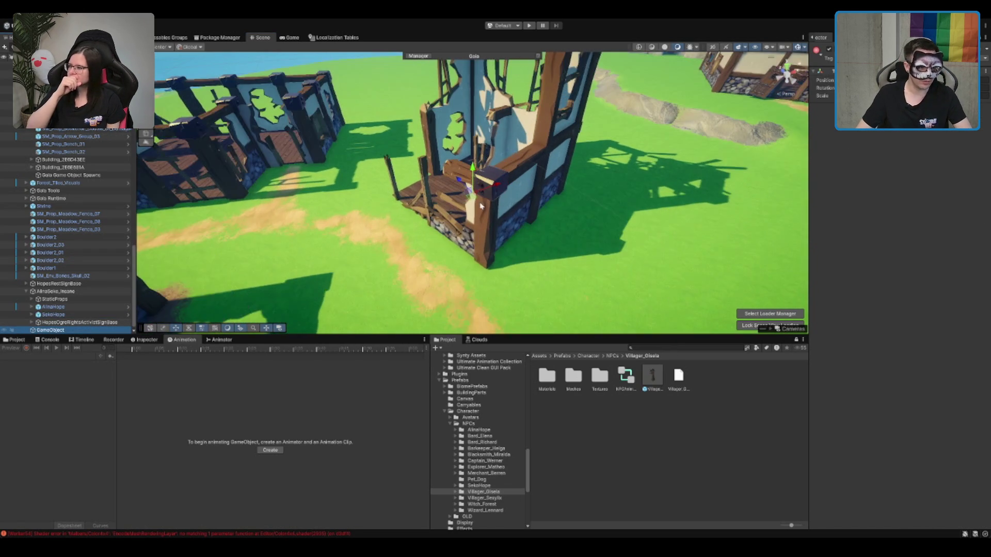
drag(102, 325, 82, 334)
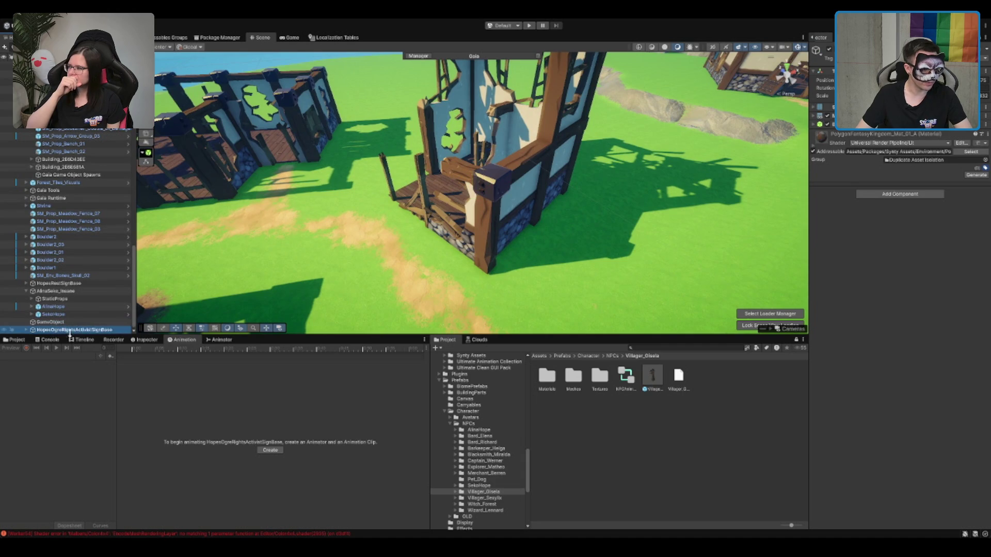
key(ctrl+z)
mouse_move(54, 291)
mouse_down()
mouse_move(61, 334)
mouse_move(78, 288)
mouse_up()
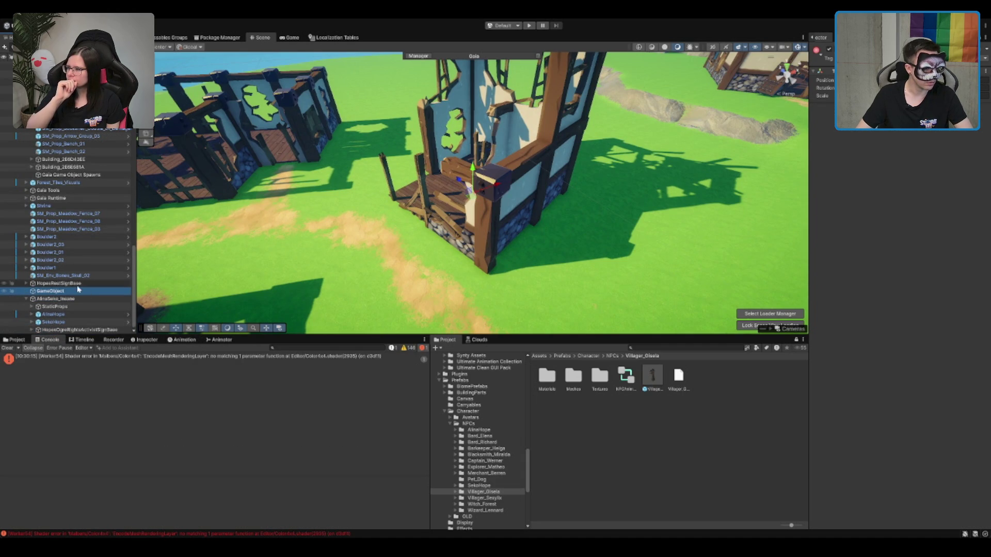
mouse_move(72, 293)
mouse_down()
mouse_move(73, 310)
mouse_move(78, 285)
mouse_move(64, 295)
mouse_up()
Step: Marquee-select all pieces of the central ruined tower in the Scene view
scroll(419, 160, down, 3)
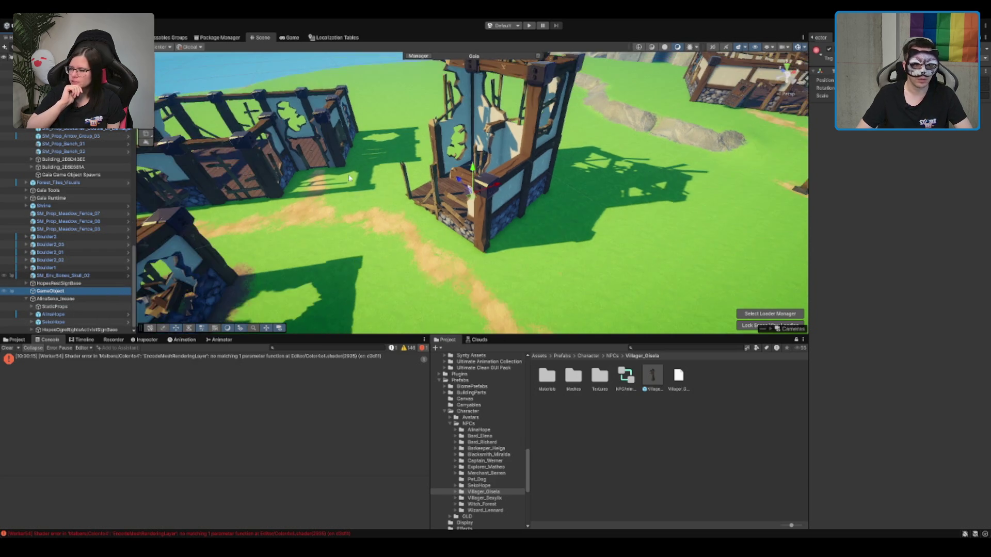
drag(409, 70, 576, 293)
scroll(576, 293, down, 2)
scroll(60, 291, down, 5)
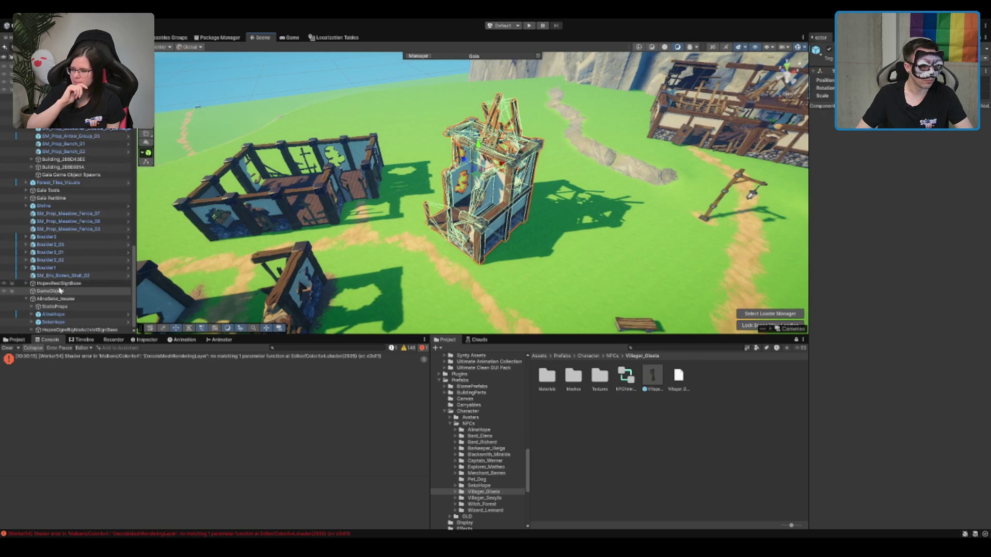
Step: Refine the selection to the tower's building pieces and frame them in the Scene view
ctrl+click(60, 290)
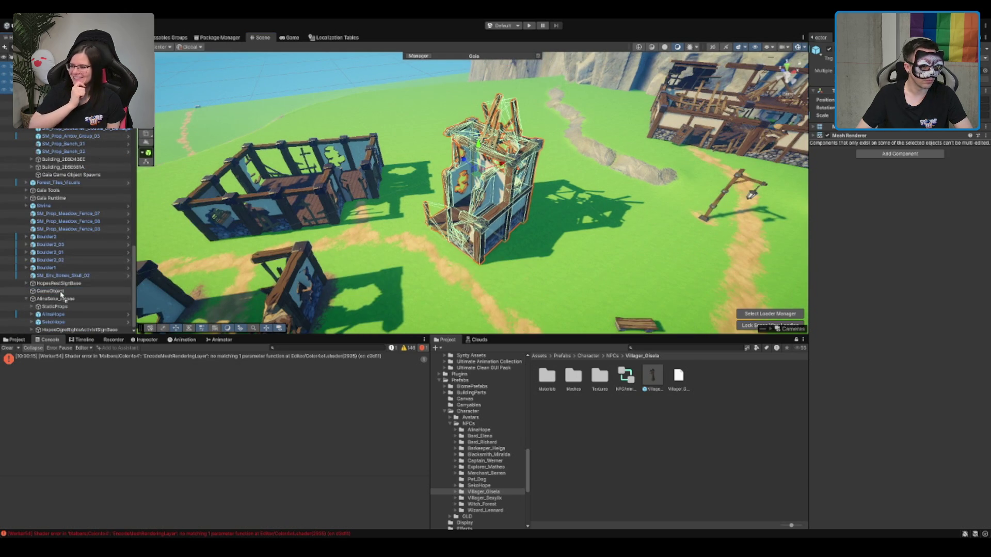
scroll(61, 292, down, 5)
scroll(78, 258, up, 3)
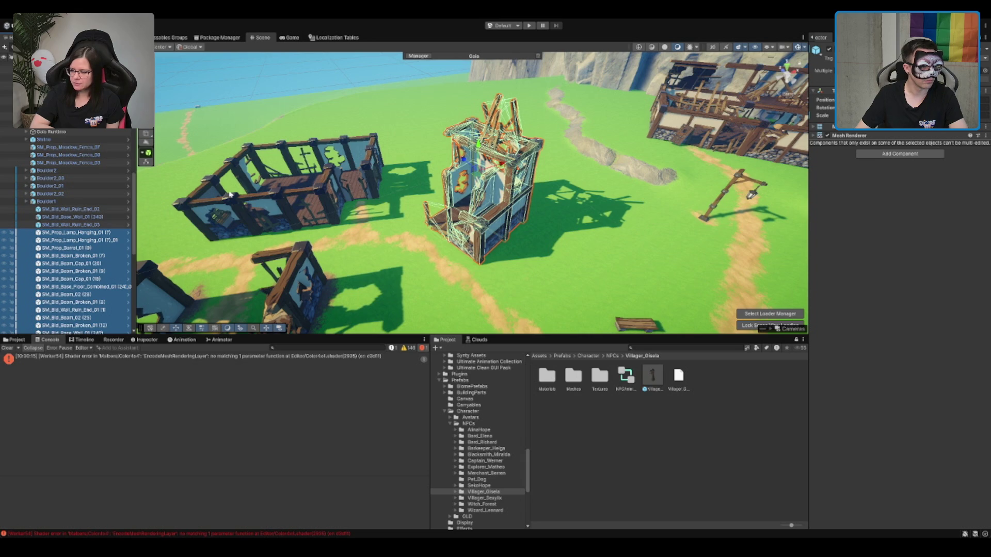
scroll(57, 216, down, 5)
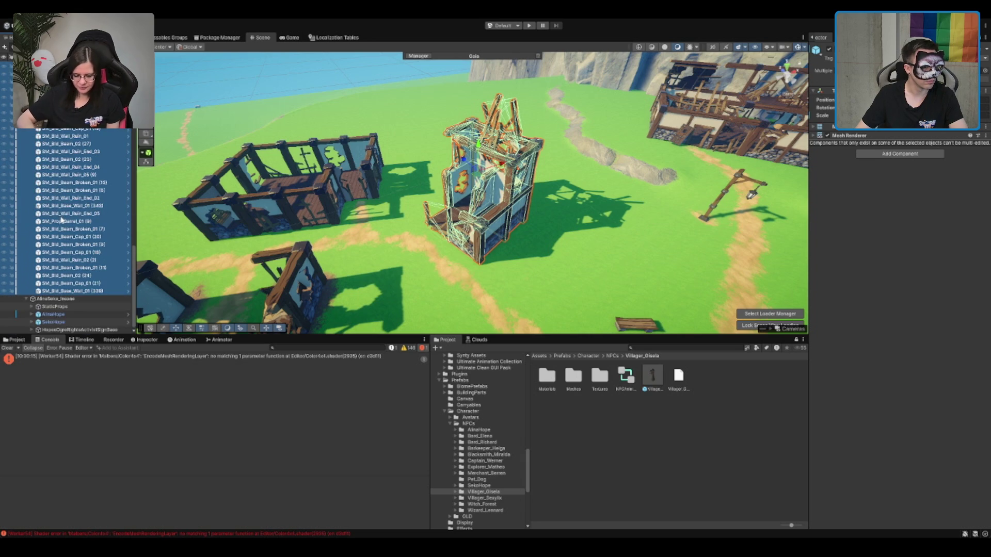
scroll(78, 217, up, 2)
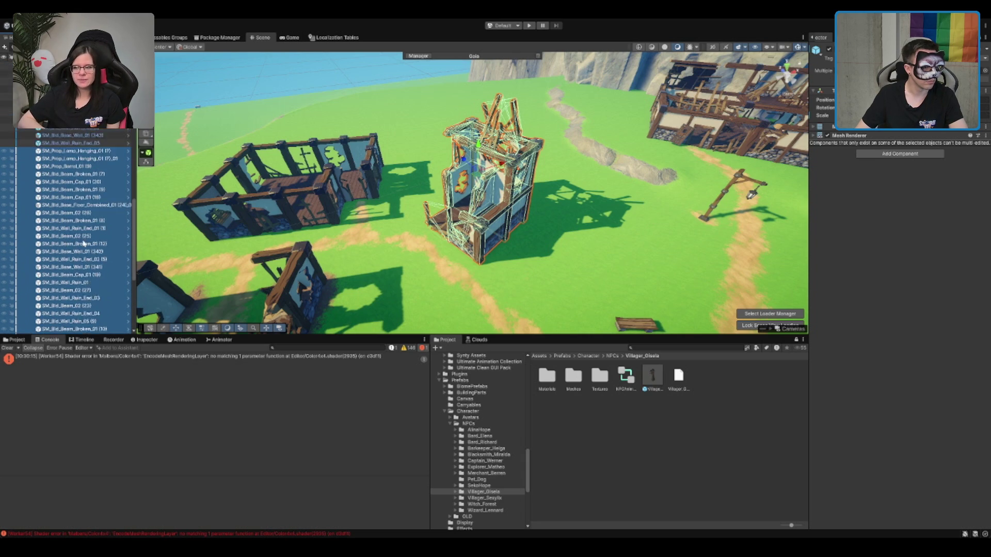
scroll(98, 156, down, 6)
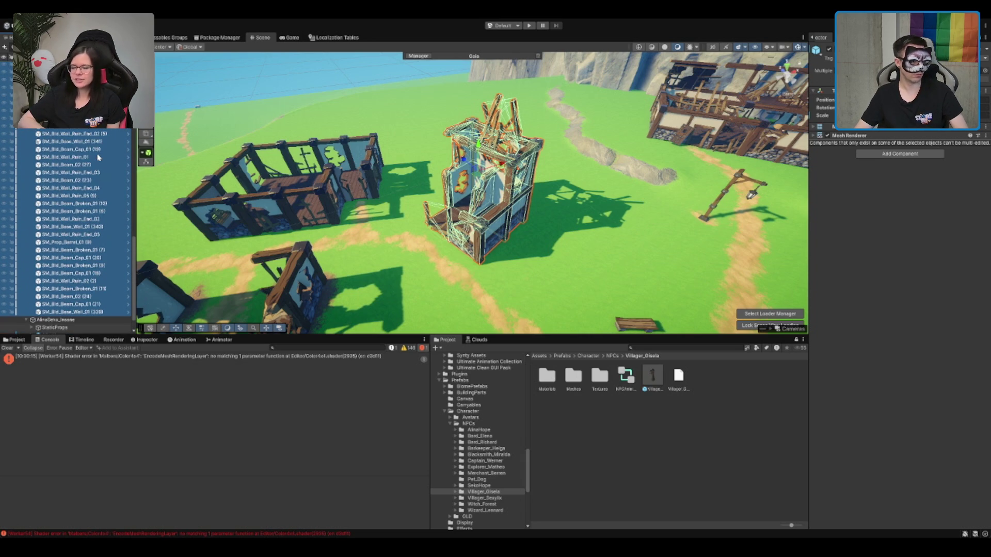
scroll(99, 165, up, 10)
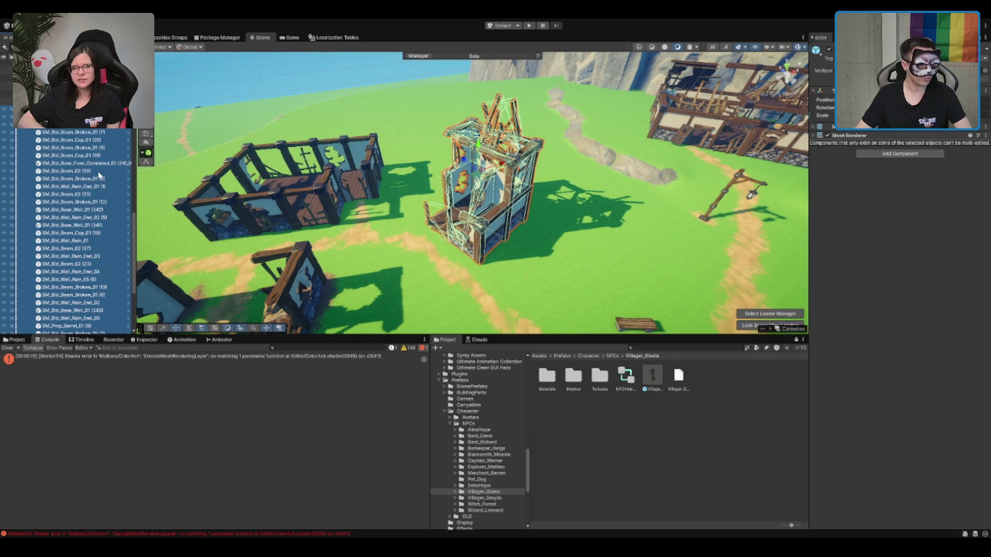
shift+click(100, 175)
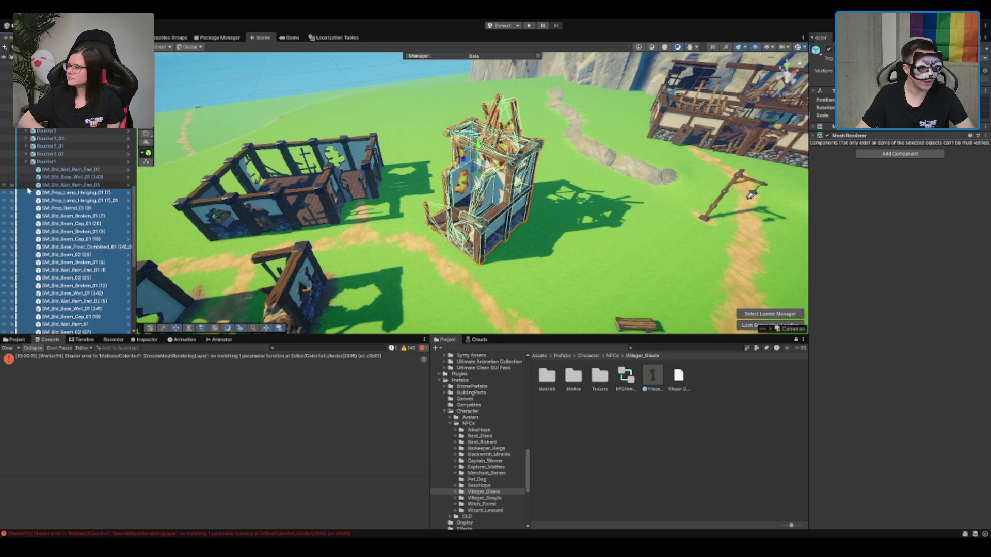
scroll(96, 176, down, 5)
scroll(95, 176, up, 6)
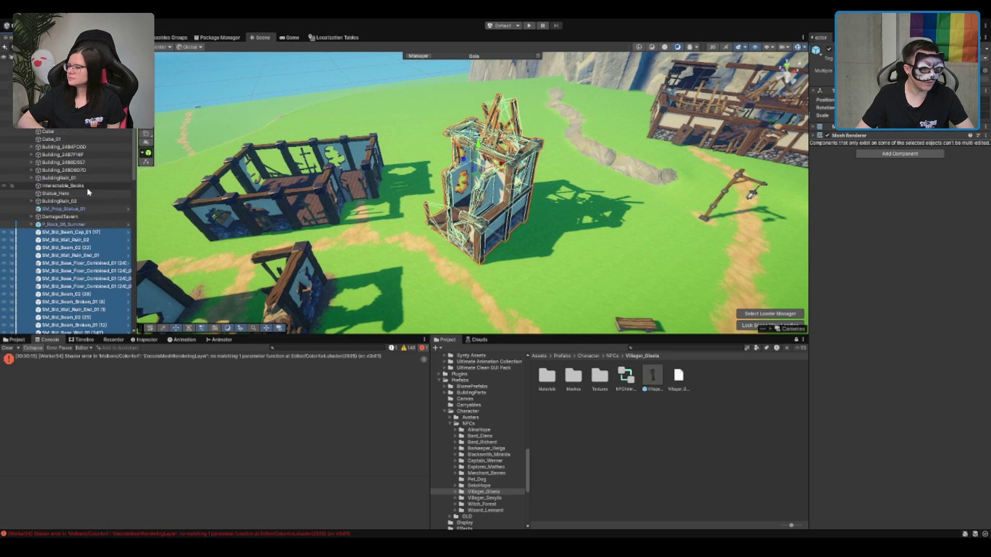
scroll(56, 231, up, 10)
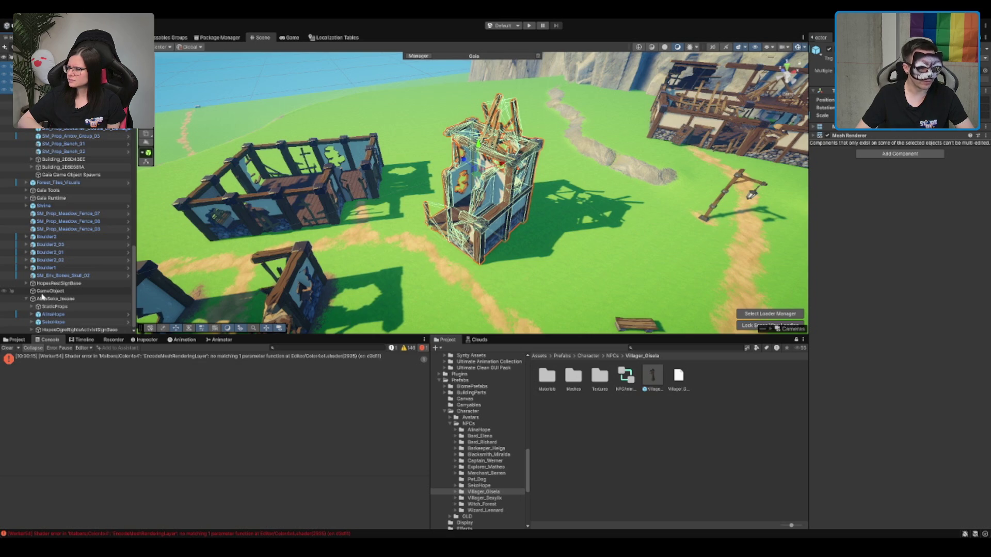
key(f)
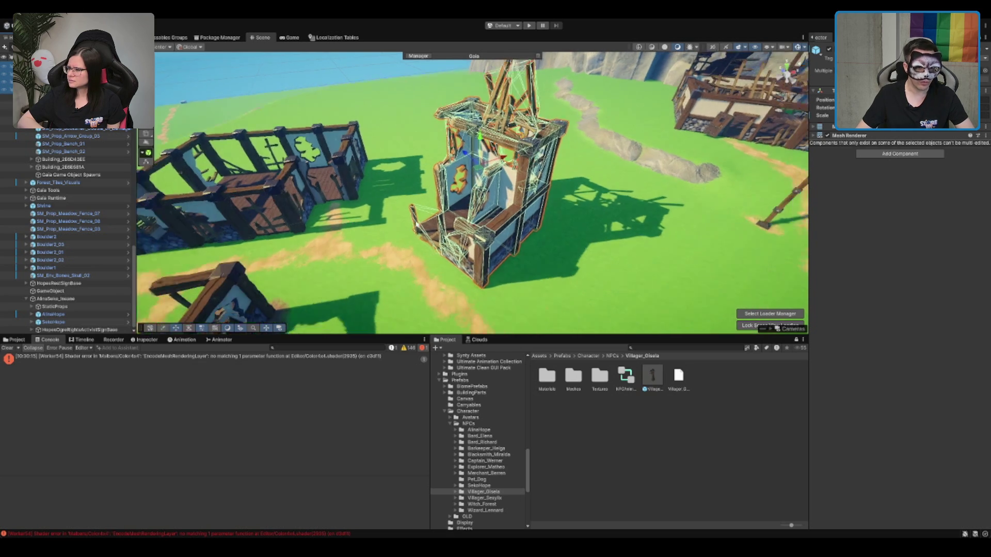
Step: Frame Boulder1 and then the GameObject building group in the Scene view
scroll(475, 251, down, 5)
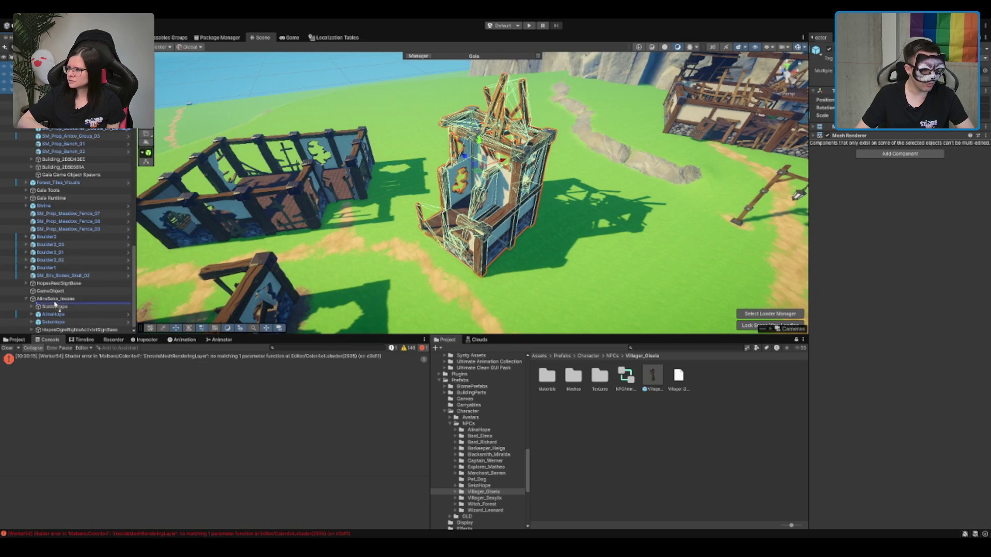
scroll(109, 300, down, 1)
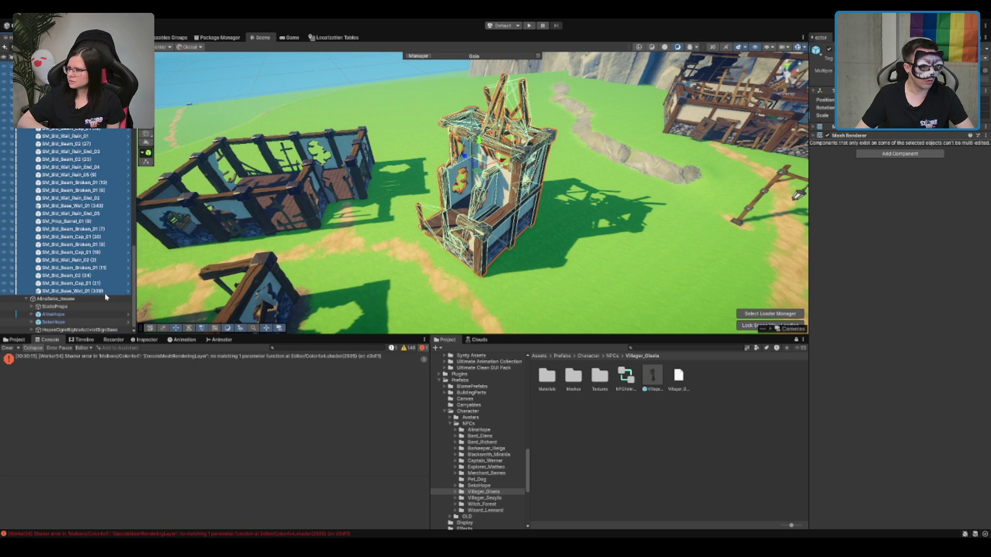
scroll(41, 333, up, 8)
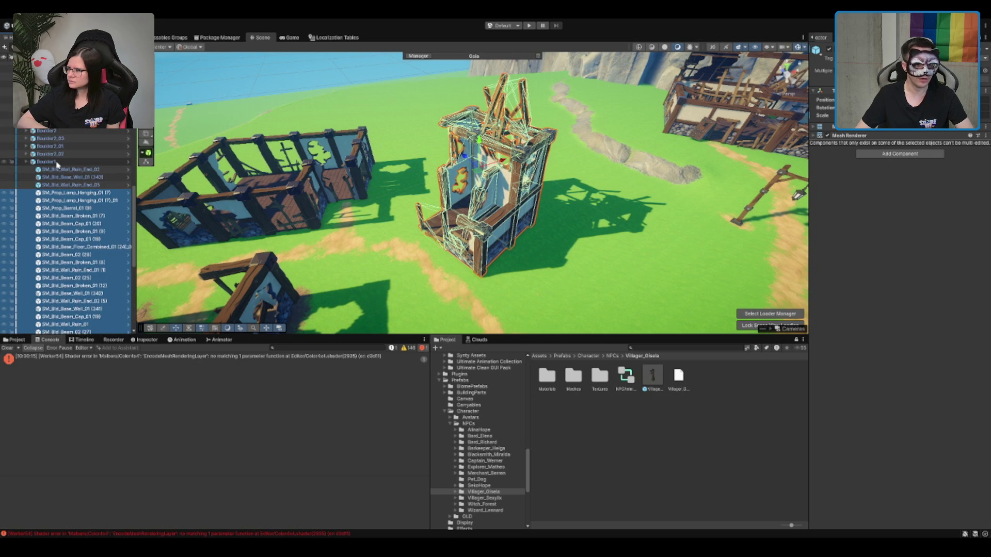
double_click(57, 162)
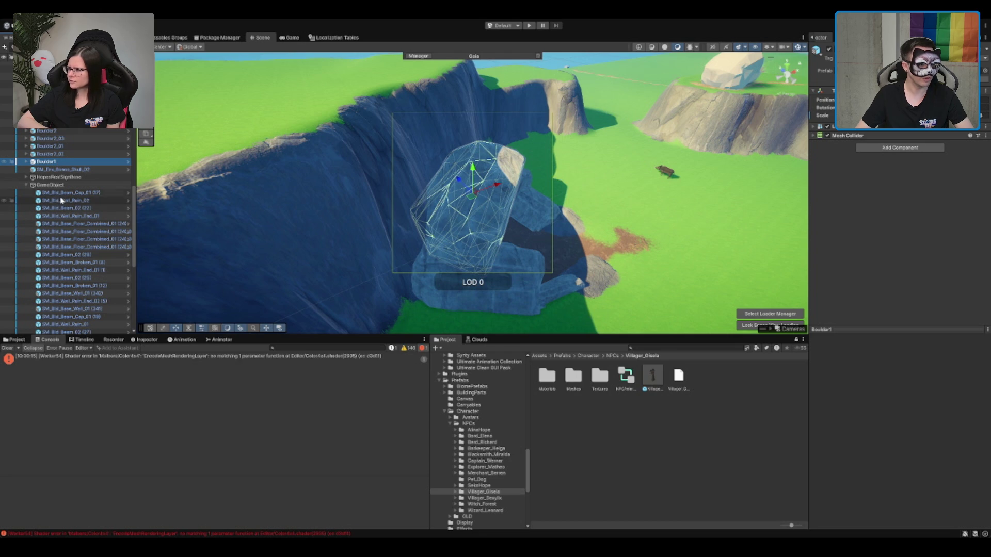
double_click(54, 185)
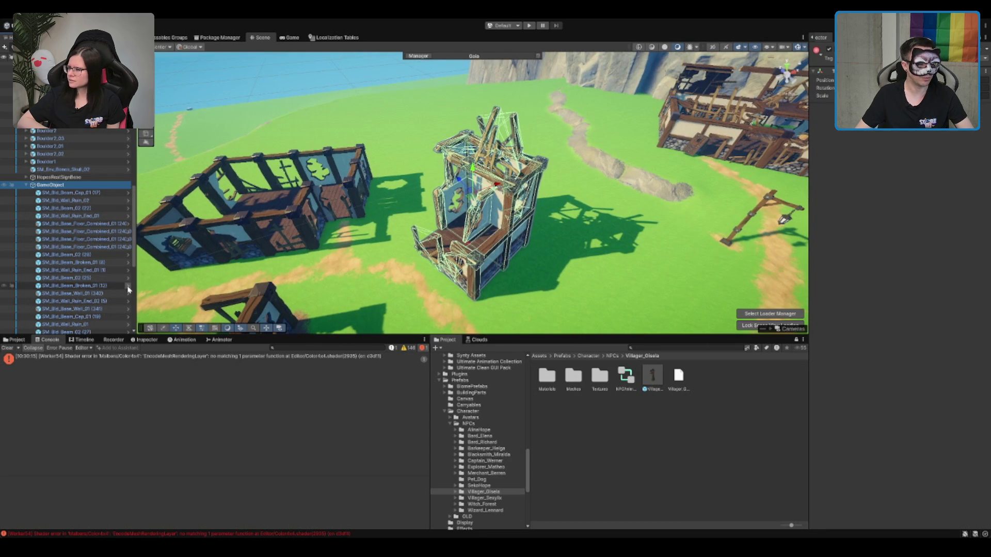
Step: Fold away the GameObject building group's children in the Hierarchy
scroll(80, 156, down, 3)
scroll(80, 156, down, 6)
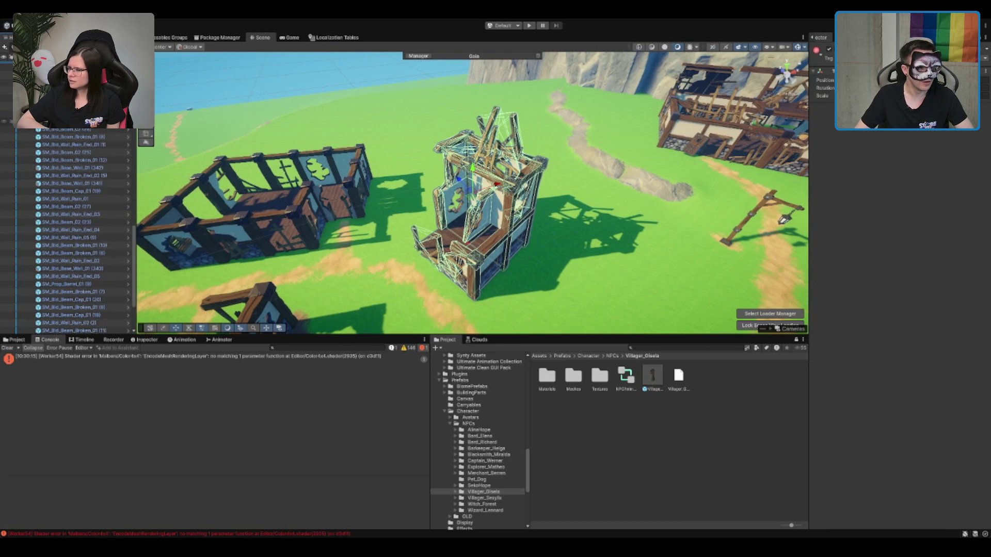
scroll(519, 248, down, 3)
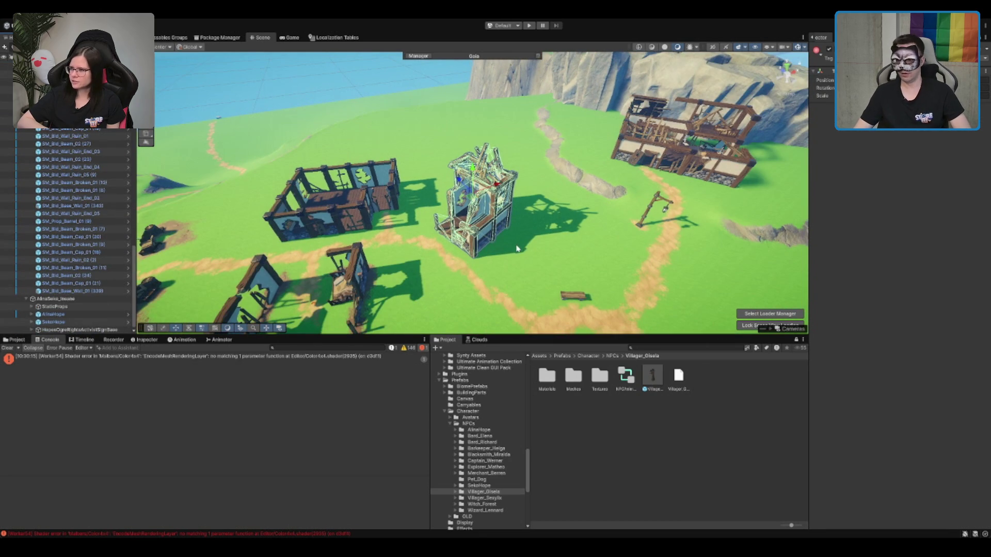
scroll(509, 250, up, 2)
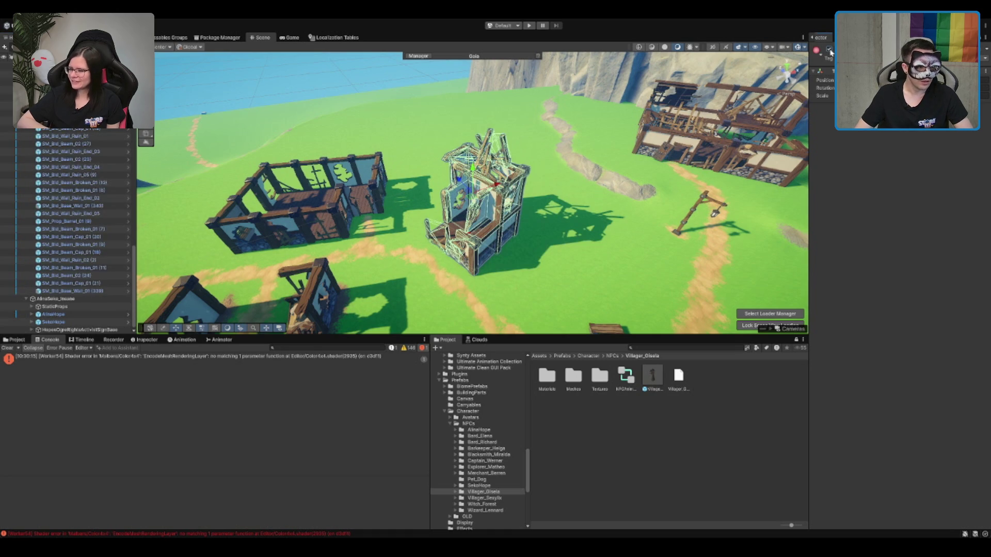
scroll(78, 150, up, 5)
click(67, 164)
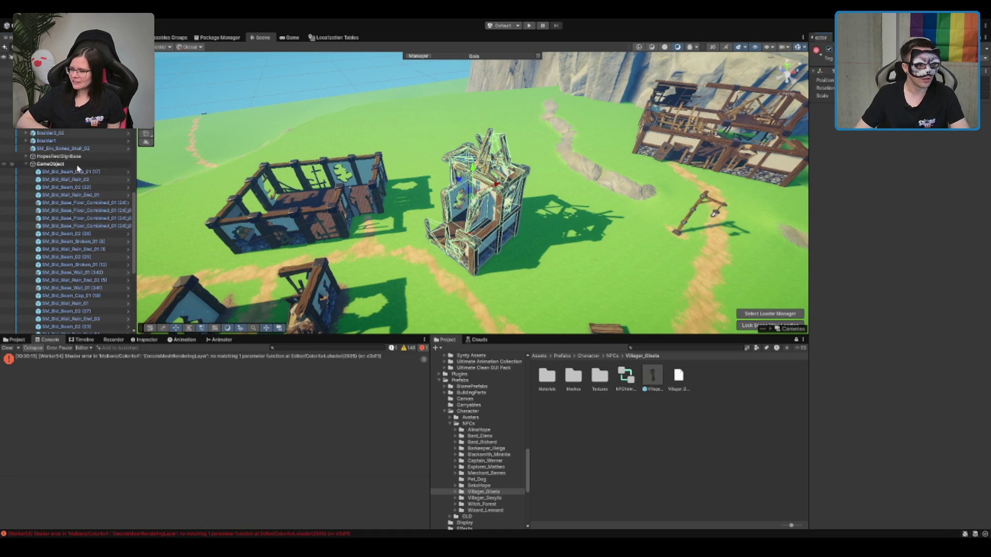
key(Left)
click(61, 299)
click(60, 292)
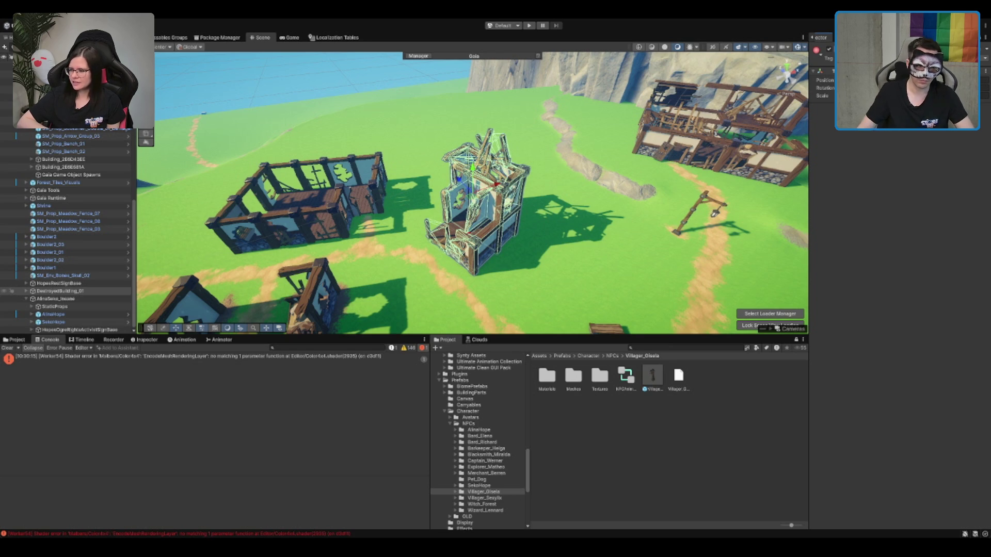
Step: Rename the ruined building group to DestroyedBuilding_01
text(DestroyedBuilding_01)
key(Return)
click(80, 298)
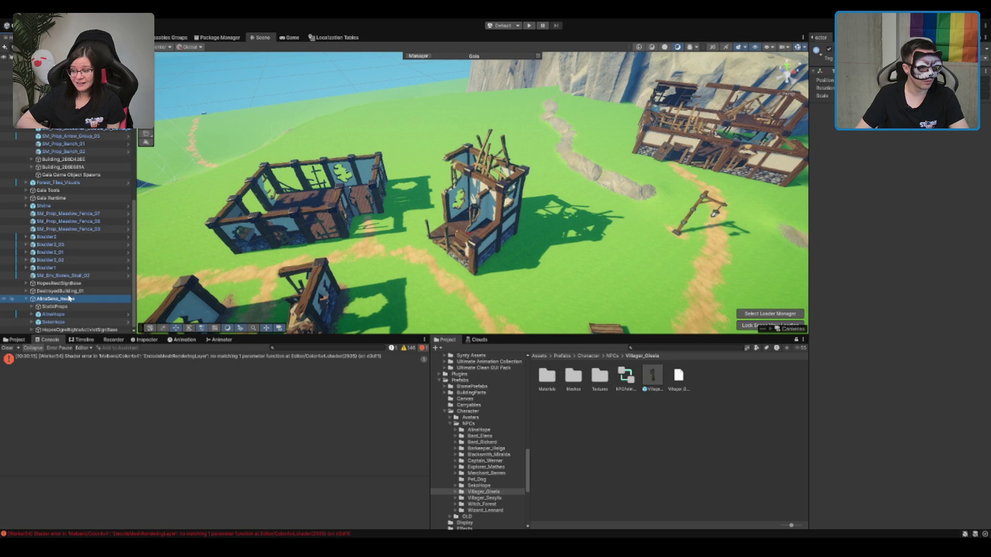
scroll(93, 292, up, 2)
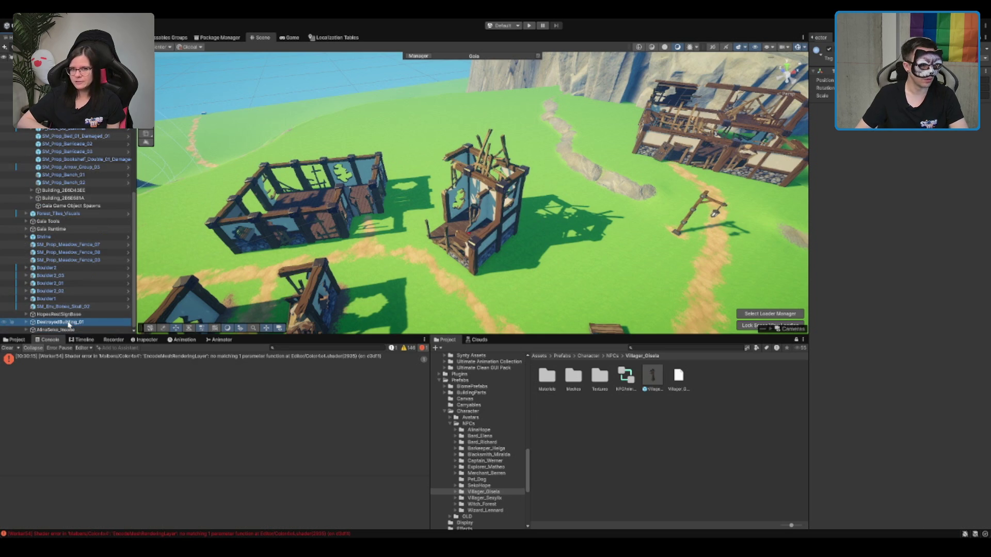
scroll(72, 248, up, 2)
scroll(72, 232, up, 8)
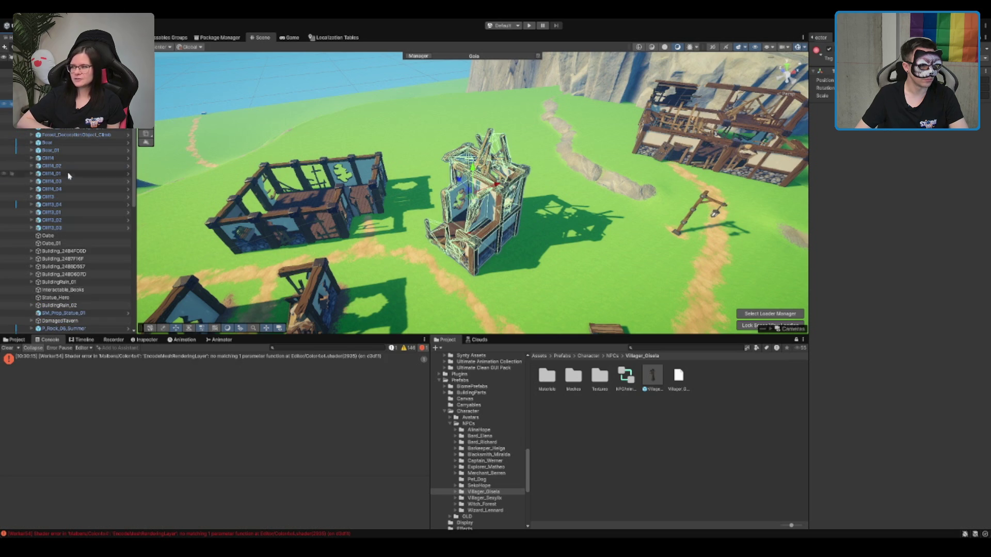
click(51, 166)
scroll(67, 232, down, 5)
scroll(67, 233, up, 5)
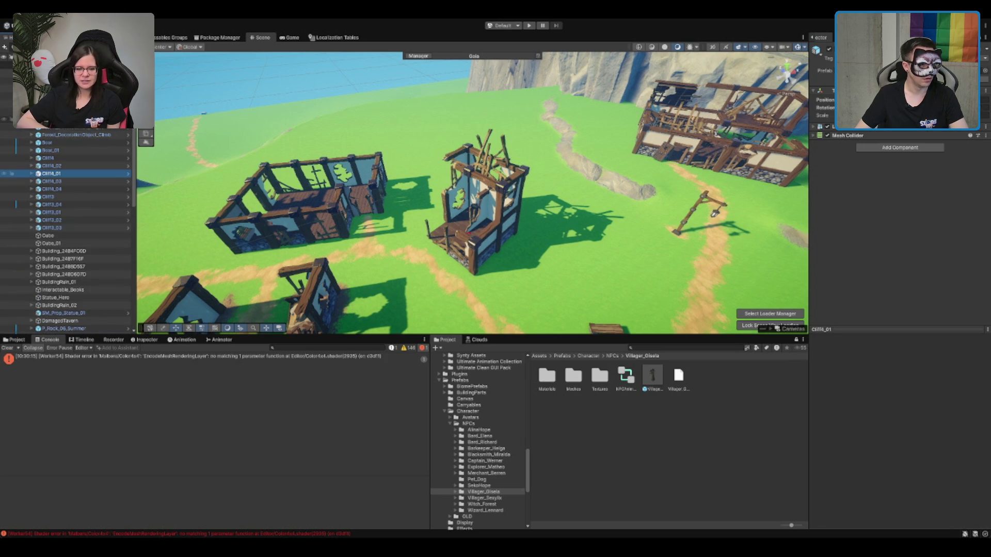
click(67, 80)
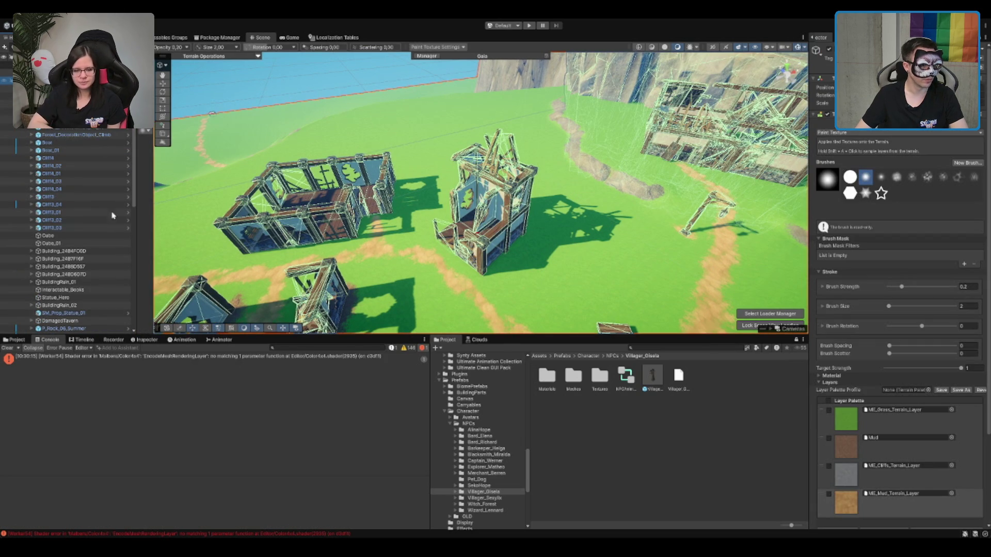
Step: Create an empty GameObject named Statics and move it up in the Hierarchy
key(ctrl+shift+n)
text(Statics)
key(Return)
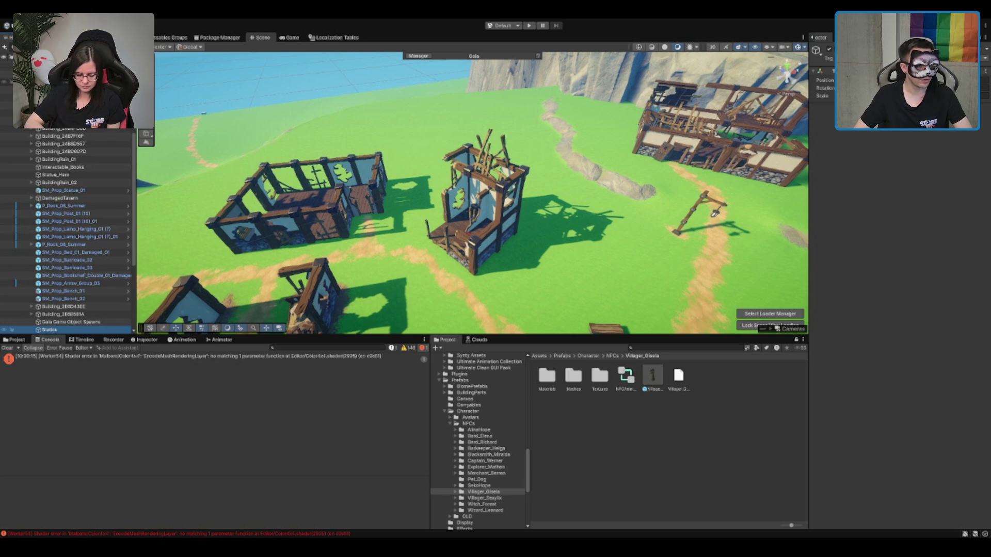
ctrl+click(71, 331)
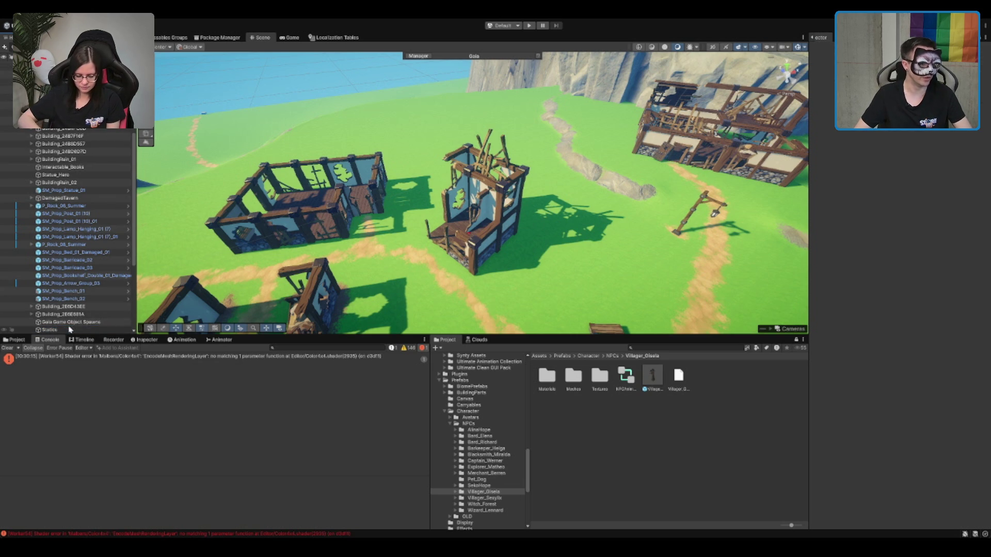
mouse_move(72, 322)
mouse_down()
mouse_move(77, 333)
mouse_move(84, 299)
mouse_move(73, 295)
mouse_up()
click(61, 292)
scroll(67, 230, up, 10)
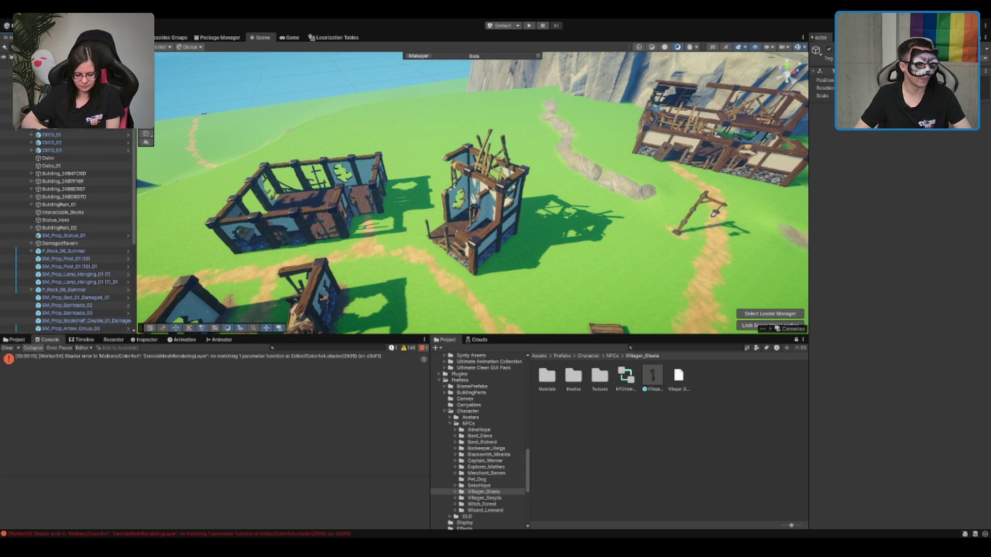
scroll(67, 229, up, 2)
scroll(67, 229, down, 9)
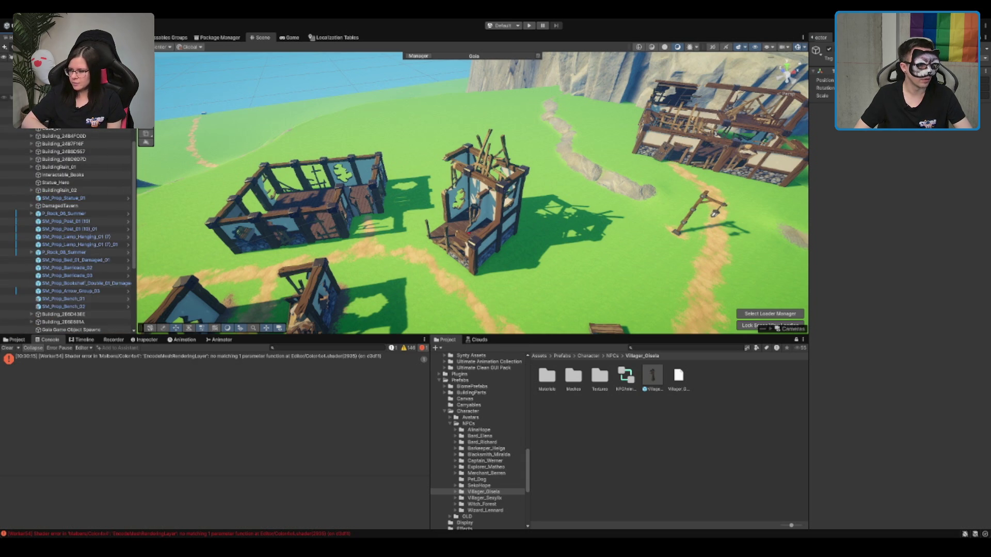
scroll(67, 229, up, 9)
scroll(67, 230, down, 2)
Step: Select the ten Cliff objects, Cliff4 through Cliff3_03, and delete them
click(473, 222)
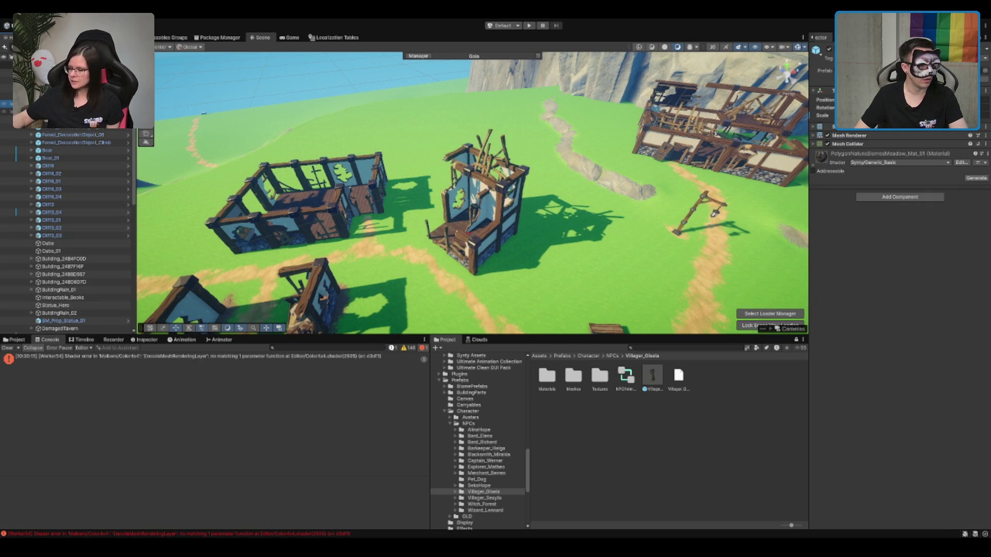
click(471, 222)
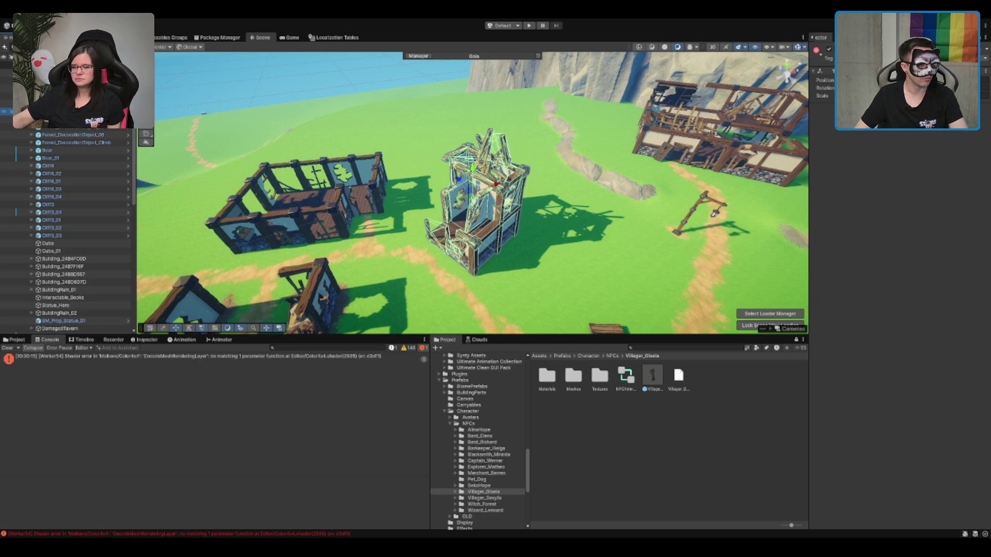
click(54, 212)
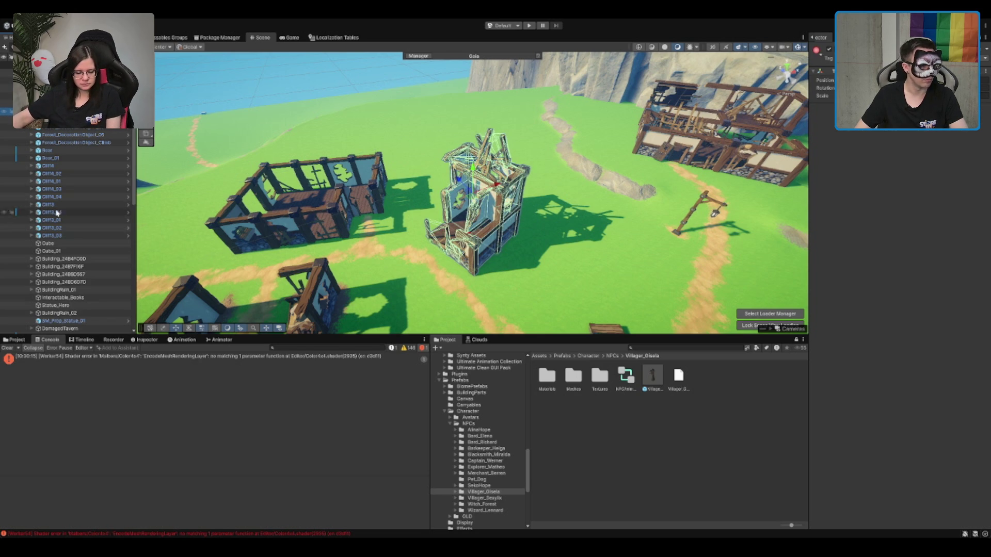
click(71, 166)
shift+click(62, 236)
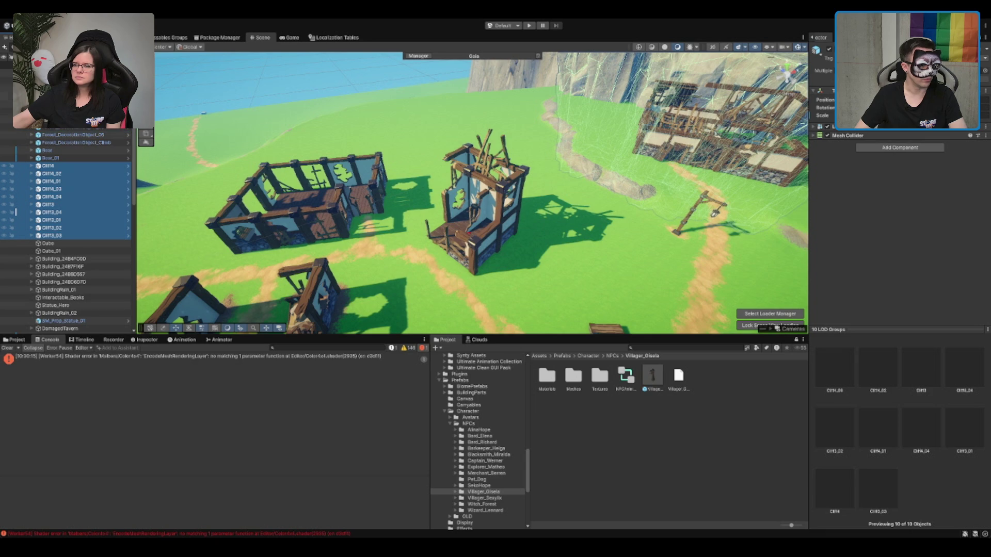
key(Delete)
click(78, 189)
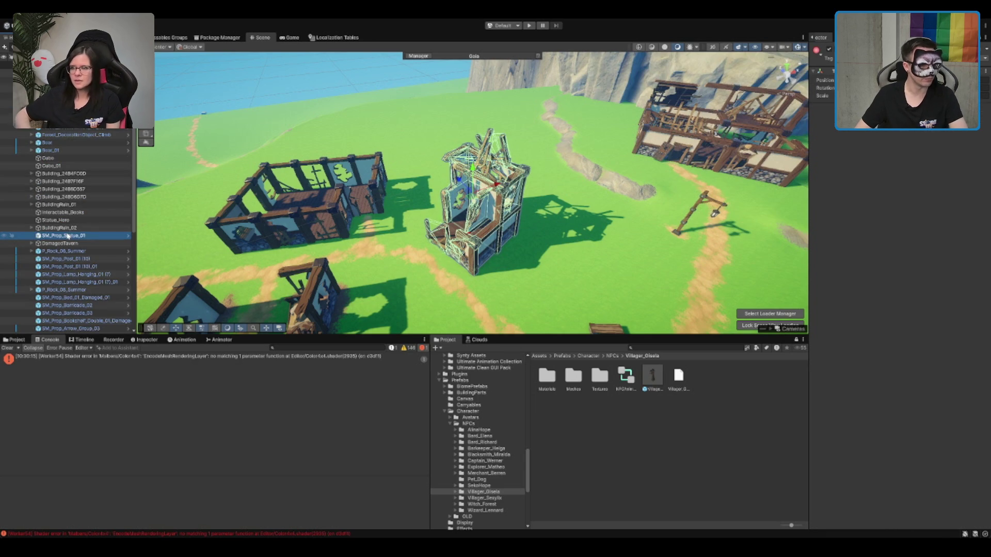
Step: Turn the SM_Prop_Statue_01 dog statue about 180° and place it near the building doorway
click(91, 236)
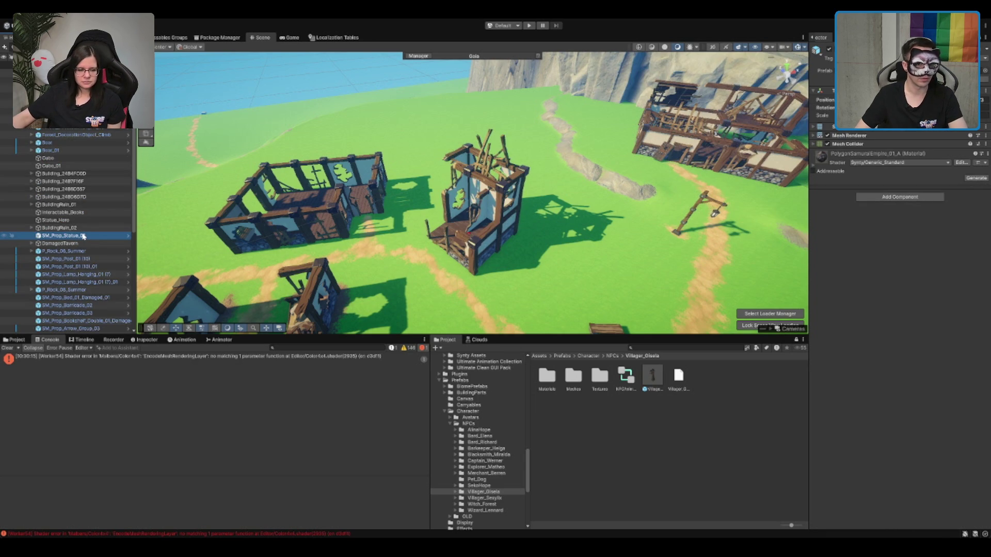
double_click(83, 236)
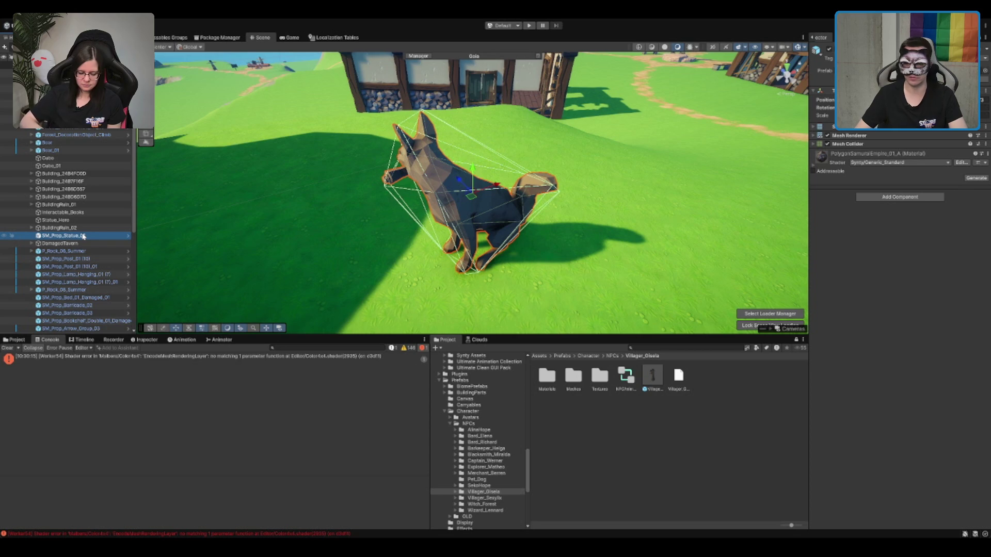
scroll(464, 188, down, 2)
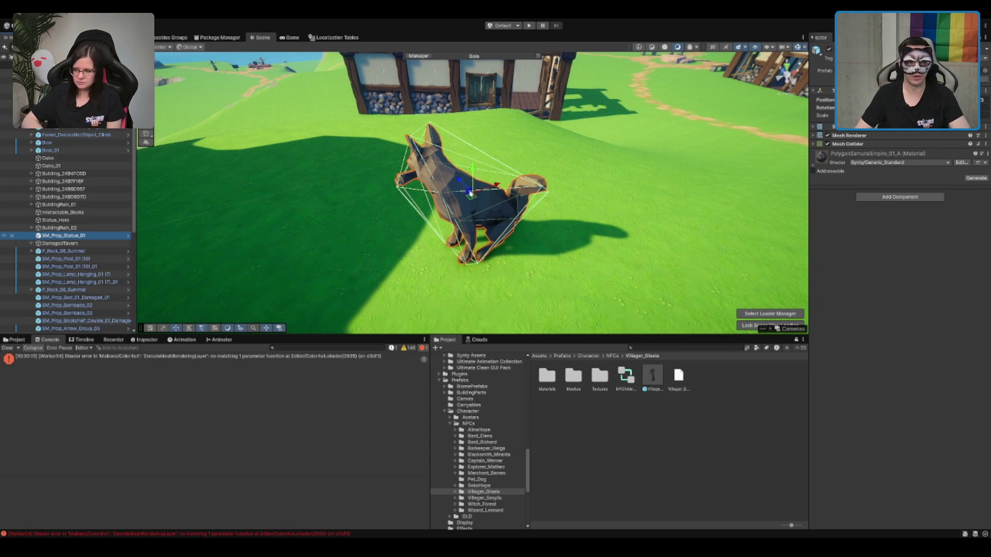
key(e)
mouse_move(496, 212)
mouse_down()
mouse_move(650, 200)
mouse_move(609, 202)
mouse_up()
key(w)
drag(474, 208, 489, 120)
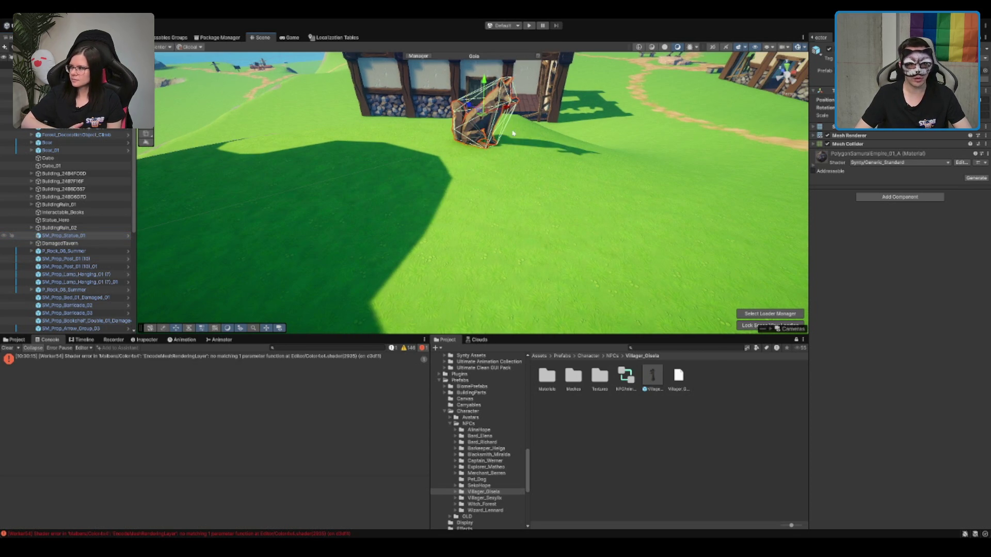
scroll(489, 120, down, 5)
Step: Orbit and tilt the camera out to an overview of the village, then select DamagedTavern
click(437, 96)
drag(438, 96, 472, 126)
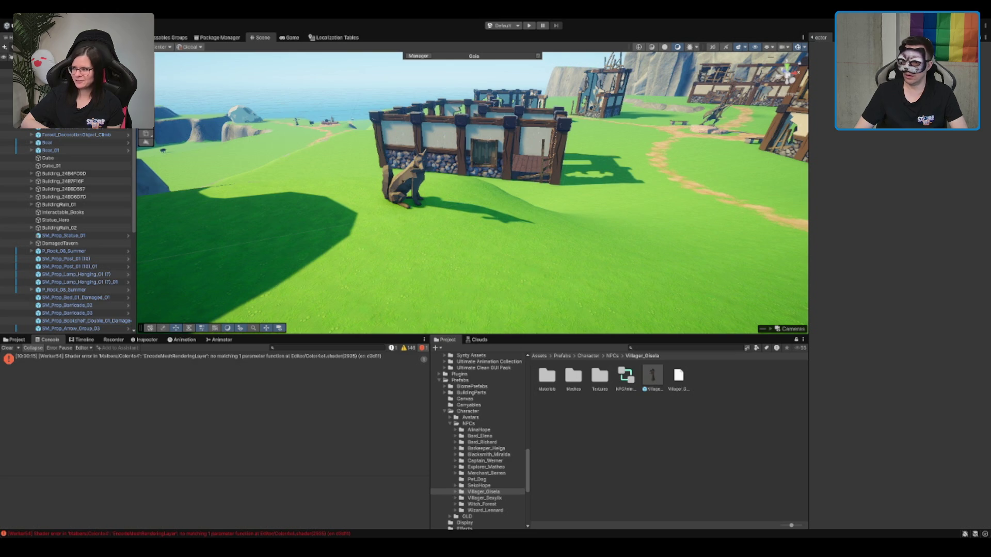
drag(535, 201, 535, 186)
scroll(551, 169, down, 10)
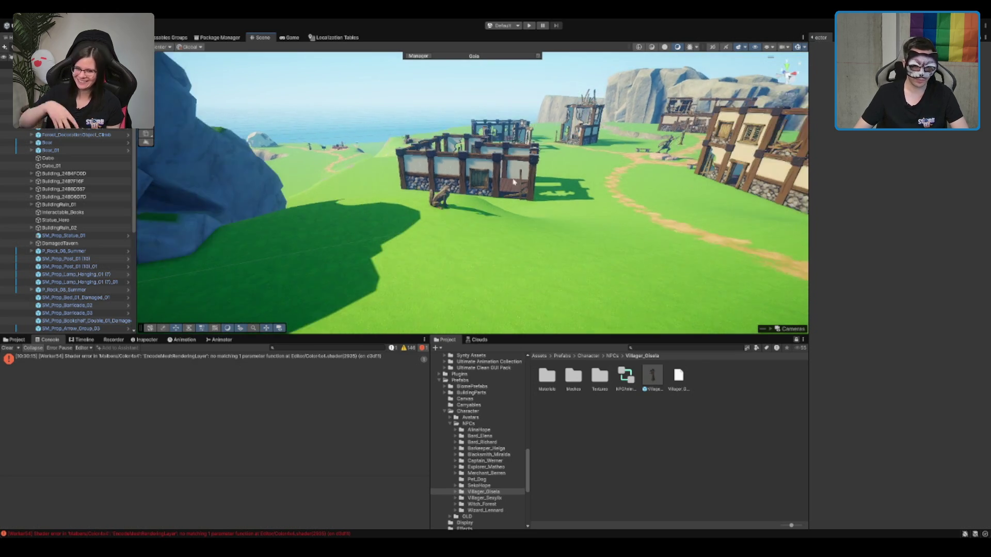
click(103, 244)
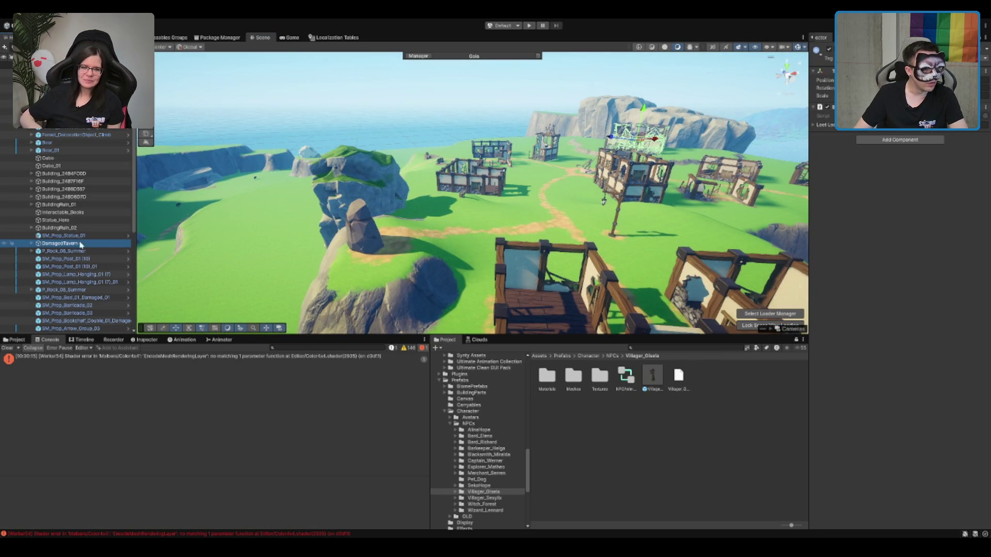
Step: Move DamagedTavern up beside the other buildings and create an empty parent named Buildings
drag(103, 244, 81, 231)
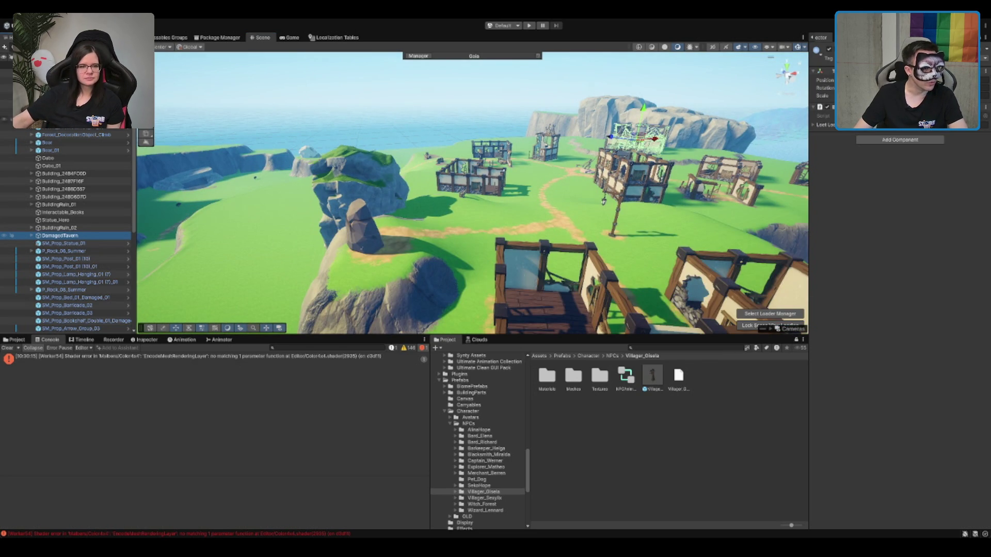
click(51, 81)
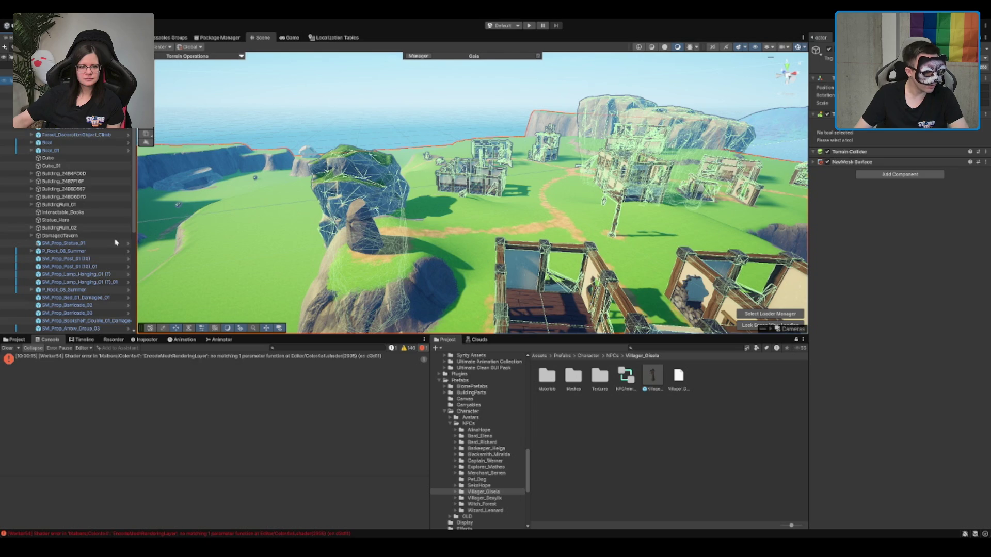
key(ctrl+shift+n)
text(N)
text(ildings)
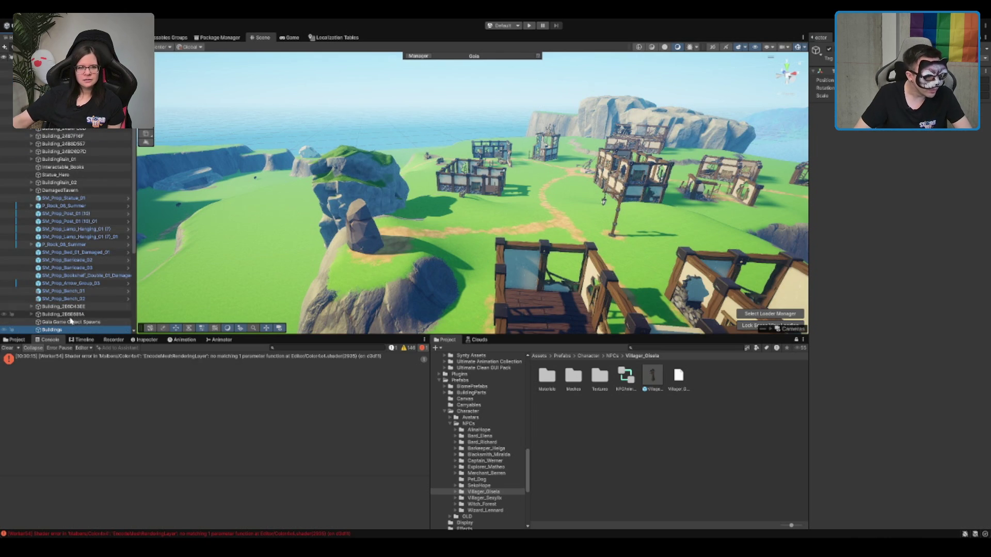
key(Return)
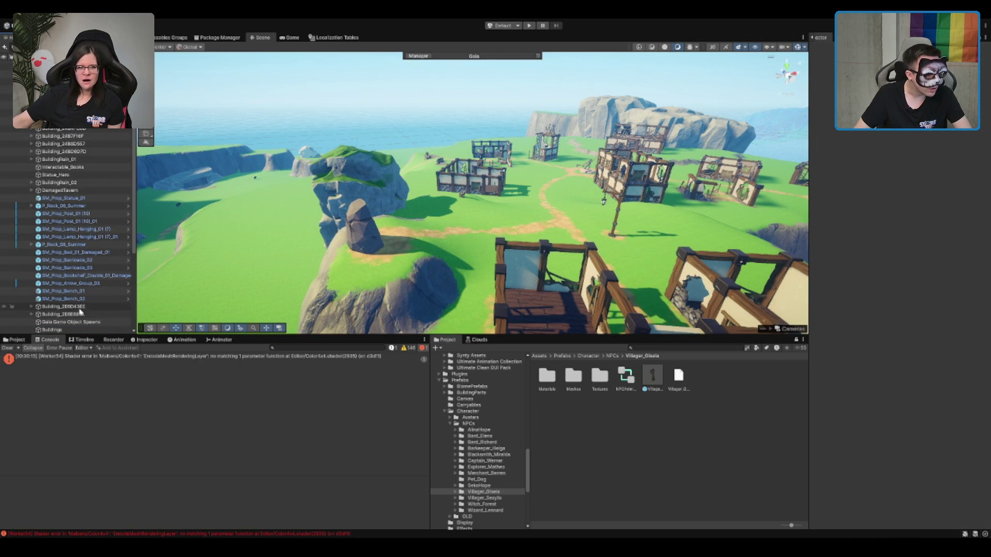
Step: Parent Building_2E6D43EE, Building_2E6E681A, BuildingRuin_02, DamagedTavern and the remaining buildings under Buildings
click(80, 308)
scroll(76, 284, down, 3)
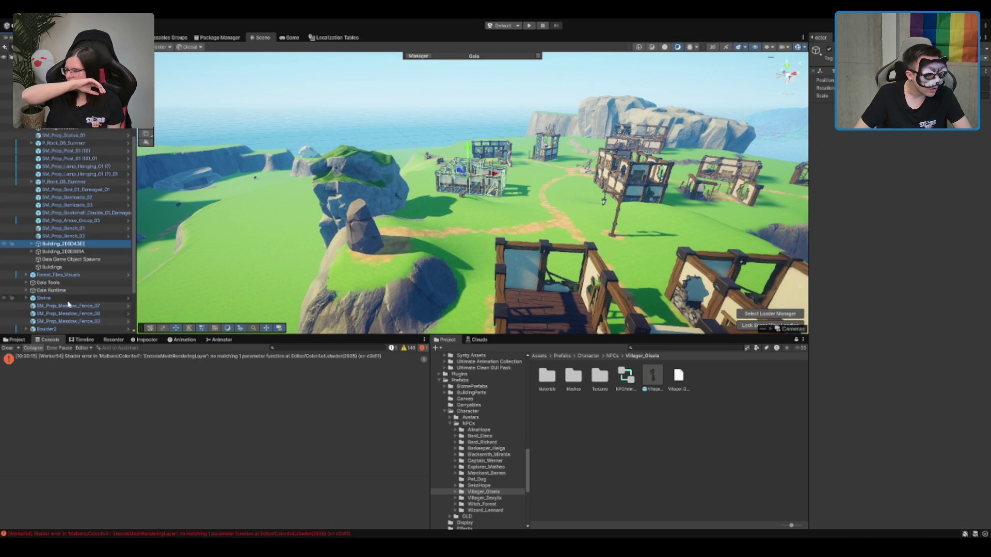
shift+click(73, 252)
drag(73, 251, 58, 268)
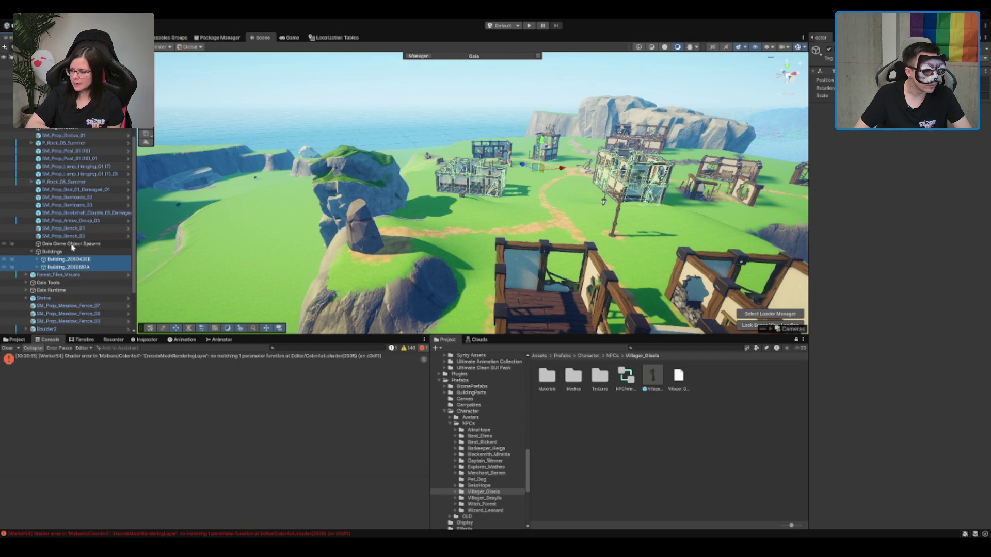
scroll(71, 252, up, 3)
click(75, 162)
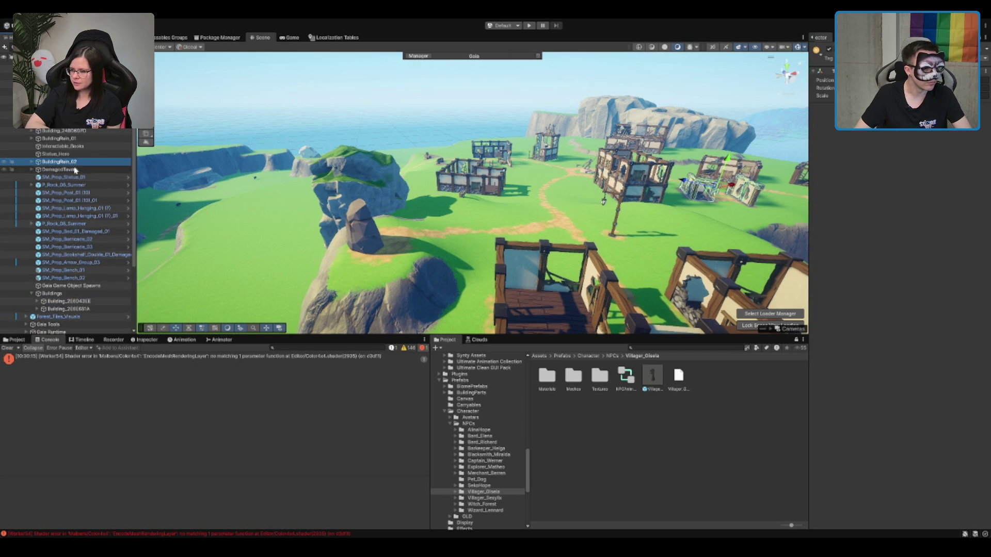
shift+click(75, 170)
drag(71, 165, 54, 293)
click(67, 107)
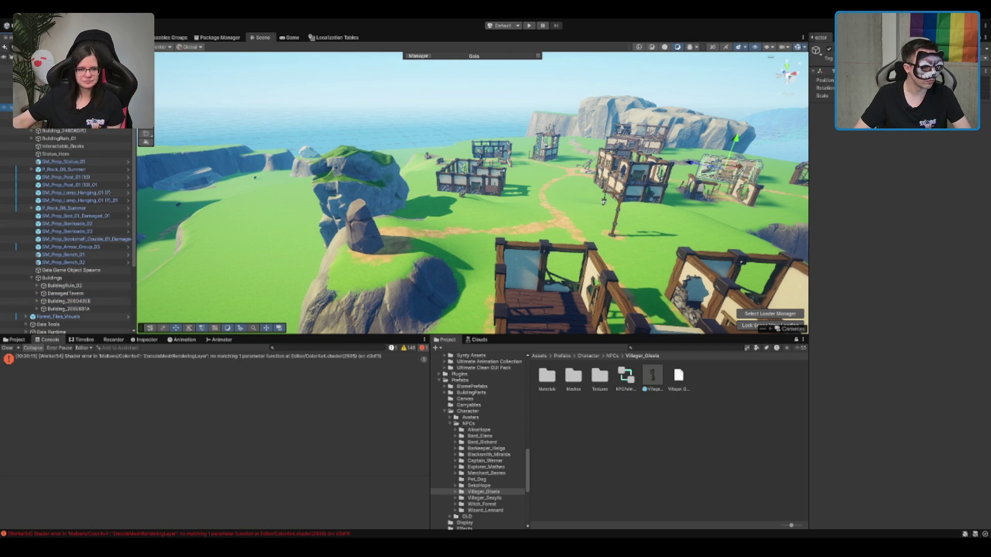
shift+click(66, 138)
mouse_move(66, 138)
mouse_down()
mouse_move(76, 258)
mouse_move(57, 278)
mouse_up()
Step: Delete a leftover object, collapse Buildings and move it higher in the Hierarchy
click(77, 92)
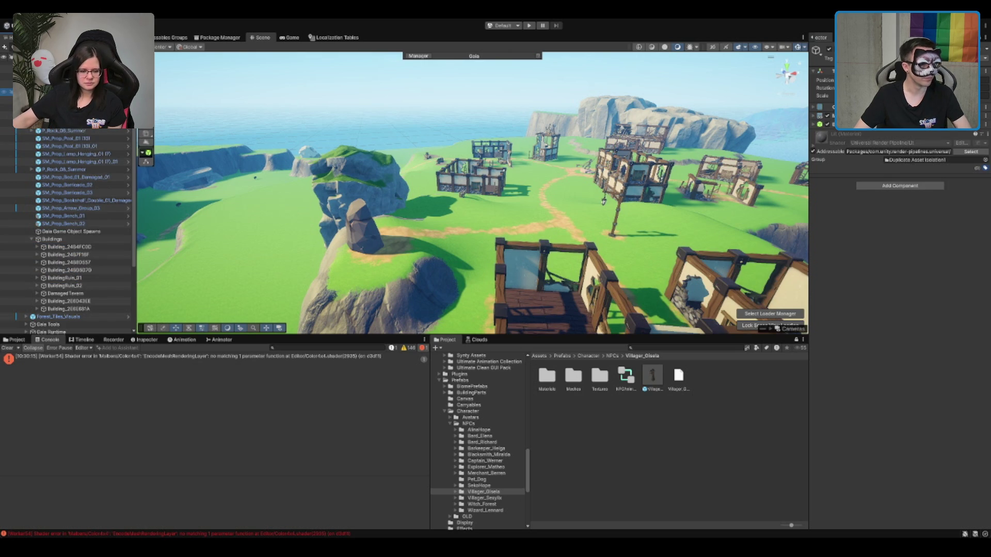
key(Delete)
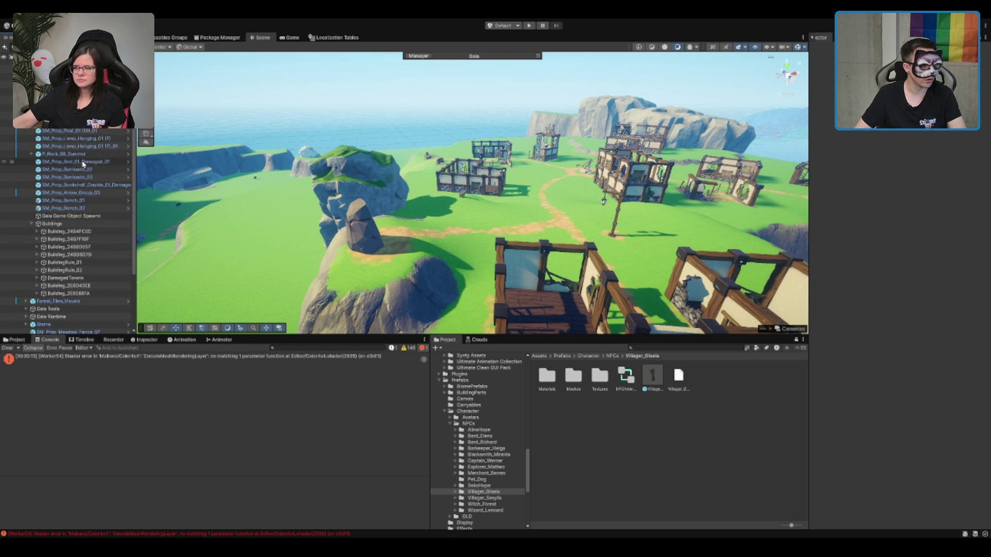
click(76, 223)
key(Left)
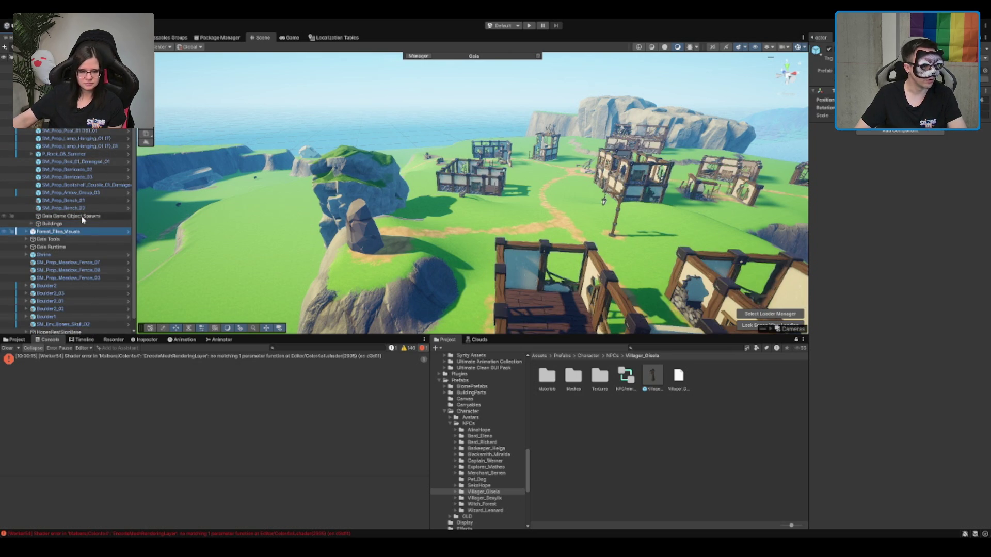
click(86, 208)
mouse_move(57, 224)
mouse_down()
mouse_move(70, 82)
mouse_move(104, 68)
mouse_move(103, 92)
mouse_up()
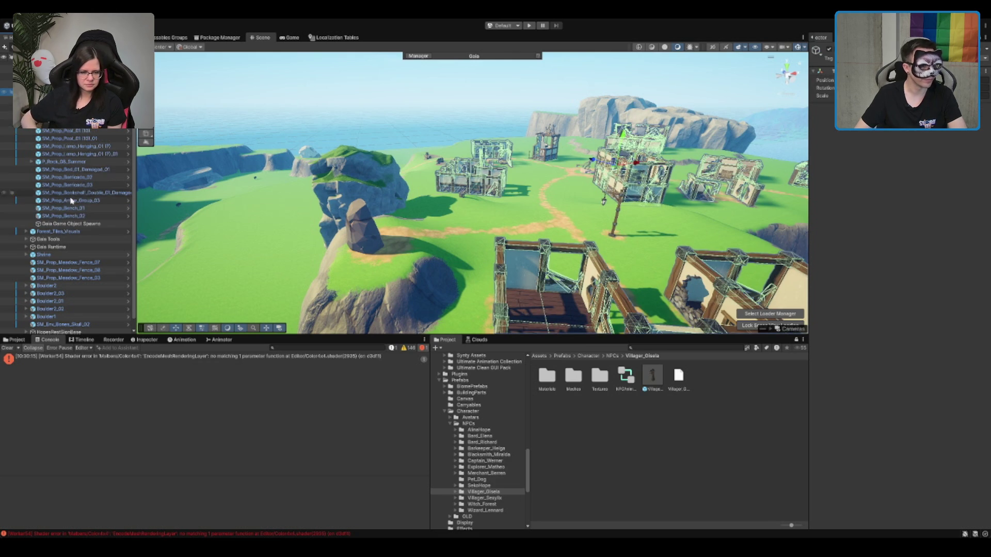
scroll(72, 177, up, 3)
click(51, 80)
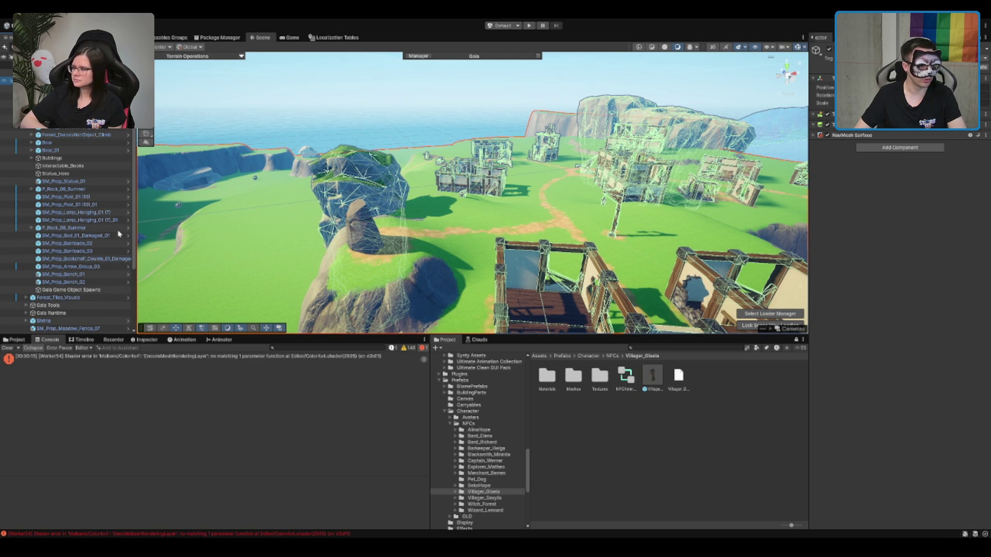
Step: Create an empty object named Village, then delete it again
key(ctrl+shift+n)
text(Village)
key(Return)
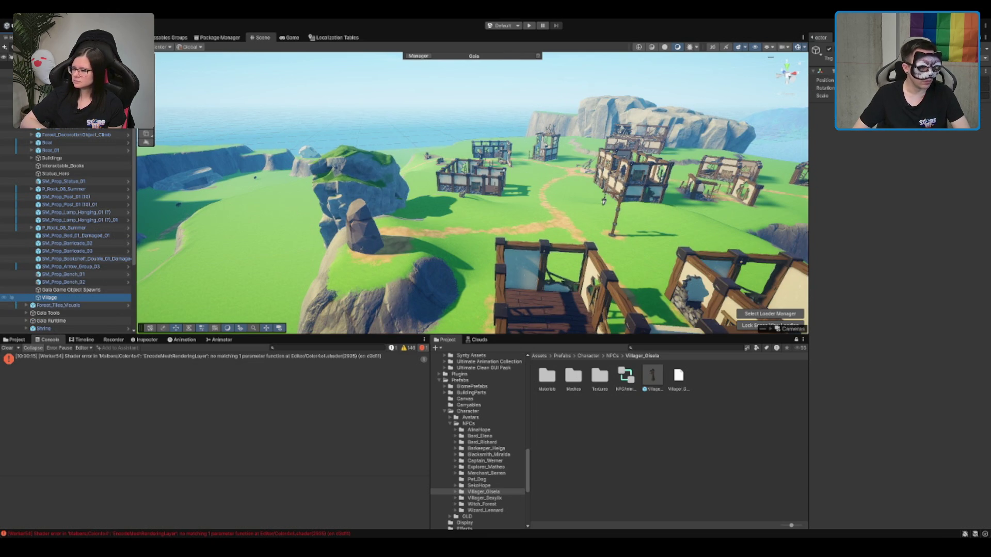
key(Delete)
Step: Select building, Buildings group, forest decoration and loot decoration objects in the Hierarchy
click(547, 142)
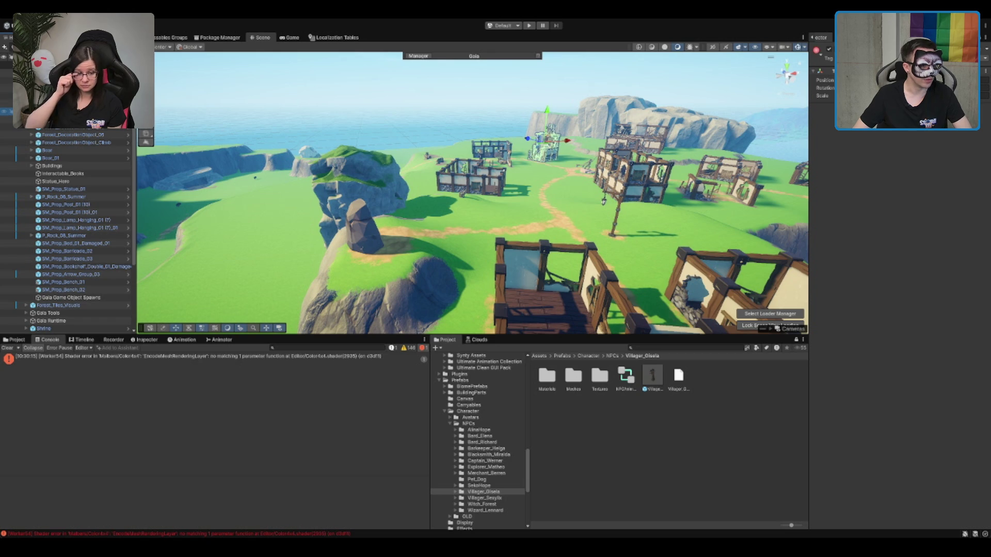
click(60, 159)
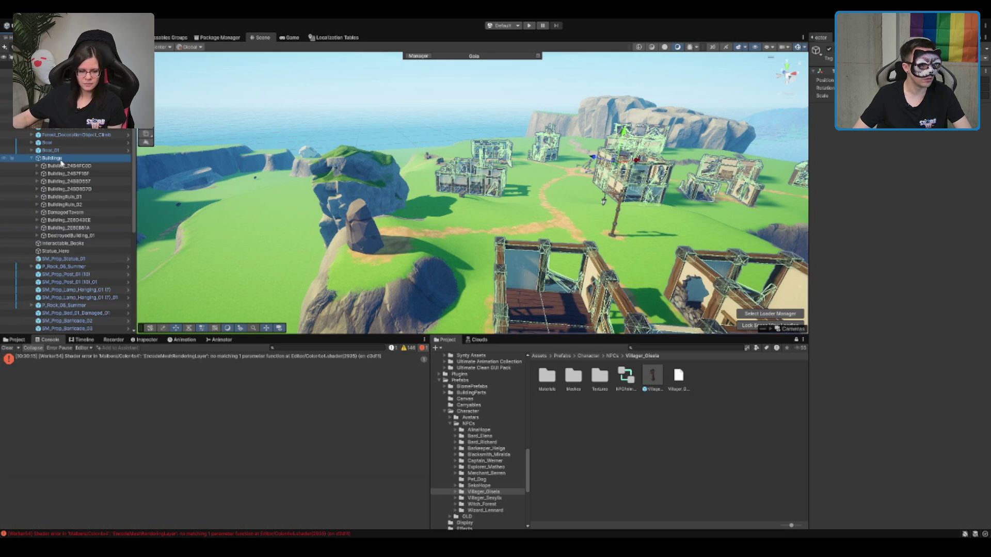
scroll(67, 232, down, 4)
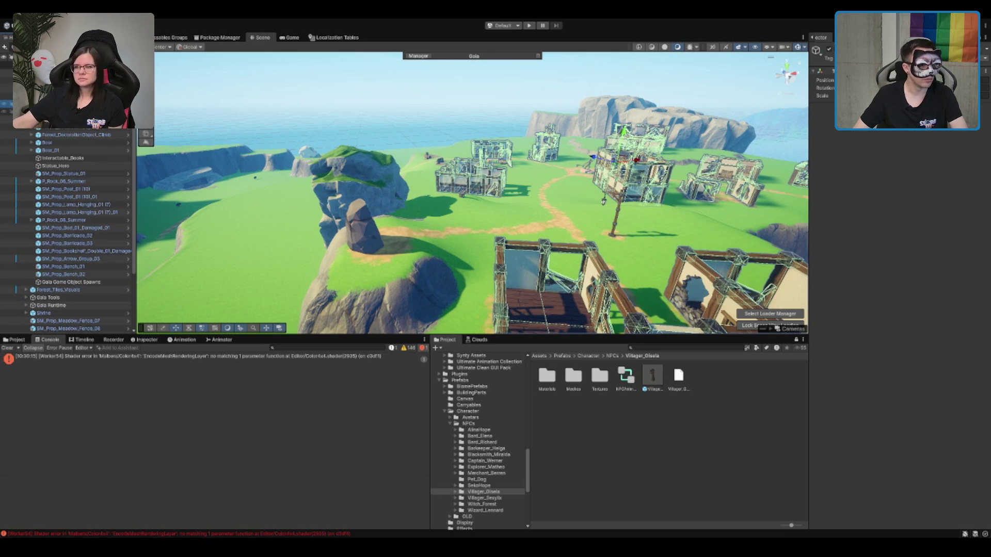
click(78, 134)
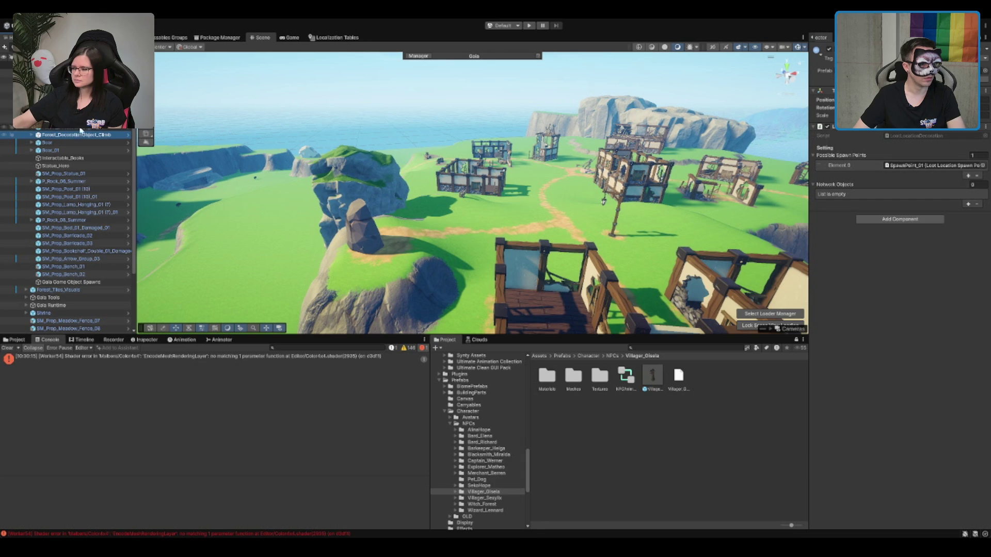
click(51, 119)
click(67, 196)
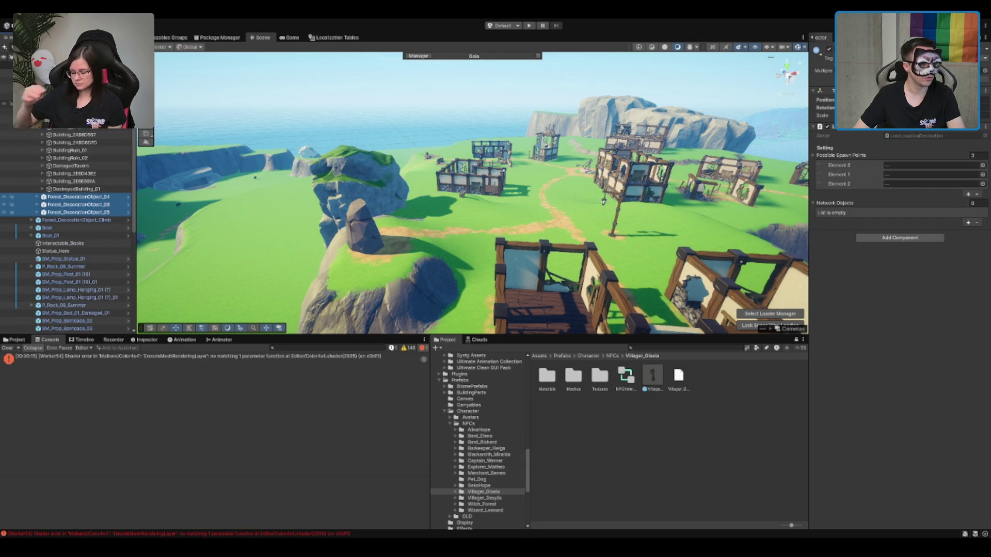
Step: Look over Interactable_Books and Statue_Hero, then move P_Rock_06_Summer elsewhere in the hierarchy
scroll(72, 137, down, 1)
click(72, 135)
shift+click(73, 142)
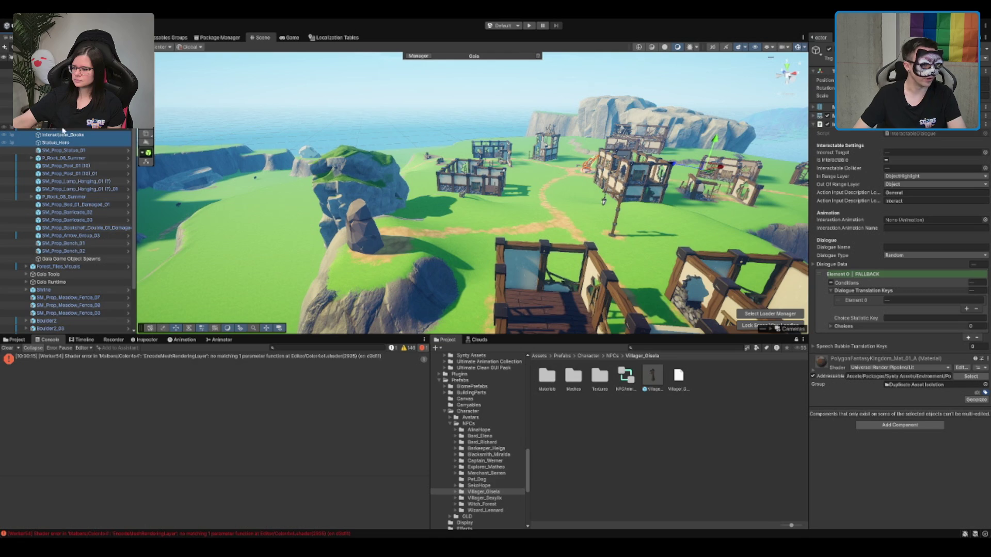
click(75, 159)
key(f)
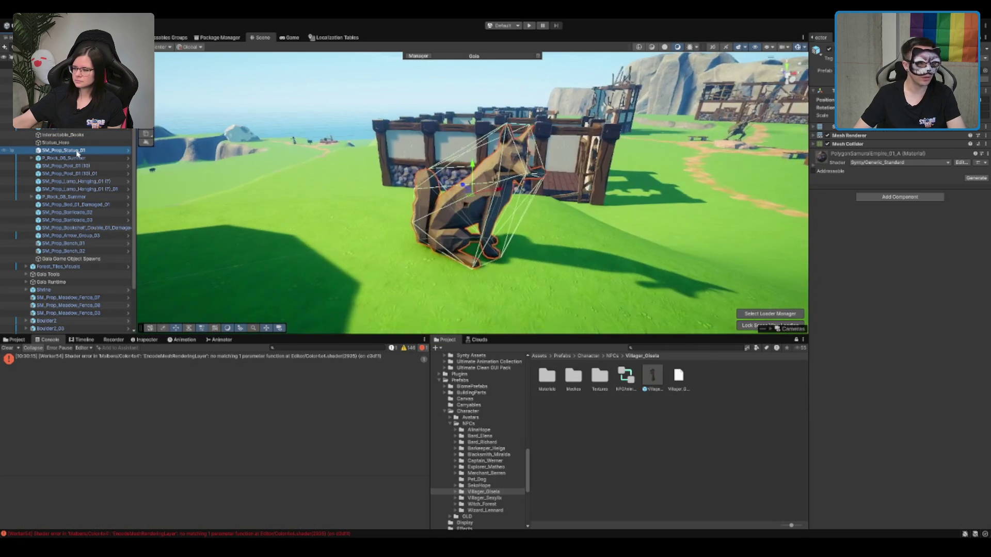
double_click(76, 160)
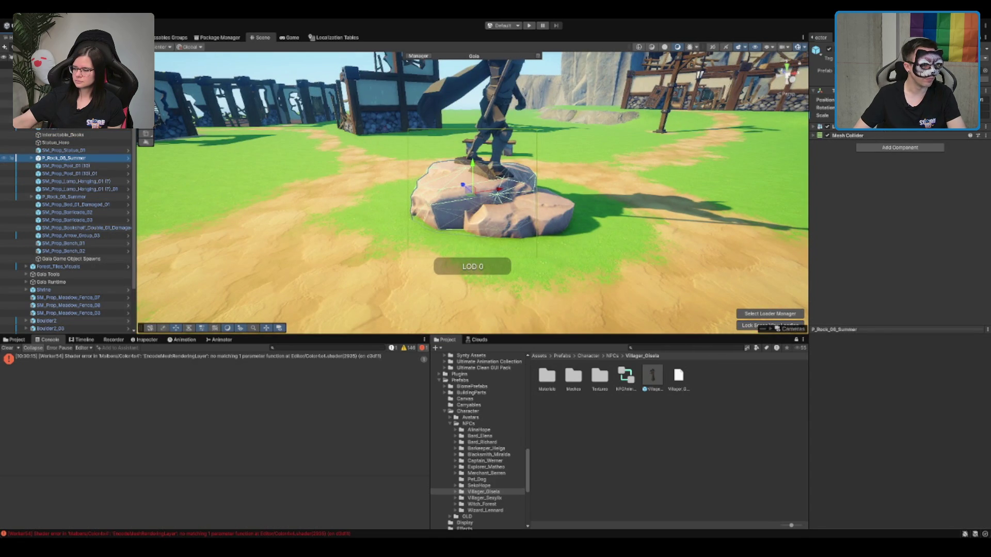
drag(74, 158, 64, 111)
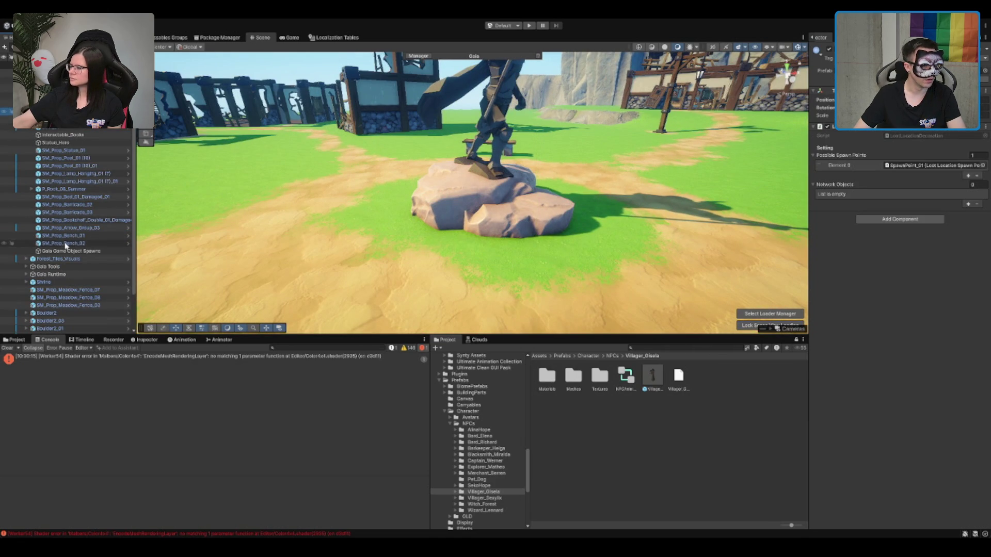
Step: Select the props from P_Rock_06_Summer to SM_Prop_Bench_02 and frame SM_Prop_Meadow_Fence_07
click(64, 243)
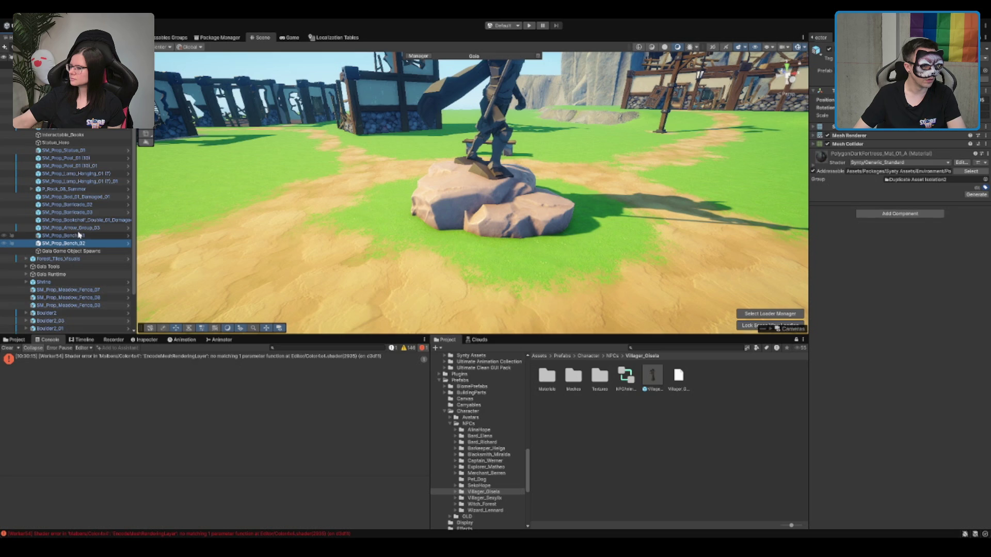
shift+click(88, 196)
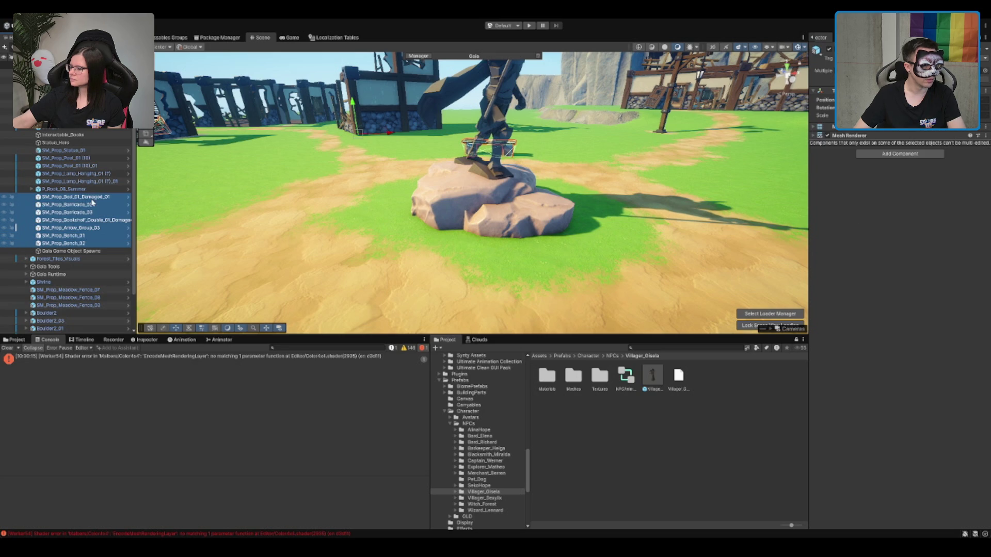
double_click(65, 190)
shift+click(58, 189)
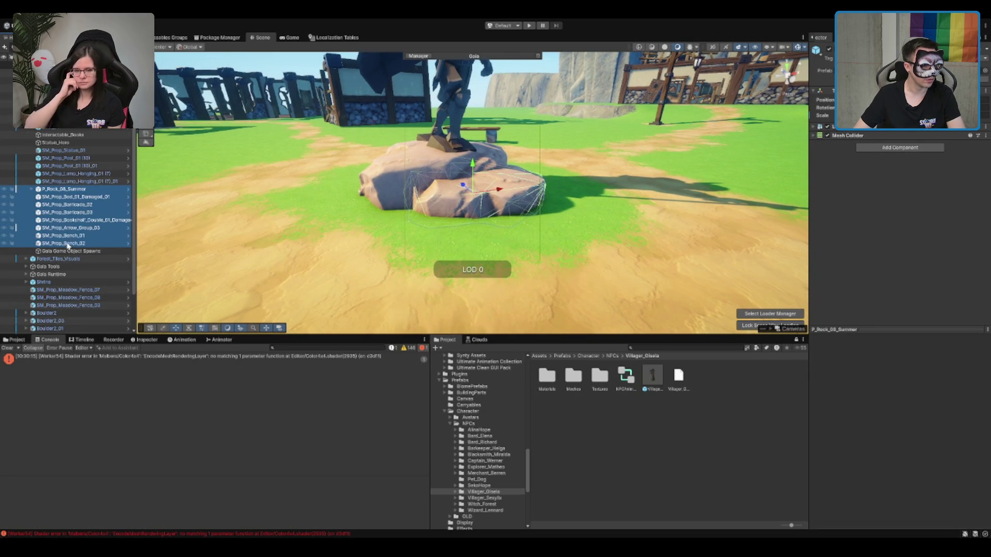
scroll(54, 174, up, 5)
shift+click(74, 158)
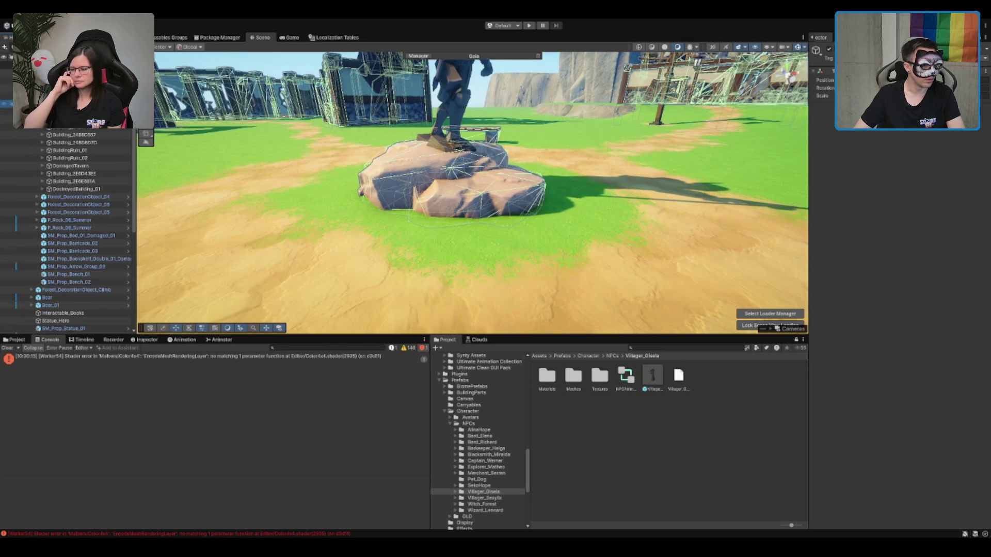
scroll(75, 158, down, 8)
click(98, 189)
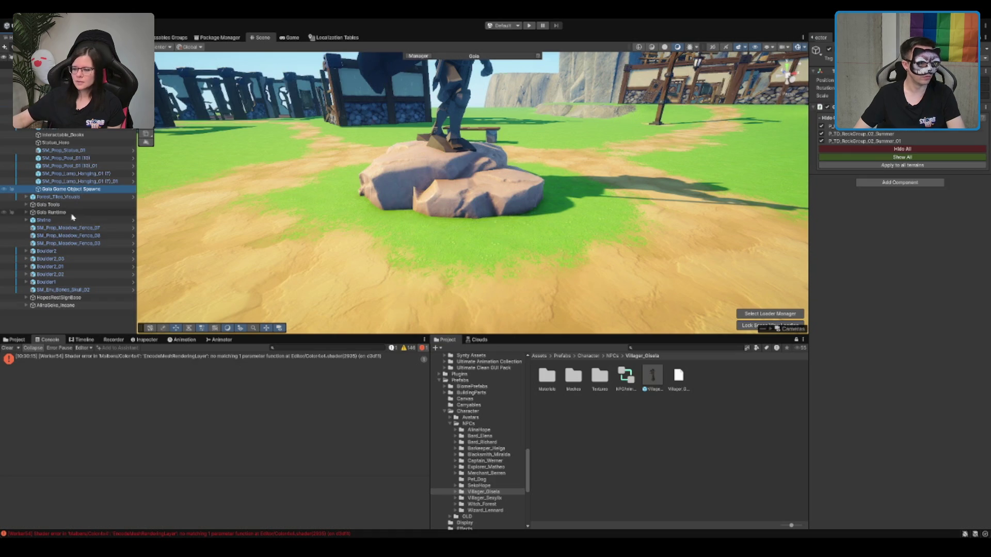
click(103, 228)
key(f)
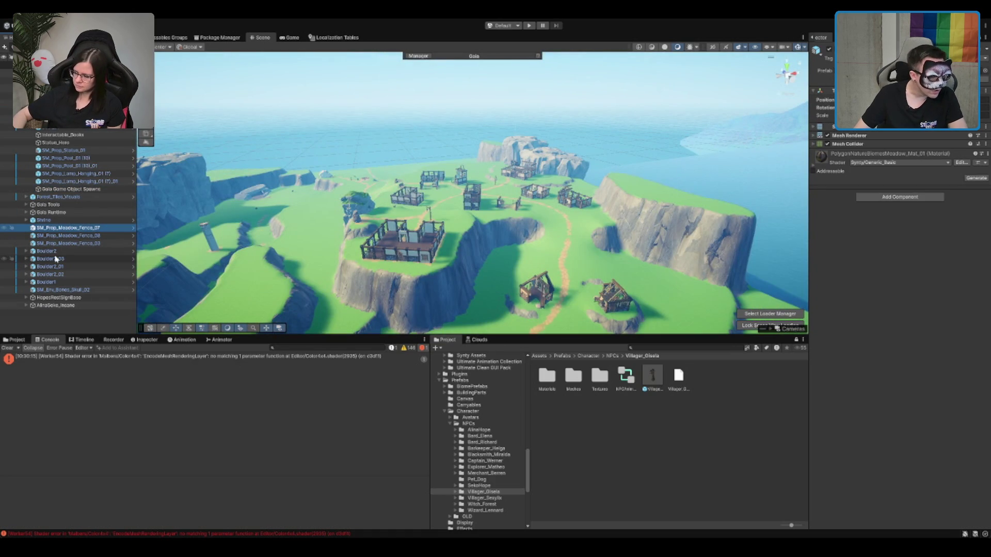
Step: Select the five Boulder objects and delete them
click(57, 266)
click(52, 282)
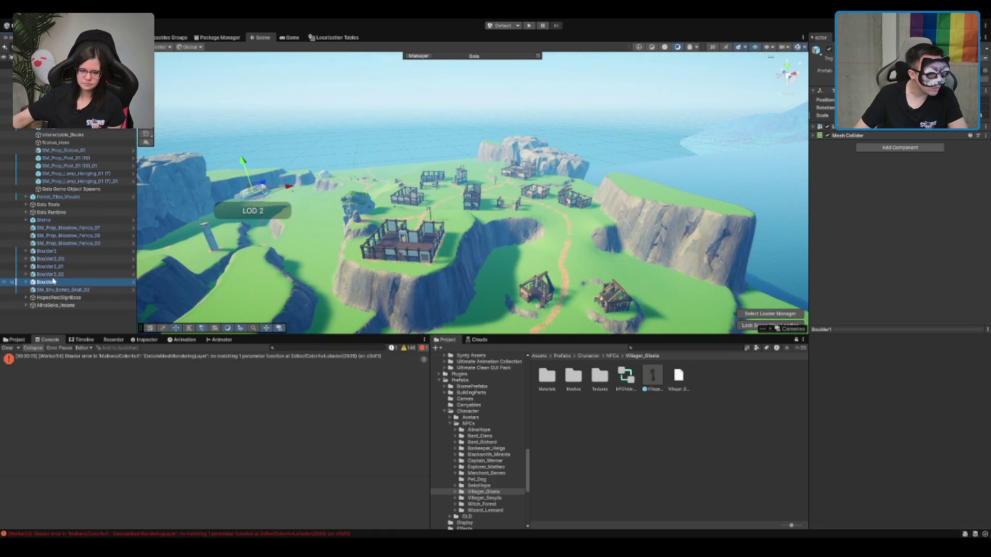
shift+click(61, 248)
click(63, 251)
shift+click(61, 282)
key(Delete)
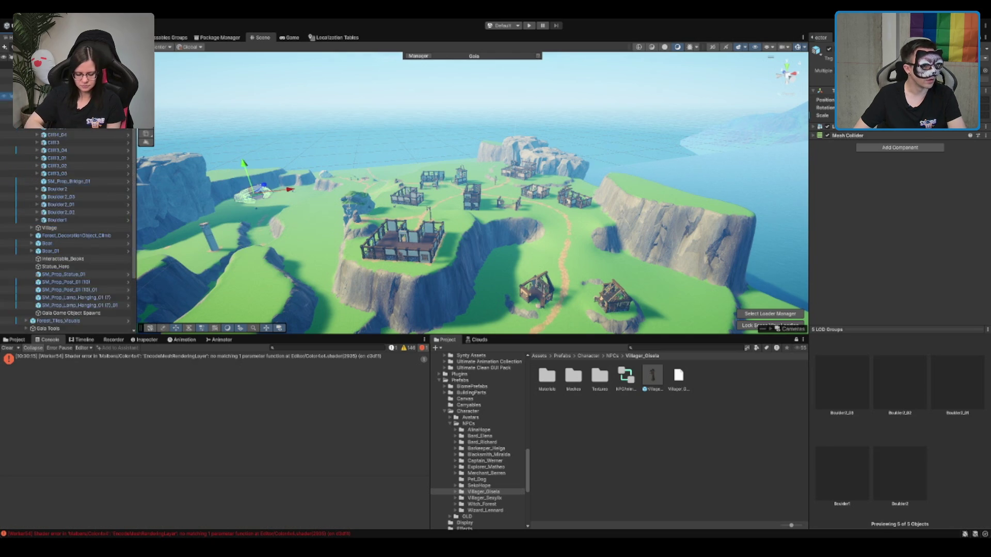
Step: Select the three SM_Prop_Meadow_Fence pieces and delete them
click(67, 227)
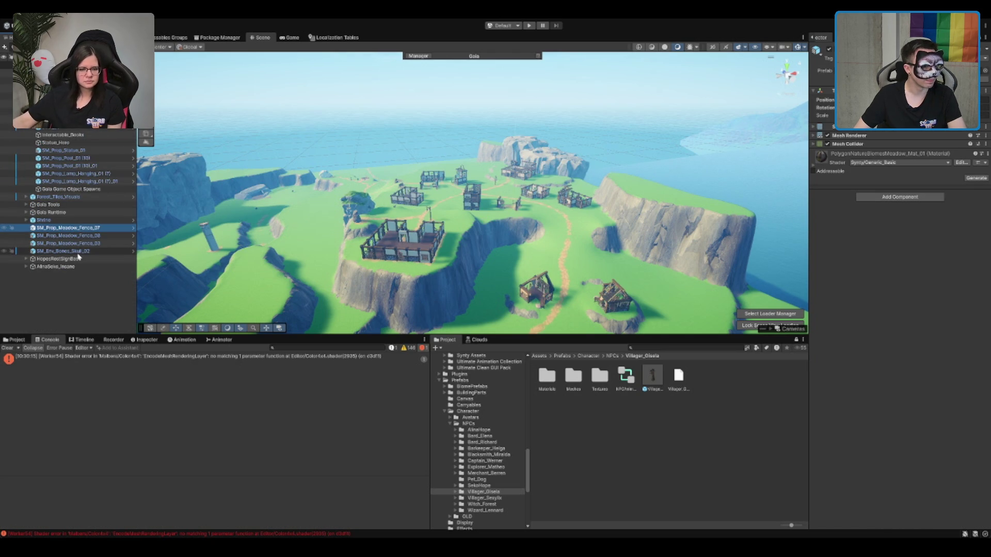
click(79, 252)
click(85, 243)
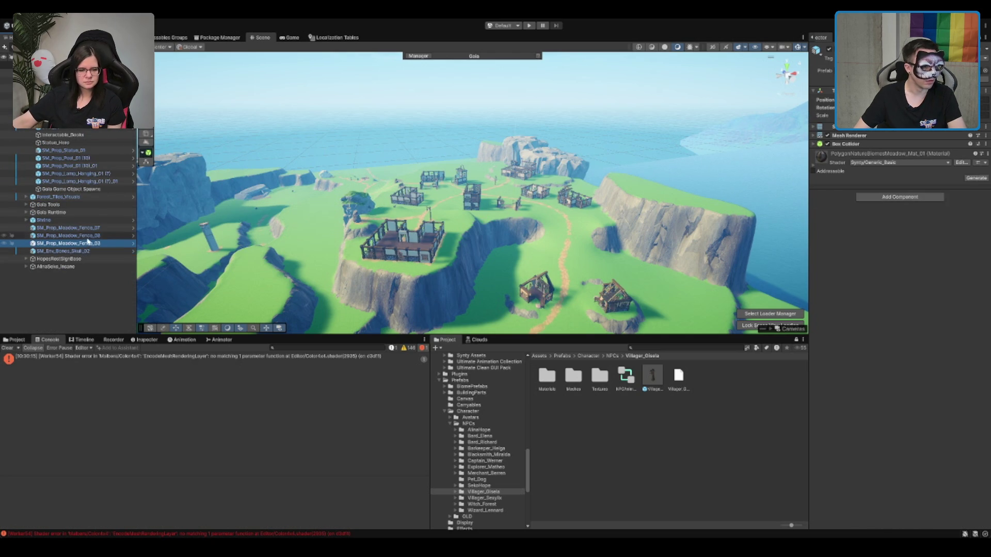
shift+click(94, 230)
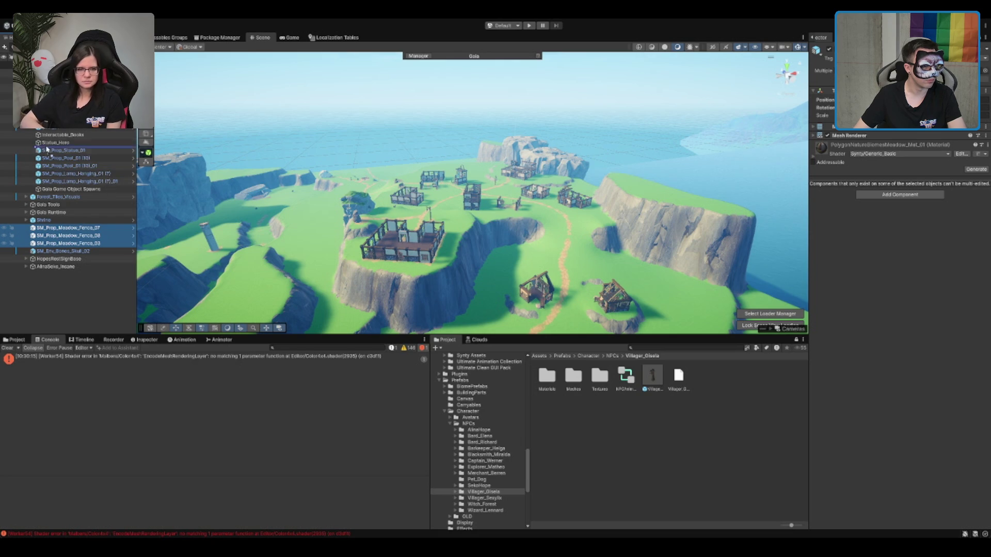
key(Delete)
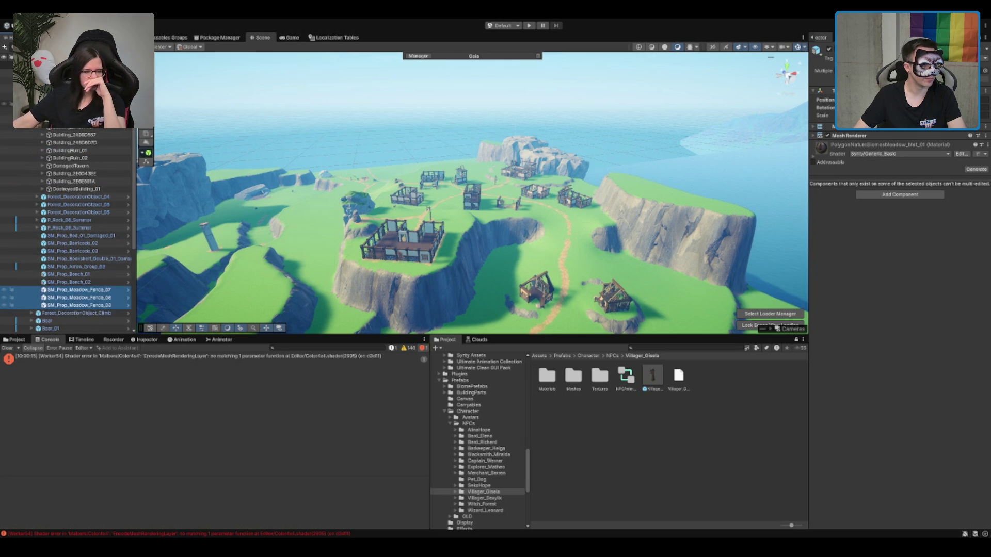
click(72, 236)
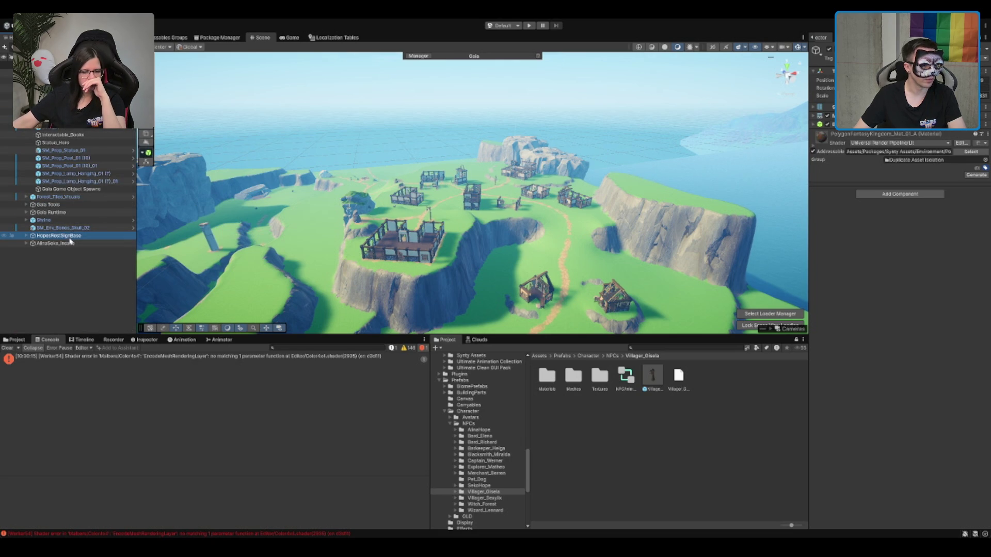
Step: Frame HopesRestSignBase and drag it higher up in the Hierarchy
key(f)
click(59, 253)
mouse_move(71, 238)
mouse_down()
mouse_move(88, 191)
mouse_move(84, 151)
mouse_up()
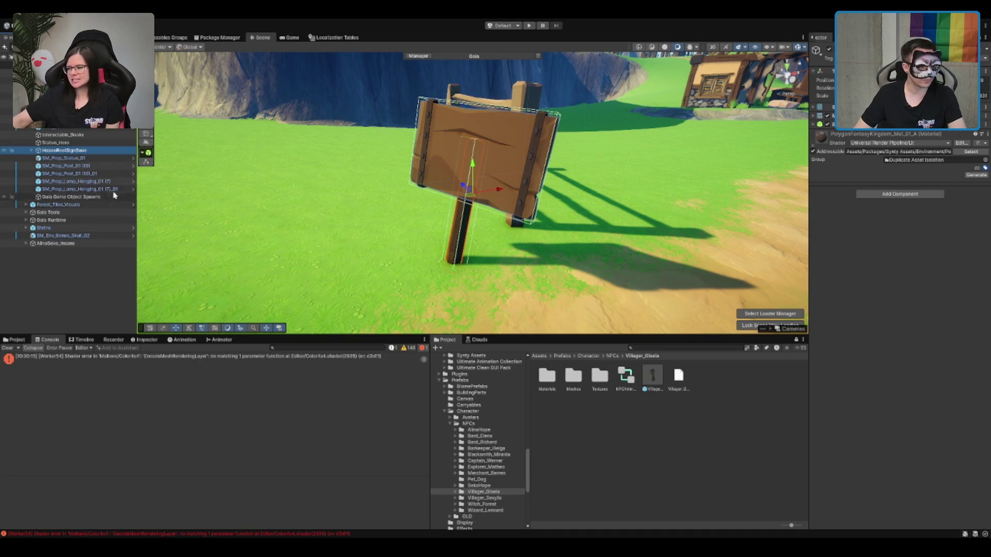
Step: Delete the Gaia Game Object Spawner and browse the children of Forest_Tiles_Visuals
click(89, 196)
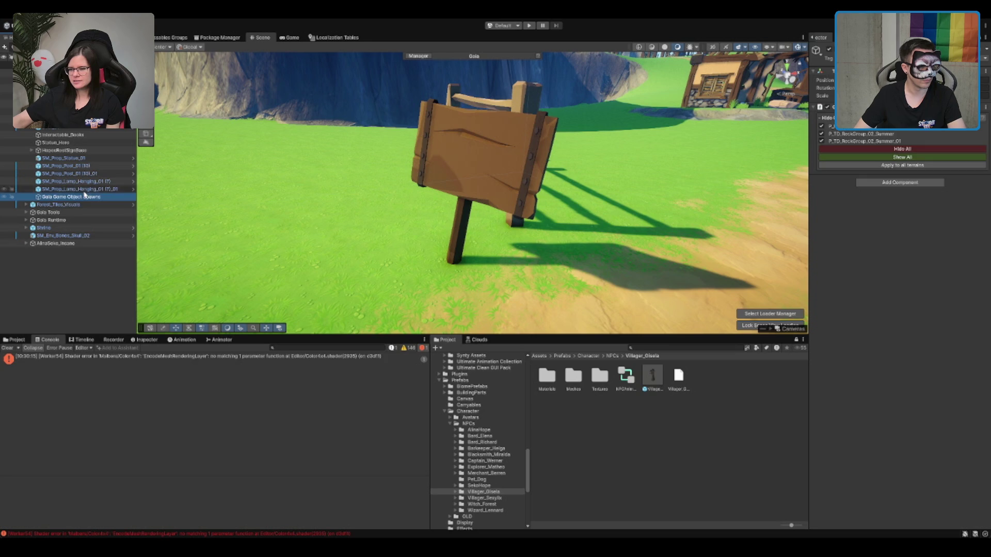
key(Delete)
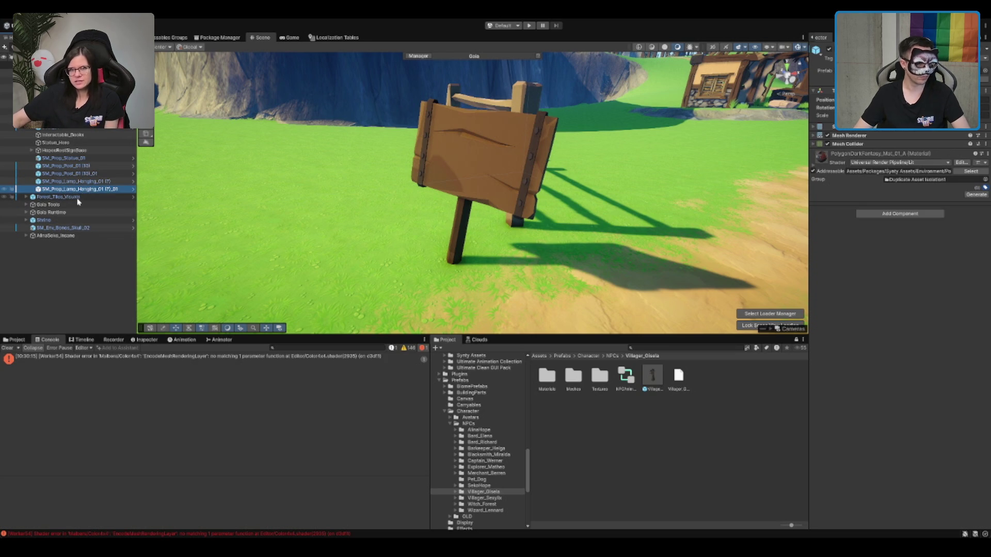
click(84, 196)
key(Right)
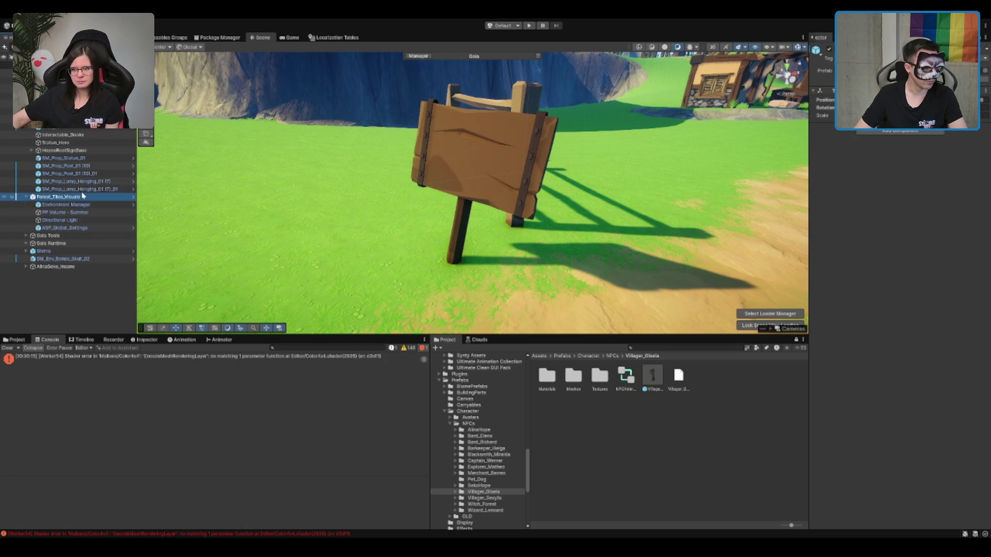
key(Down)
key(Left)
key(Left)
Step: Step down through the hierarchy to AlmaSoko_Insane and frame it in the scene
key(Down)
click(72, 212)
key(Down)
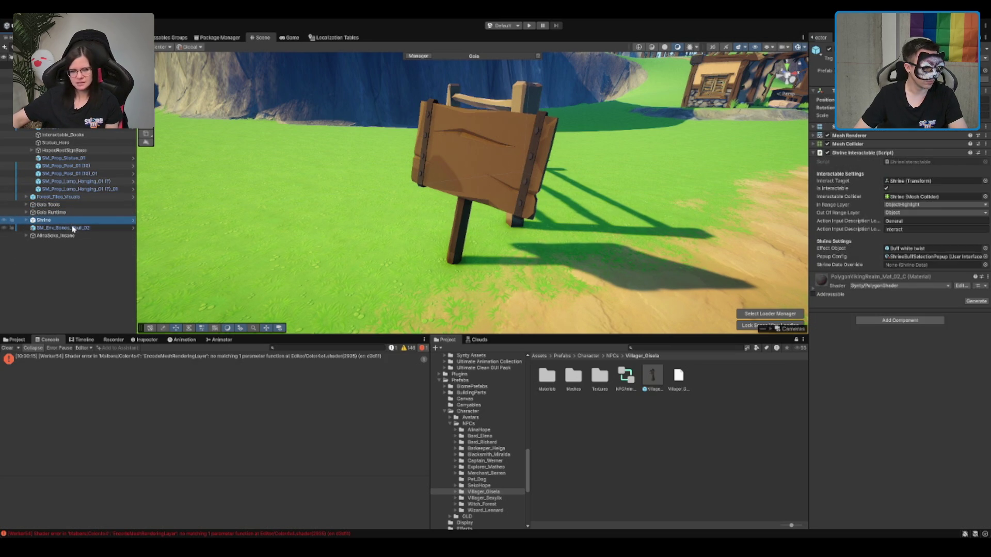
key(Down)
click(60, 237)
key(f)
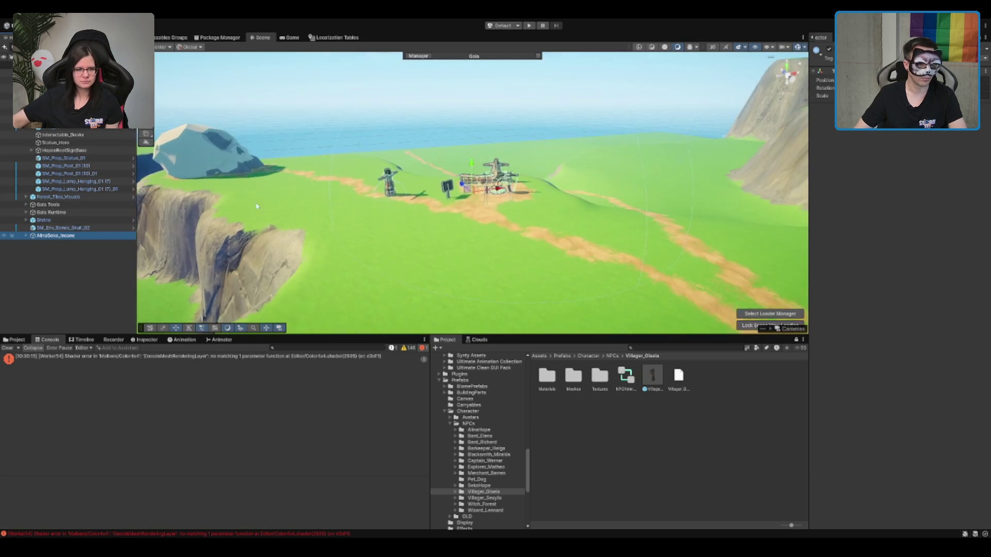
Step: Create an empty root object named DifficultyObjects
click(362, 259)
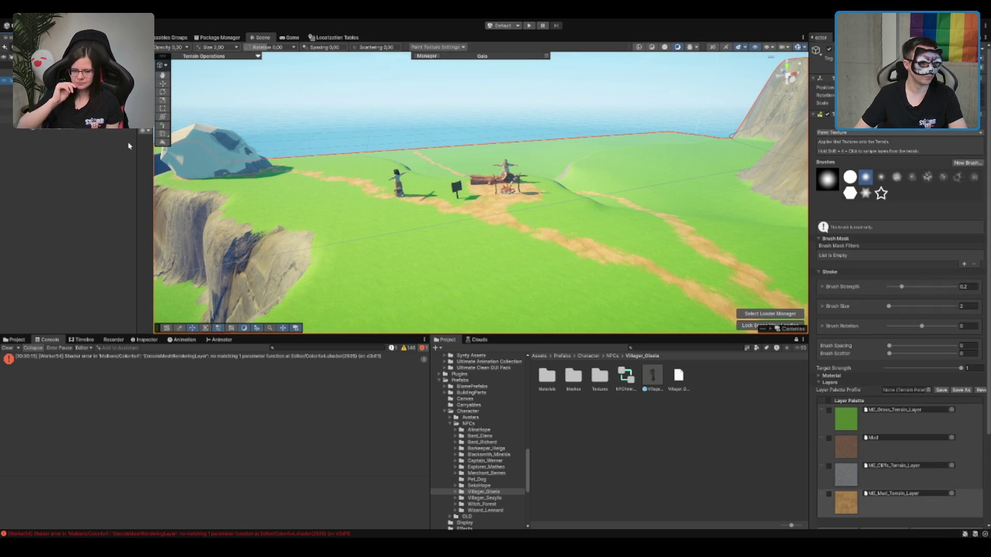
key(ctrl+shift+n)
text(DifficultyObject)
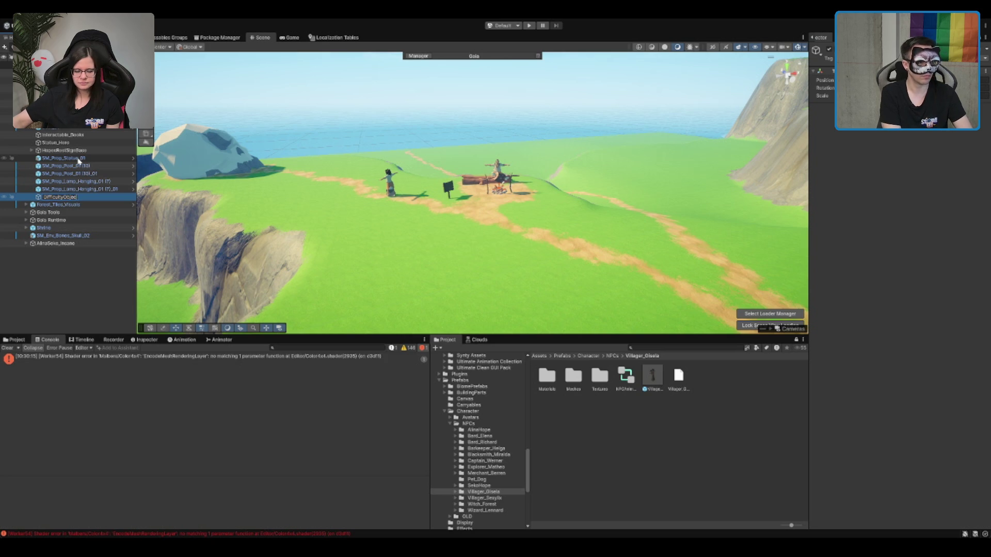
text(s)
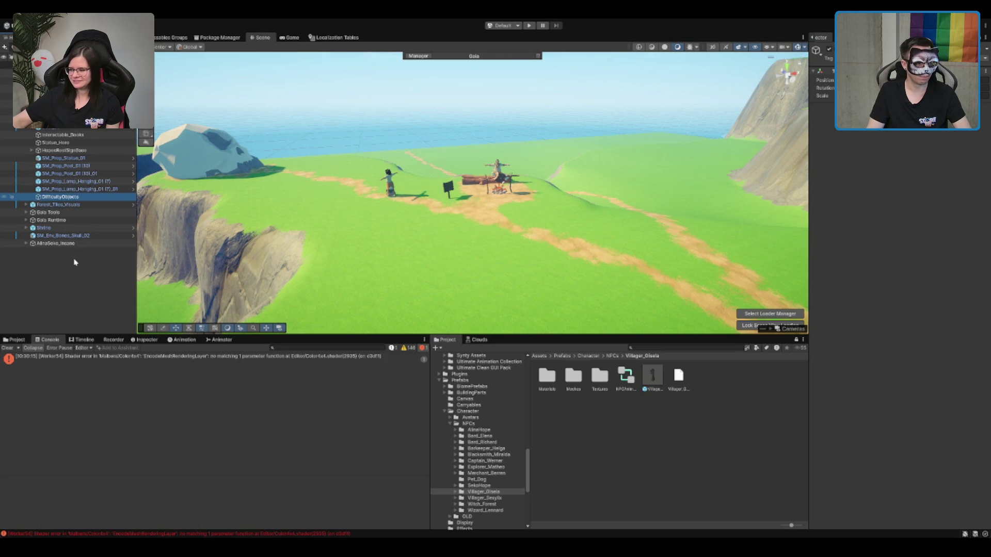
Step: Add a child empty named Insane under it and duplicate it as Medium
key(alt+shift+n)
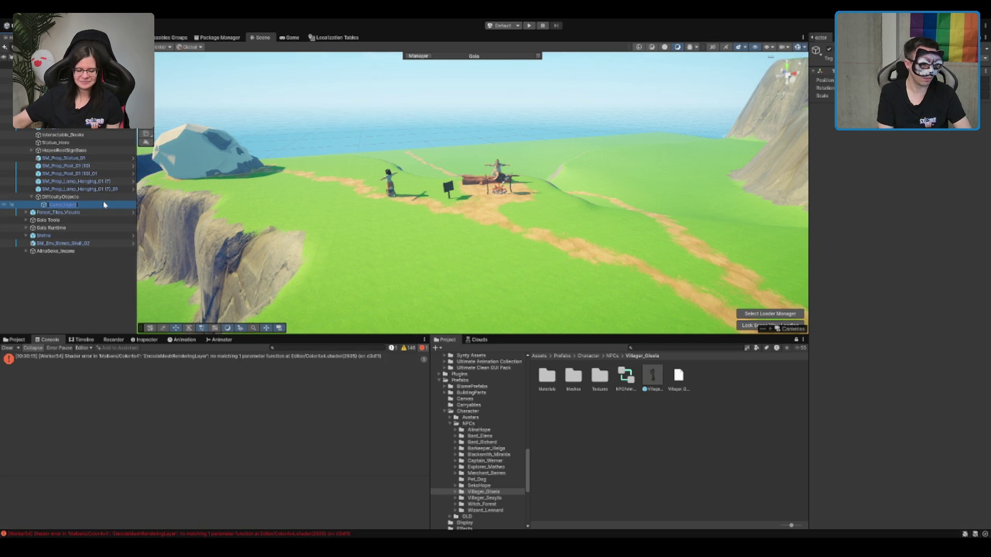
text(Hne)
key(Return)
key(ctrl+d)
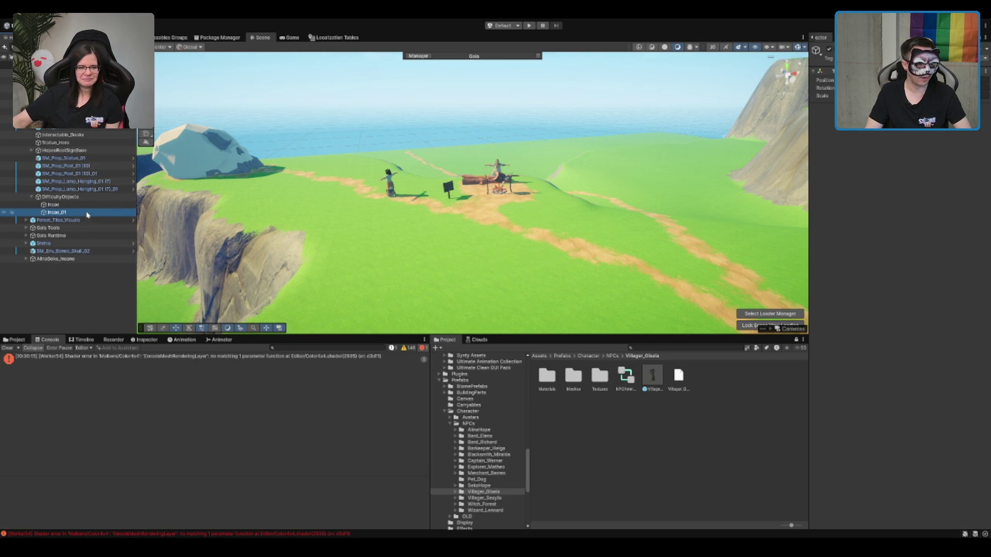
key(F2)
text(Medium)
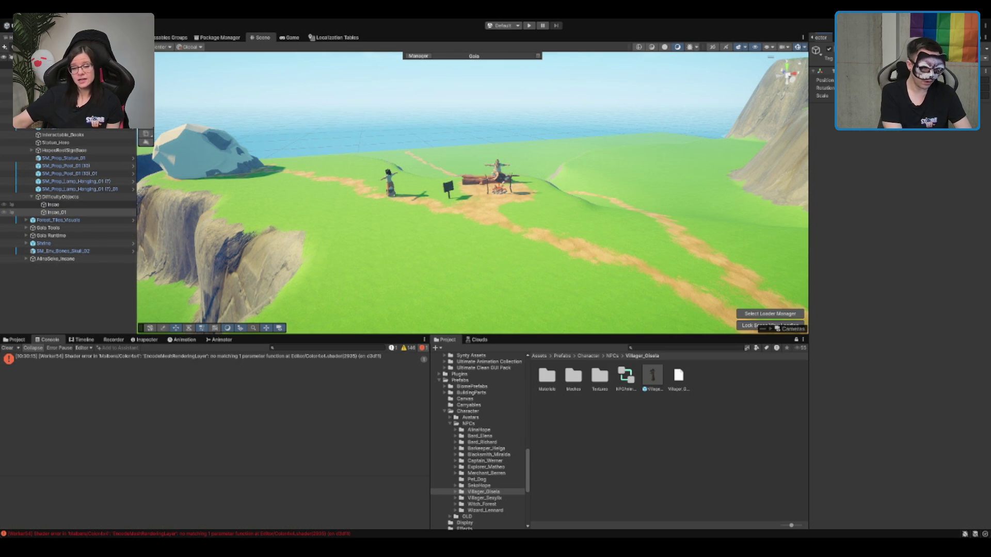
key(Return)
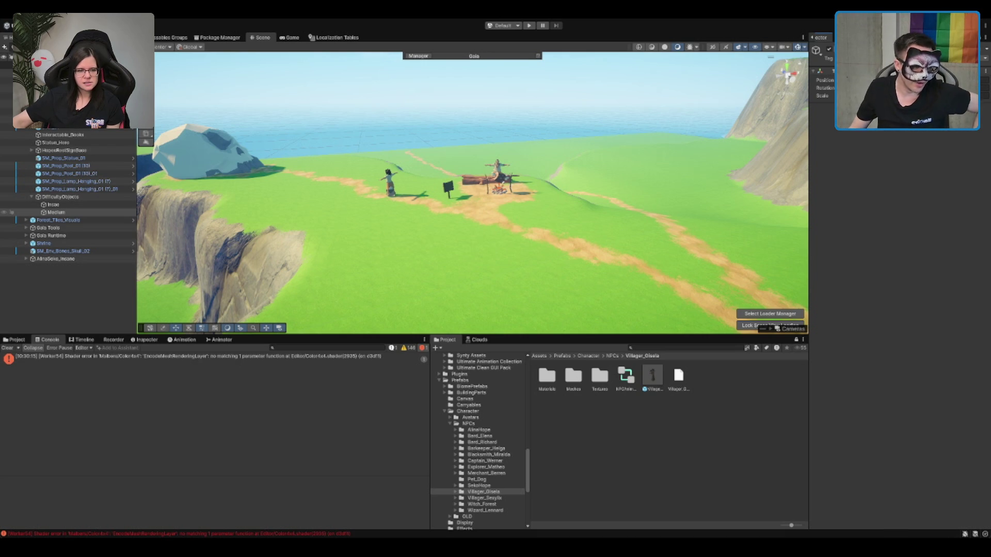
scroll(675, 134, up, 5)
Step: Orbit to the skull rock, select and frame it, then swing back to the campfire
mouse_move(675, 134)
mouse_down()
mouse_move(675, 218)
mouse_move(359, 155)
mouse_up()
key(f)
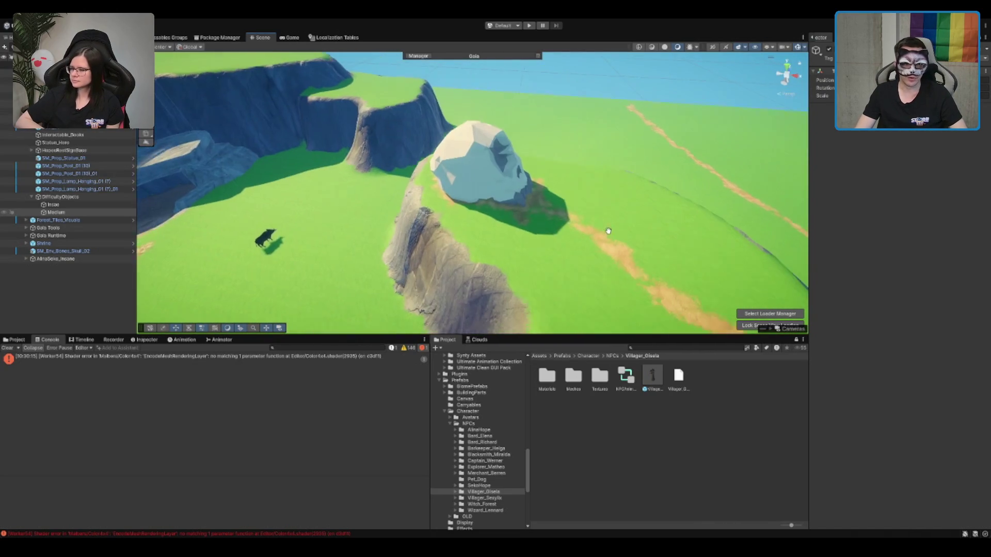
click(491, 179)
key(f)
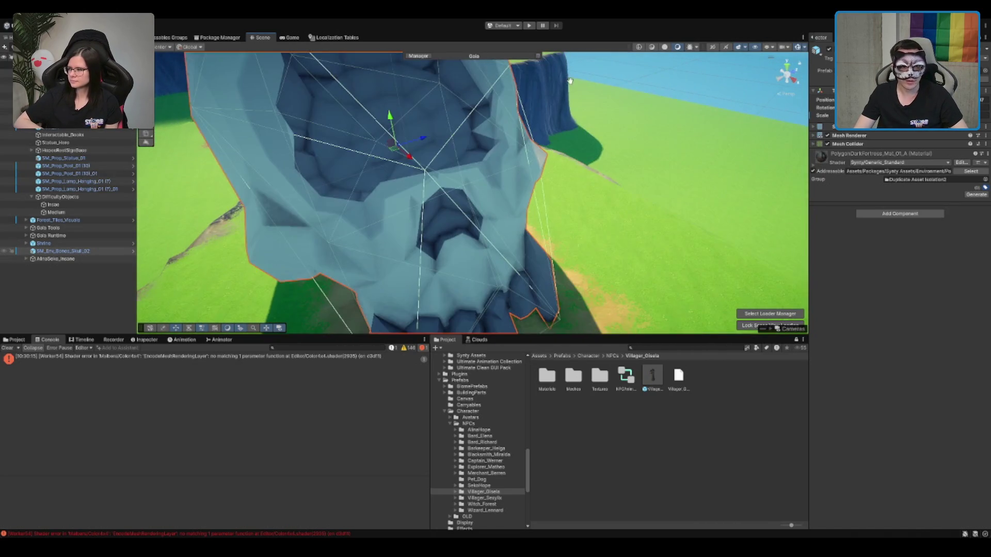
scroll(434, 196, down, 10)
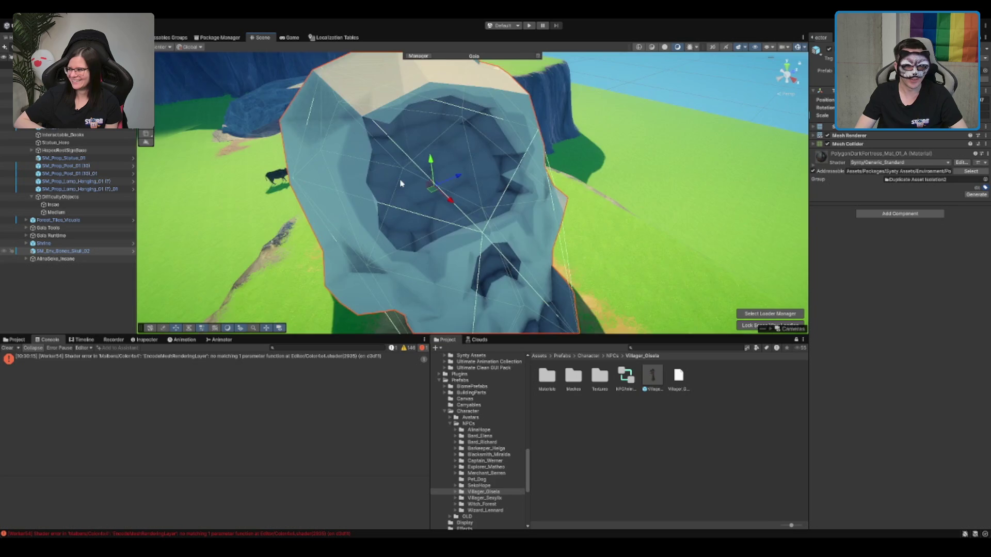
scroll(434, 196, down, 10)
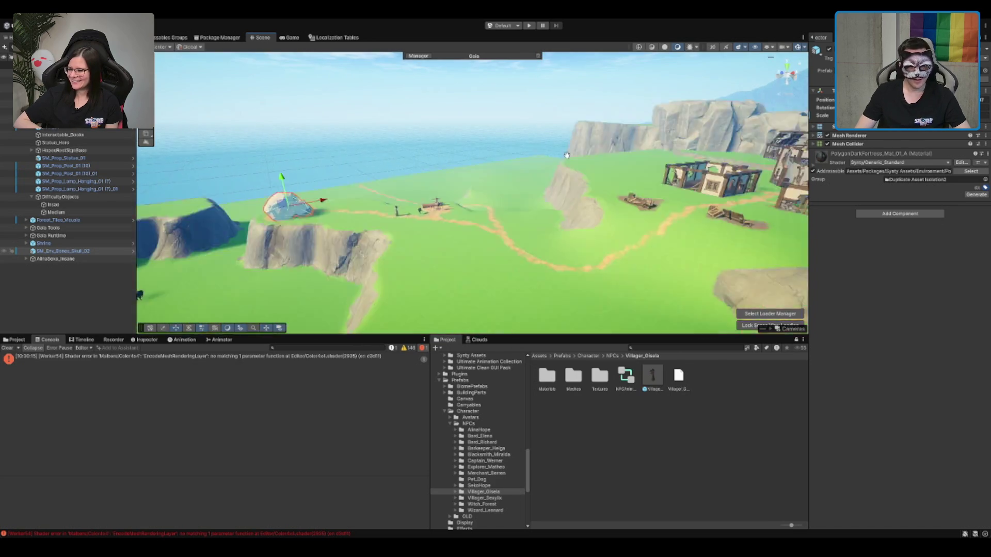
mouse_move(545, 146)
mouse_down()
mouse_move(586, 175)
mouse_move(561, 205)
mouse_up()
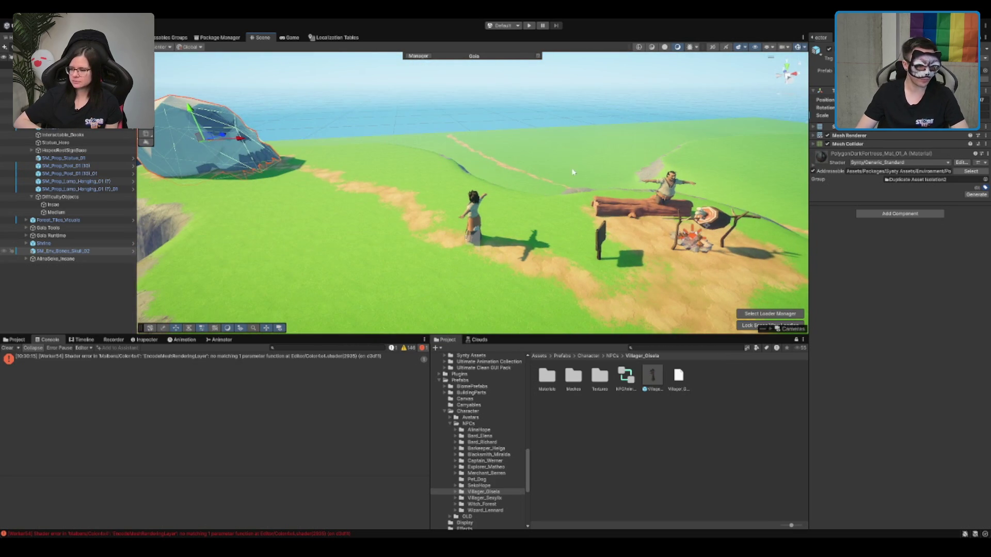
Step: Clear the shader error from the Console and frame AlmaSoko_Insane
click(80, 356)
click(6, 349)
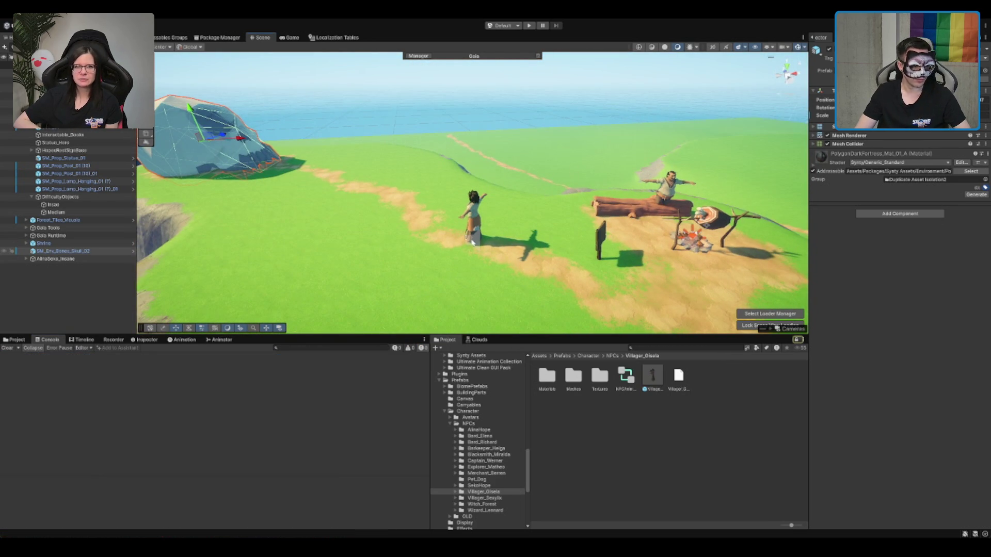
click(52, 259)
double_click(59, 260)
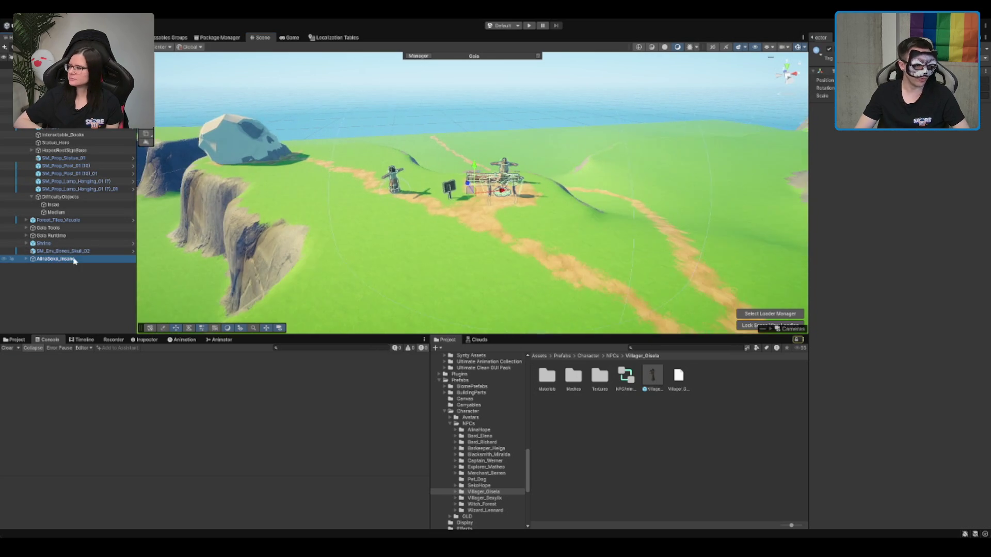
drag(59, 260, 81, 213)
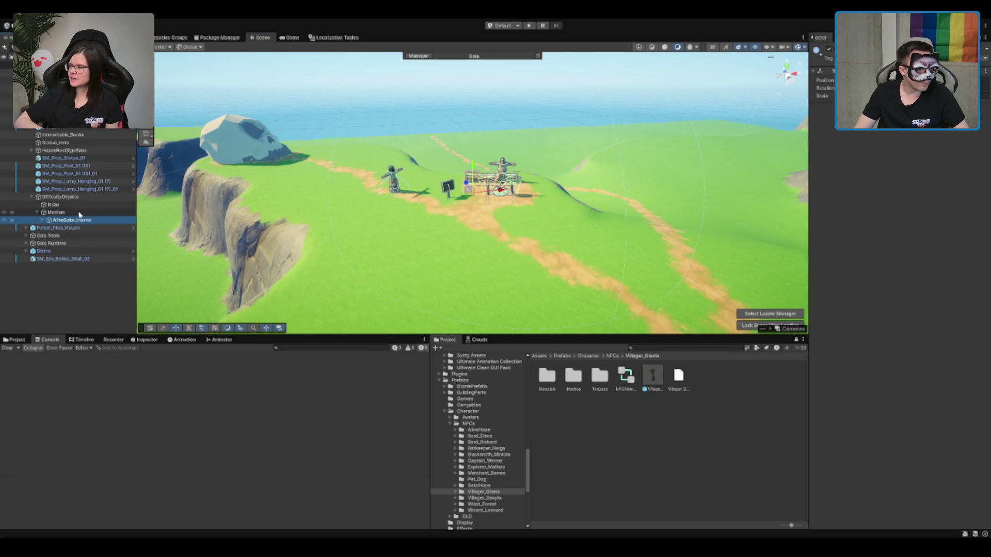
click(91, 222)
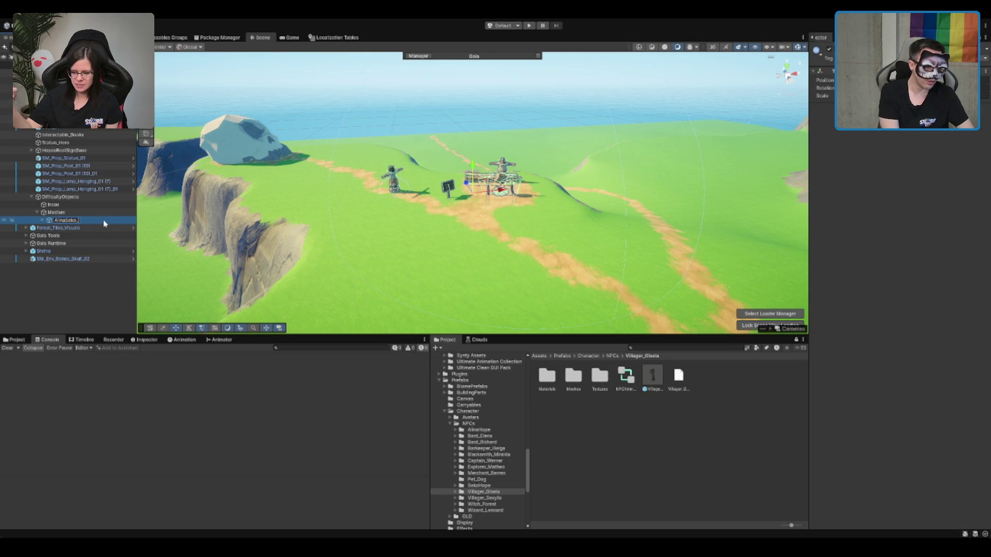
text(Medium)
key(Return)
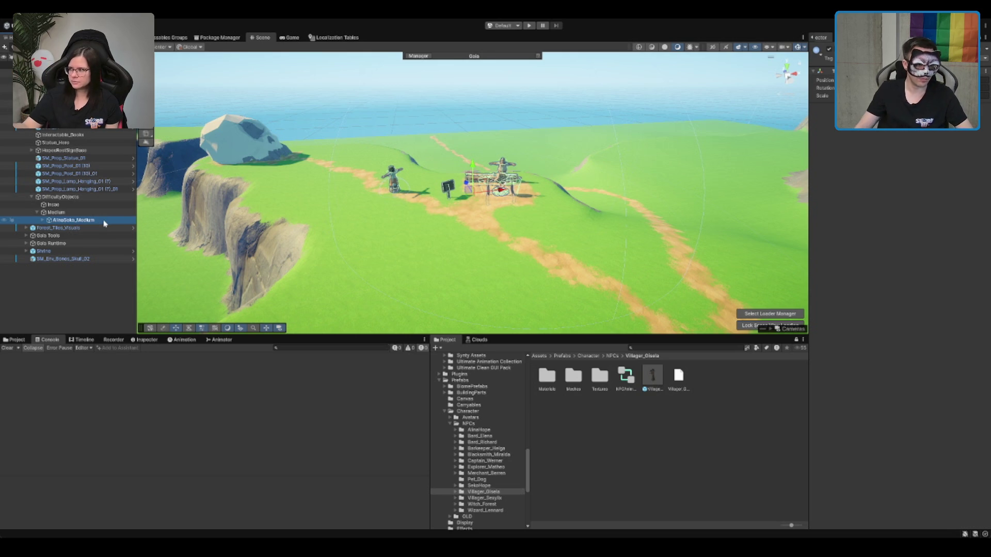
click(425, 203)
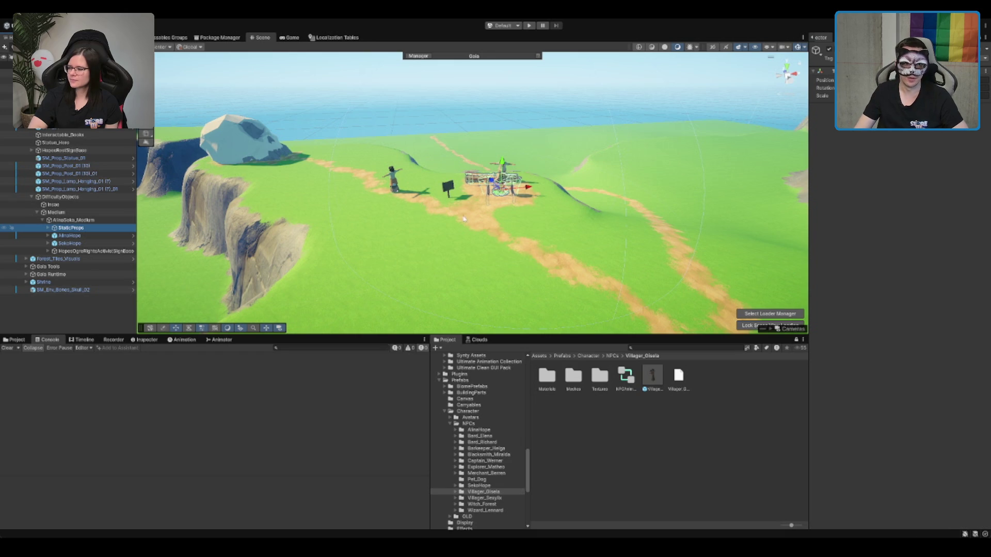
key(f)
key(w)
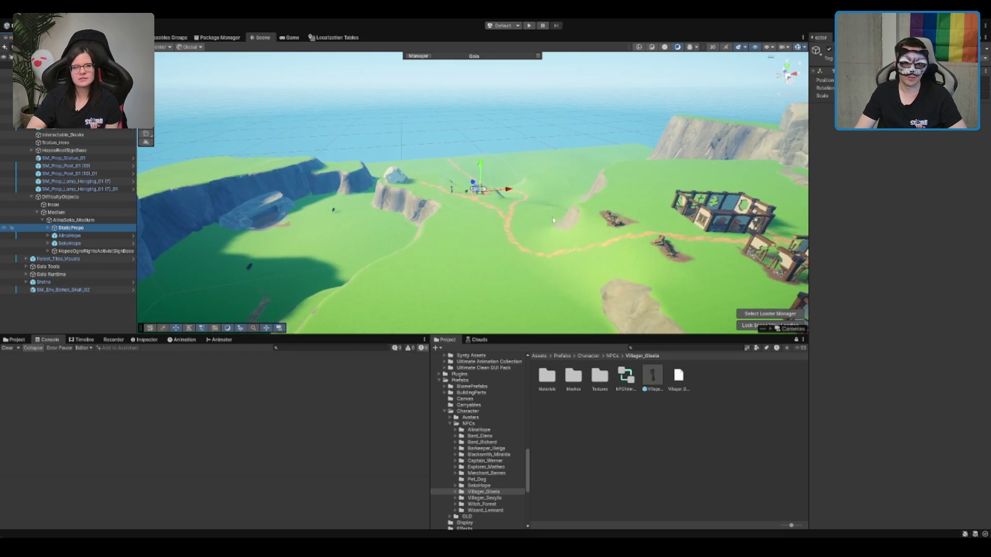
scroll(447, 190, up, 3)
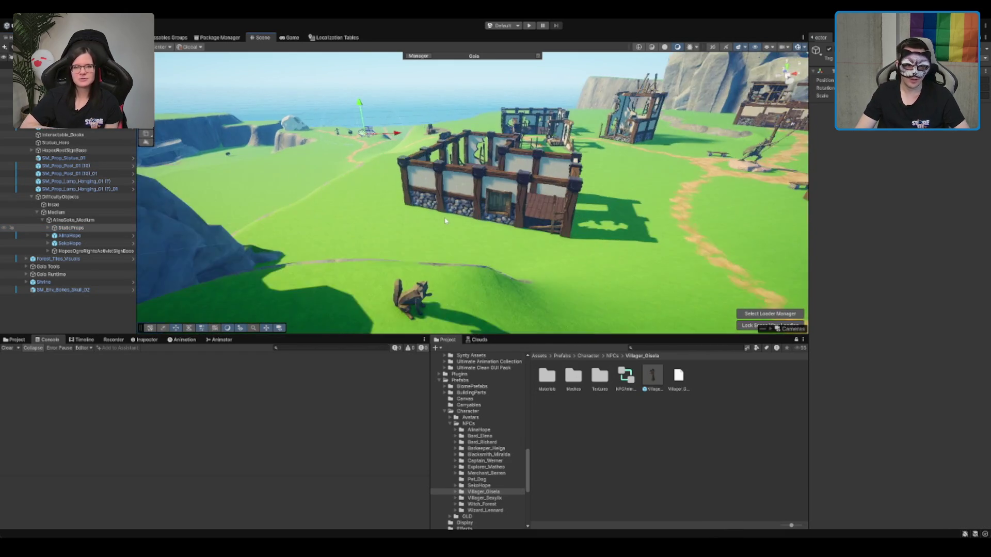
click(438, 261)
key(f)
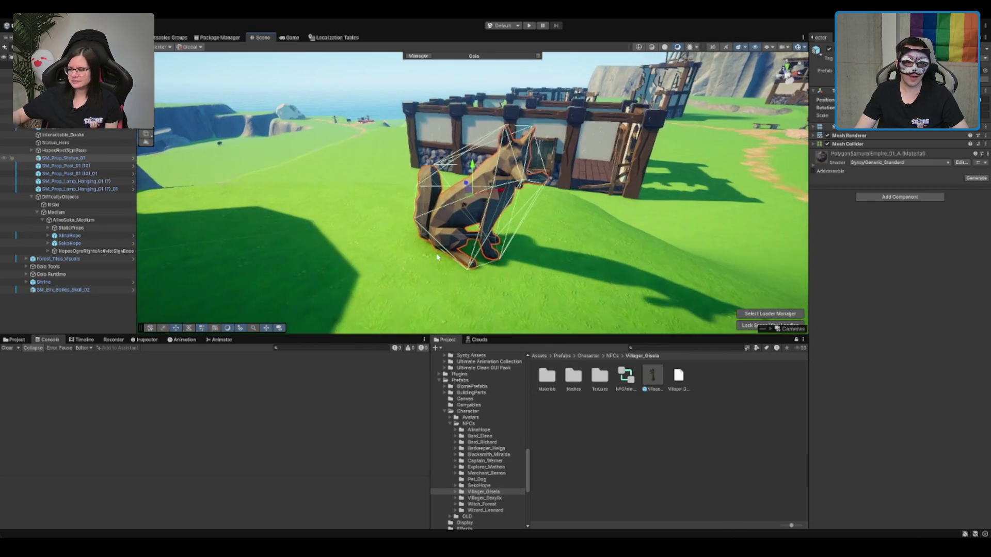
scroll(450, 245, down, 3)
scroll(451, 244, down, 2)
drag(451, 245, 769, 298)
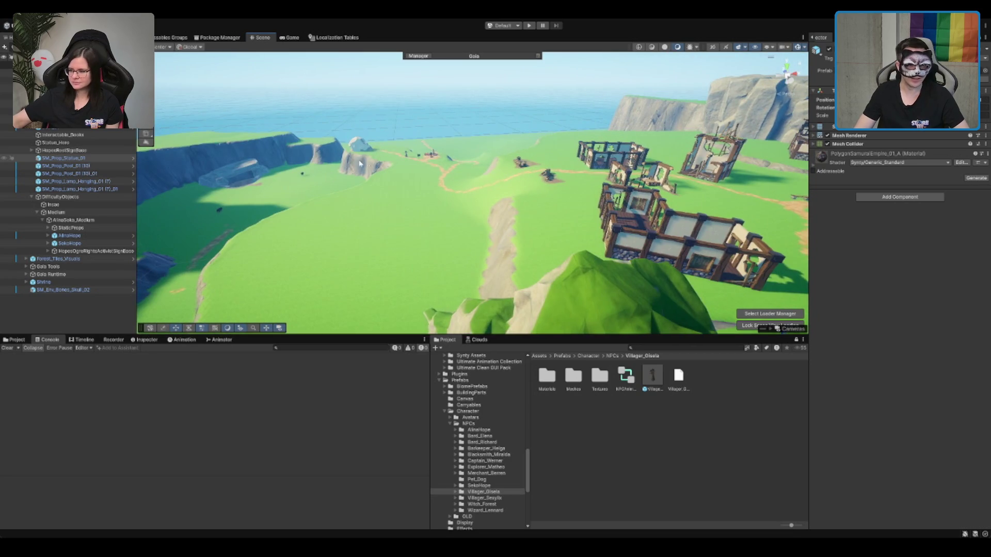
scroll(360, 164, up, 1)
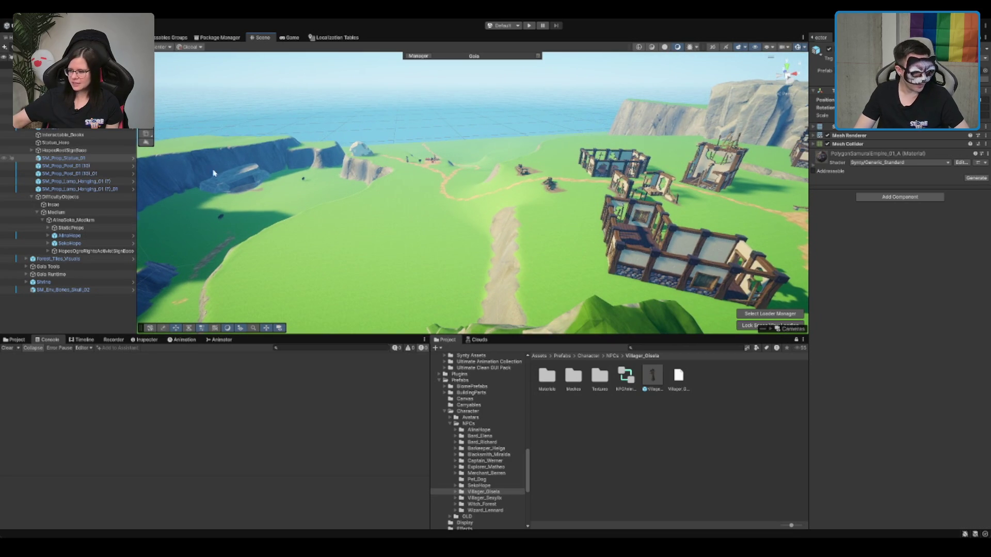
Step: Frame the DifficultyObjects group and select AlinaSeko_Medium in the Hierarchy
click(69, 196)
key(f)
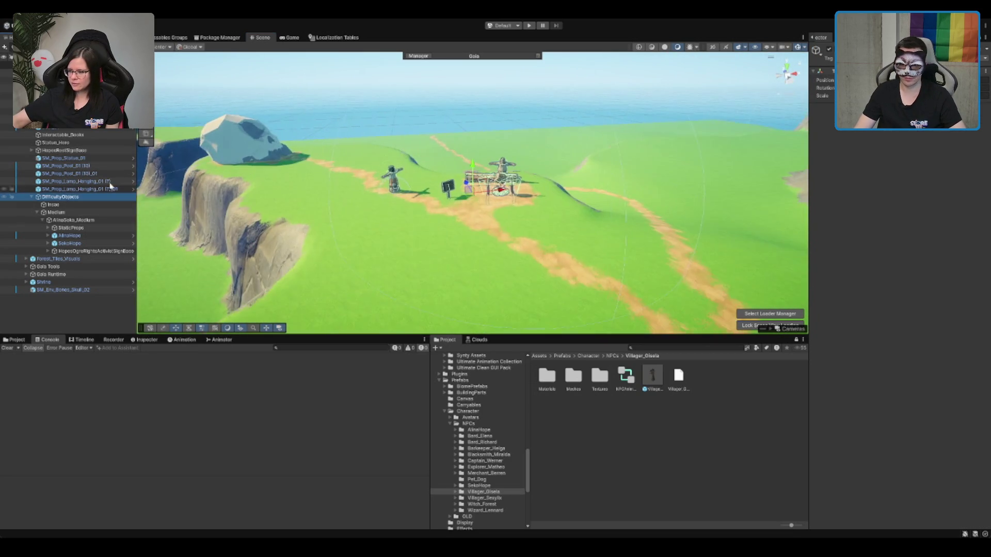
scroll(472, 191, up, 3)
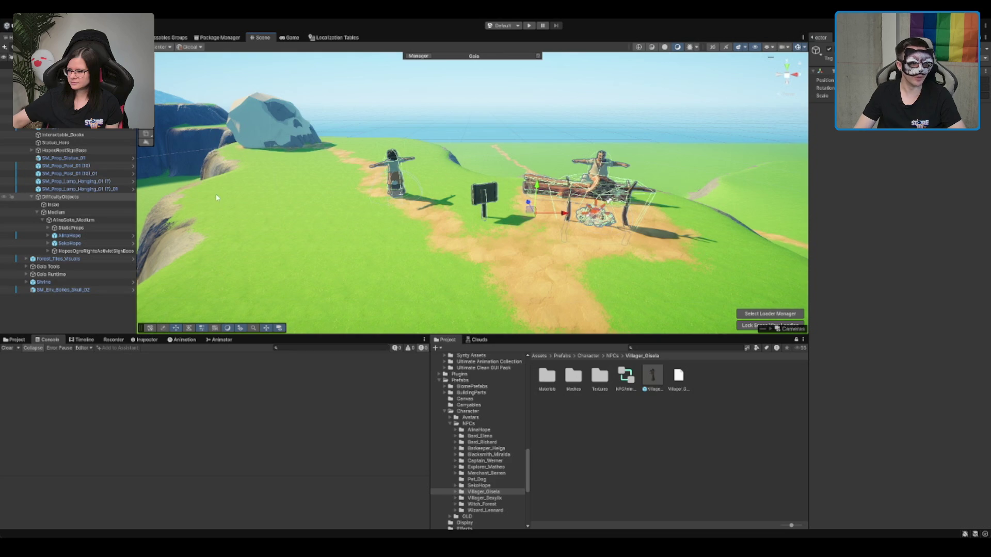
click(103, 228)
click(104, 222)
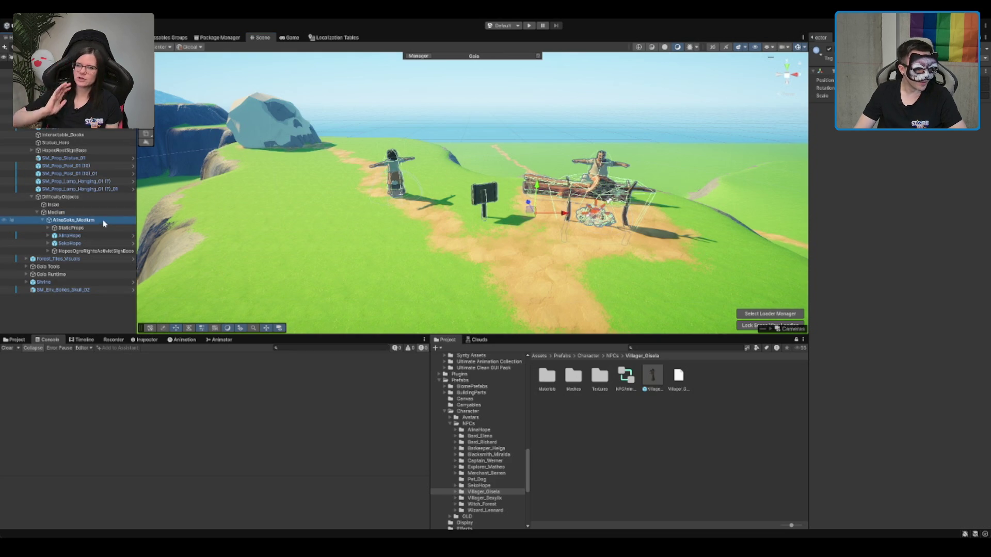
click(90, 252)
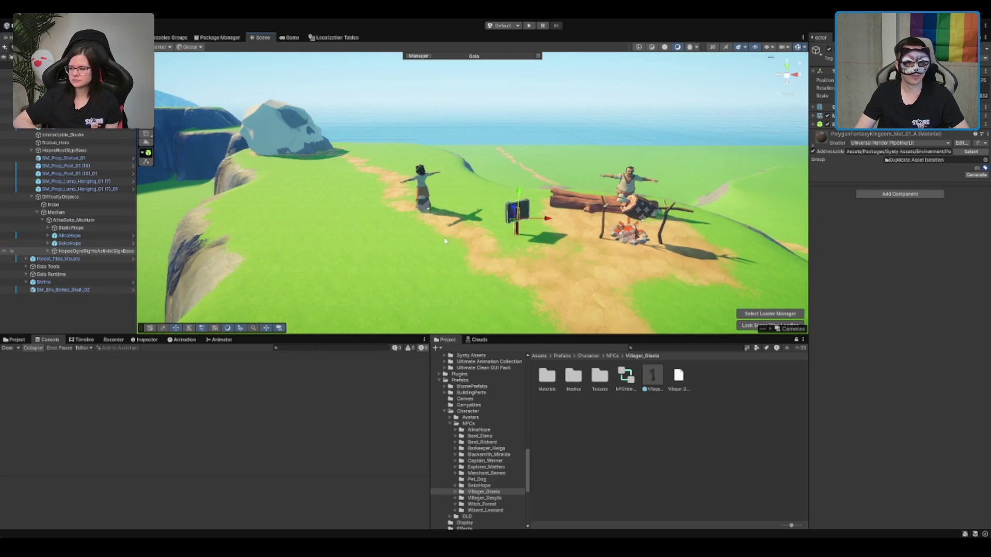
scroll(277, 238, up, 2)
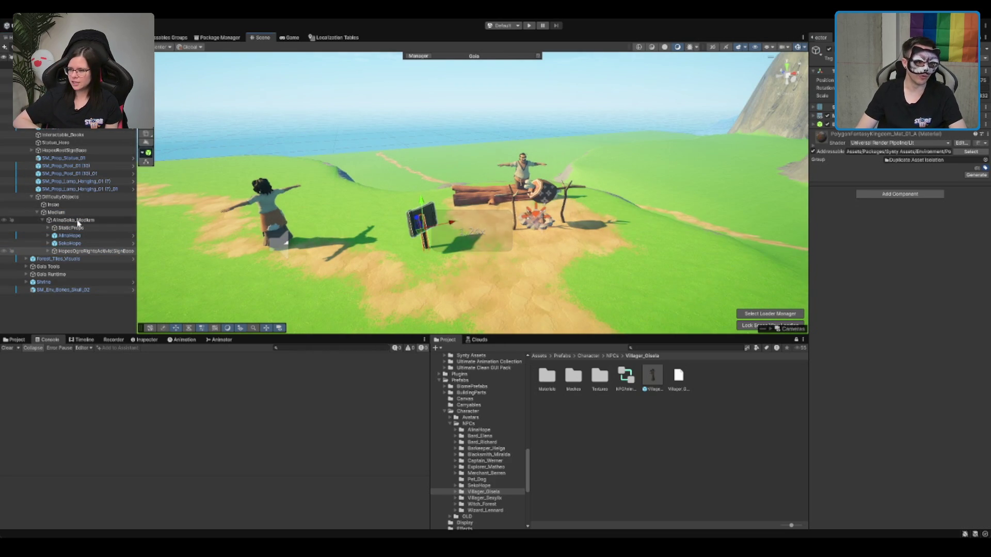
click(104, 226)
click(104, 221)
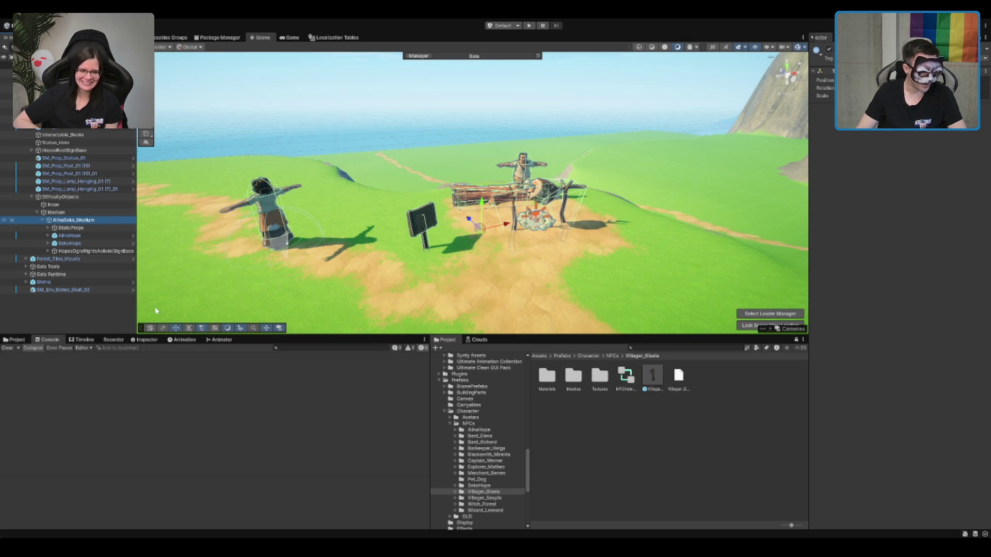
Step: Create AlinaPatrolPoints as a child of AlinaSeko_Medium, with child Alina_01 inside it
key(alt+shift+n)
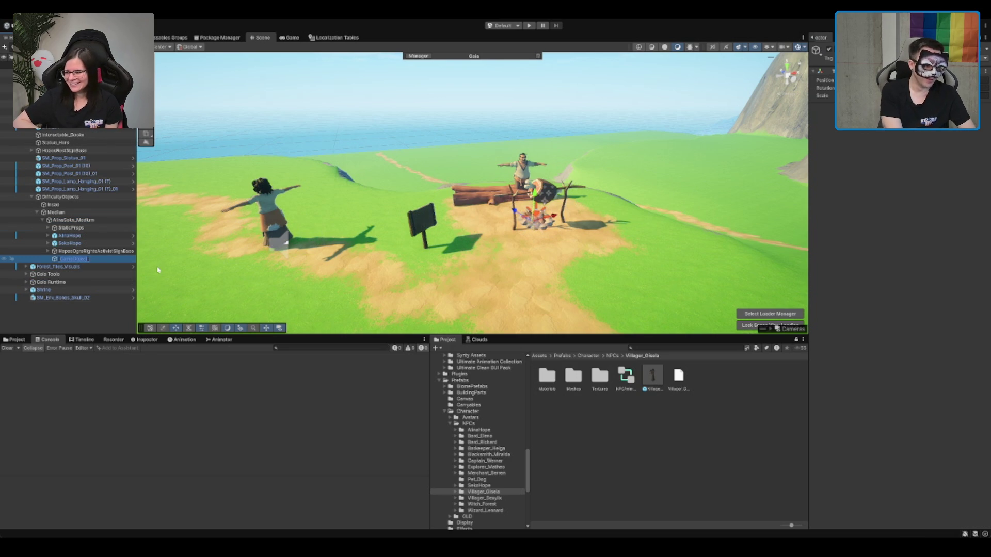
text(AlinaPatr)
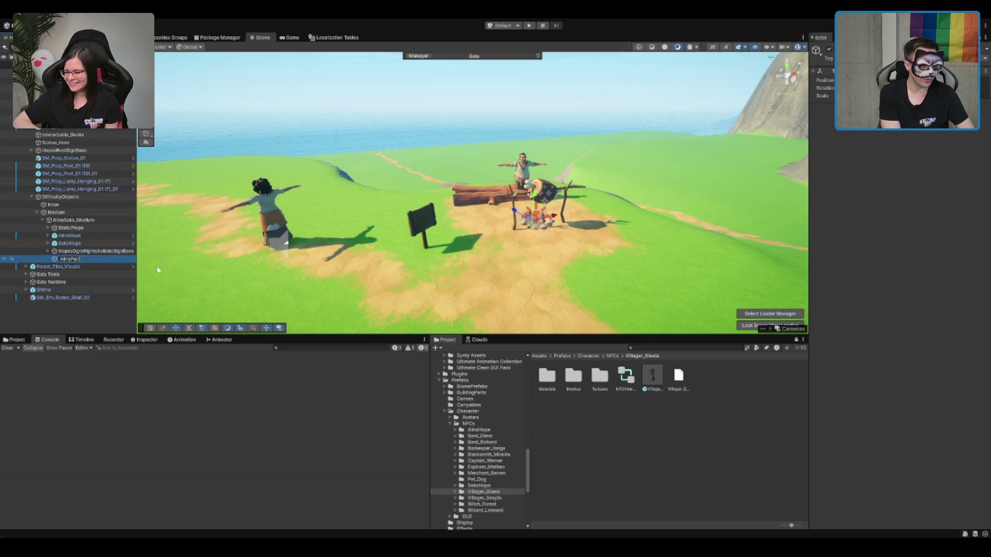
text(olPoints)
key(Return)
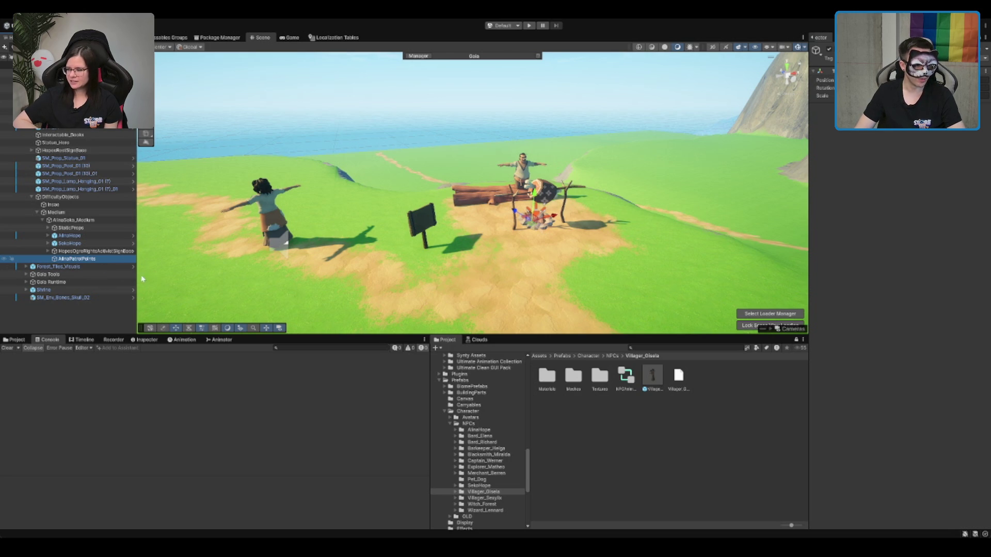
key(alt+shift+n)
text(Alina_01)
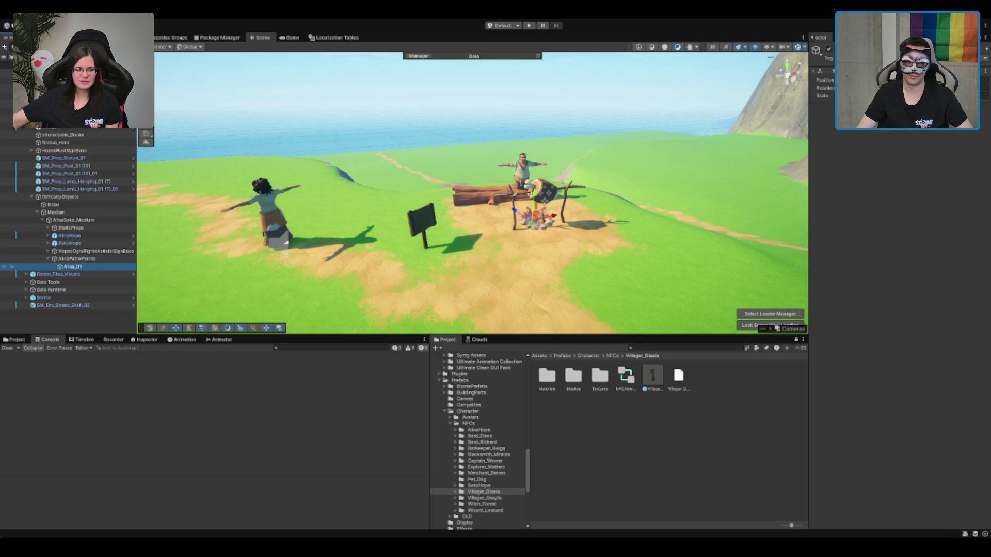
key(alt+Tab)
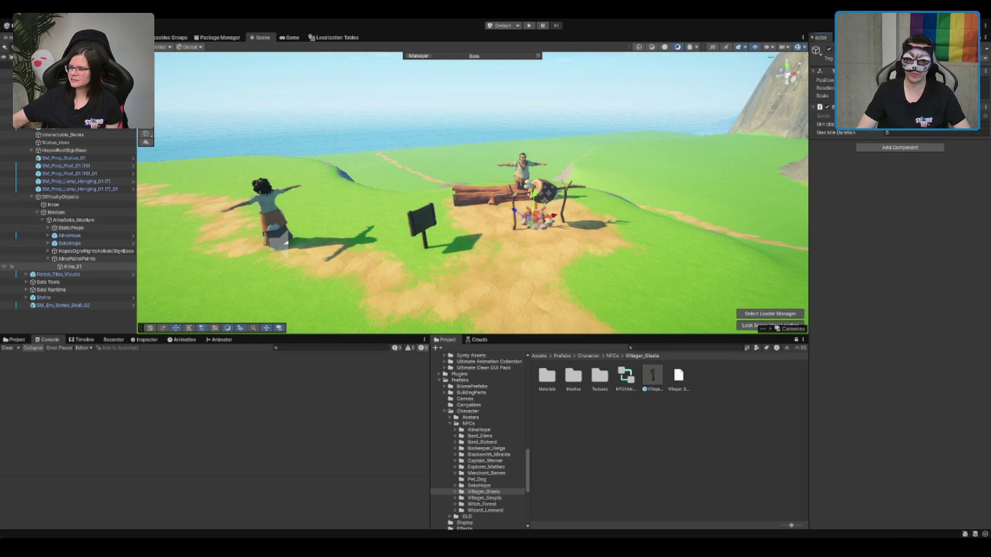
Step: Place Alina_01 on the path beside the sign with a magenta icon, viewed from top
drag(529, 224, 473, 256)
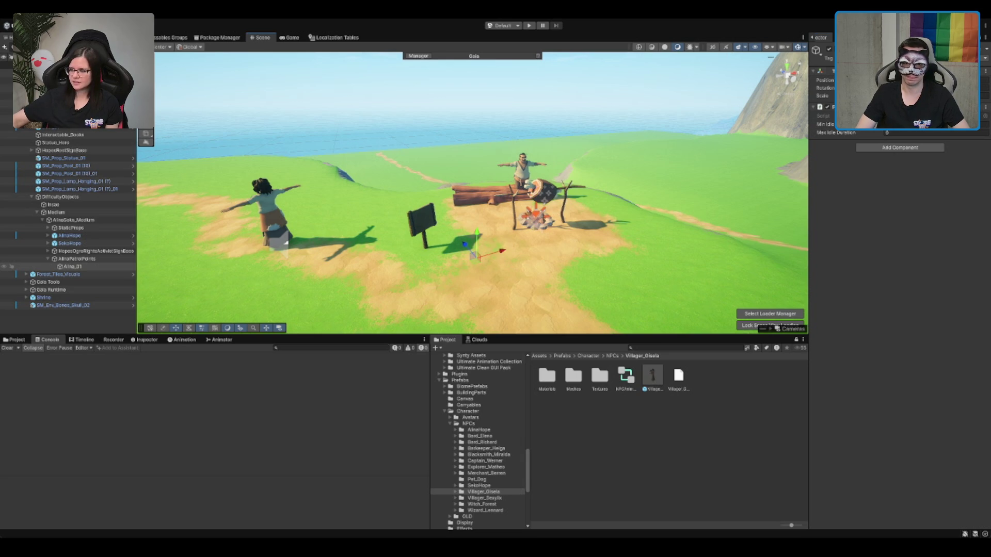
click(817, 50)
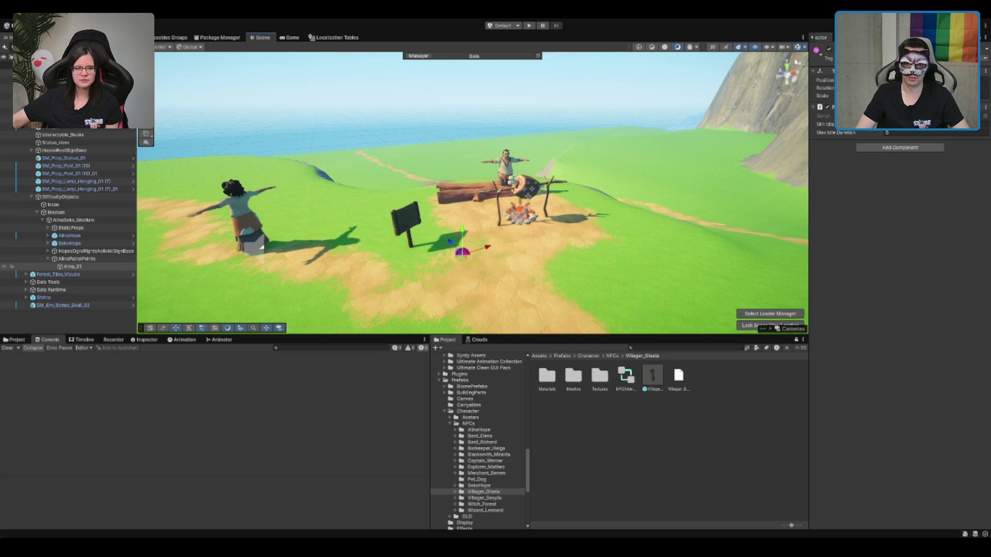
click(789, 68)
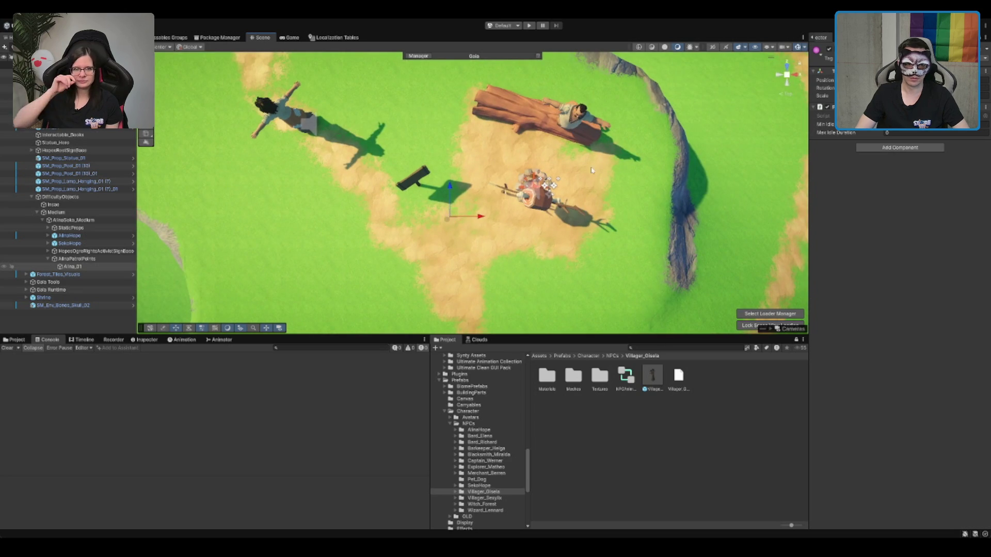
scroll(575, 194, down, 3)
scroll(575, 195, up, 2)
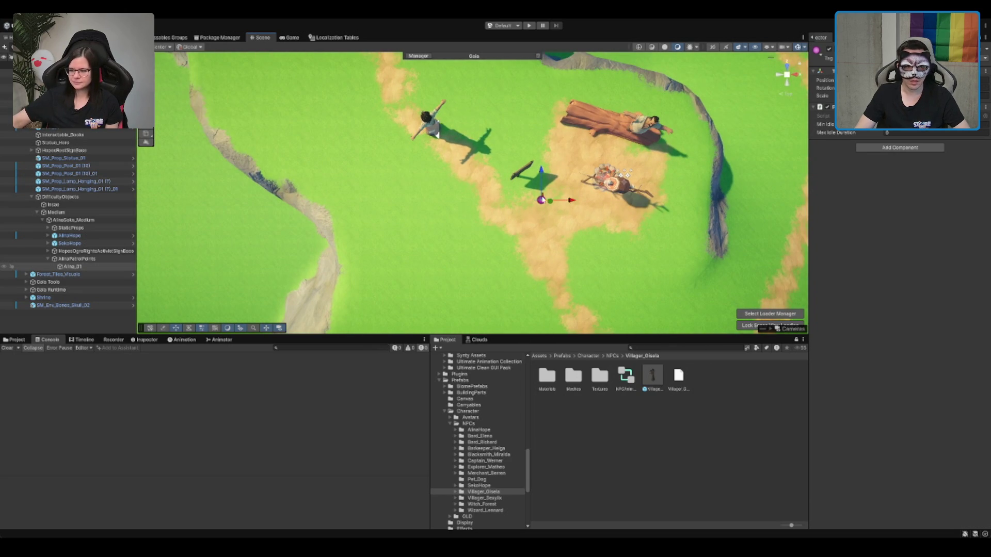
mouse_move(541, 200)
mouse_down()
mouse_move(552, 223)
mouse_move(542, 207)
mouse_move(494, 201)
mouse_move(539, 229)
mouse_move(572, 208)
mouse_up()
Step: Duplicate the patrol point, then delete the extra Alina_02 and Alina_03
key(ctrl+d)
key(ctrl+d)
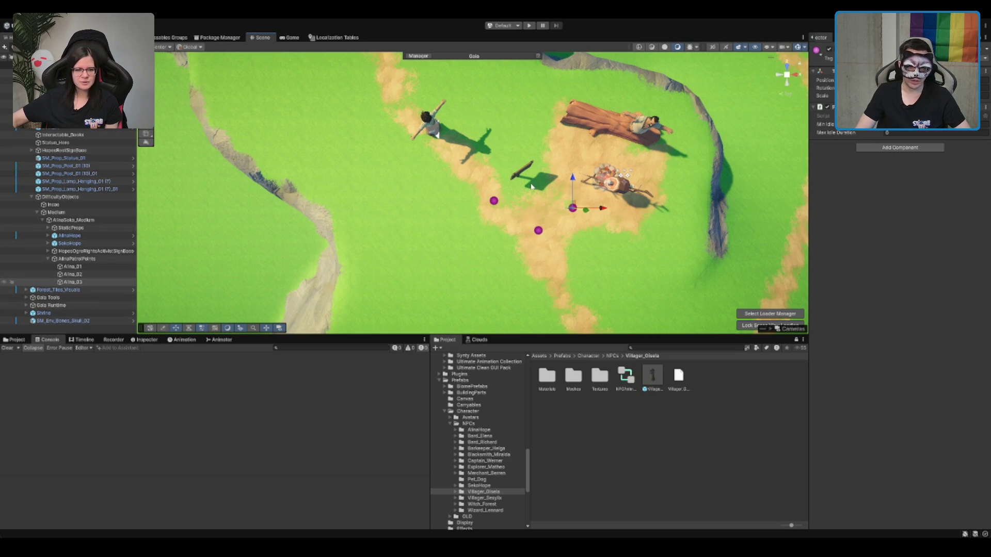
drag(503, 193, 528, 188)
click(519, 196)
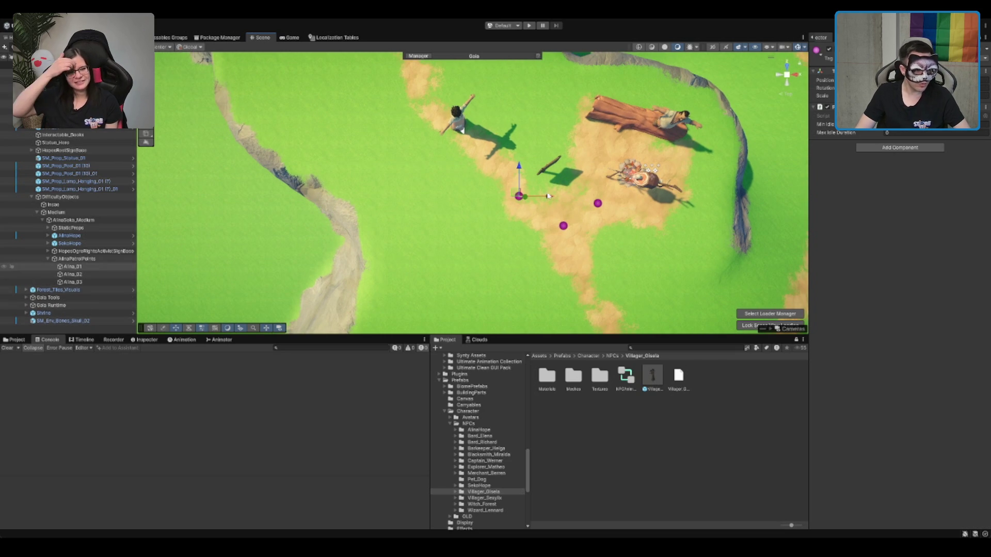
click(89, 283)
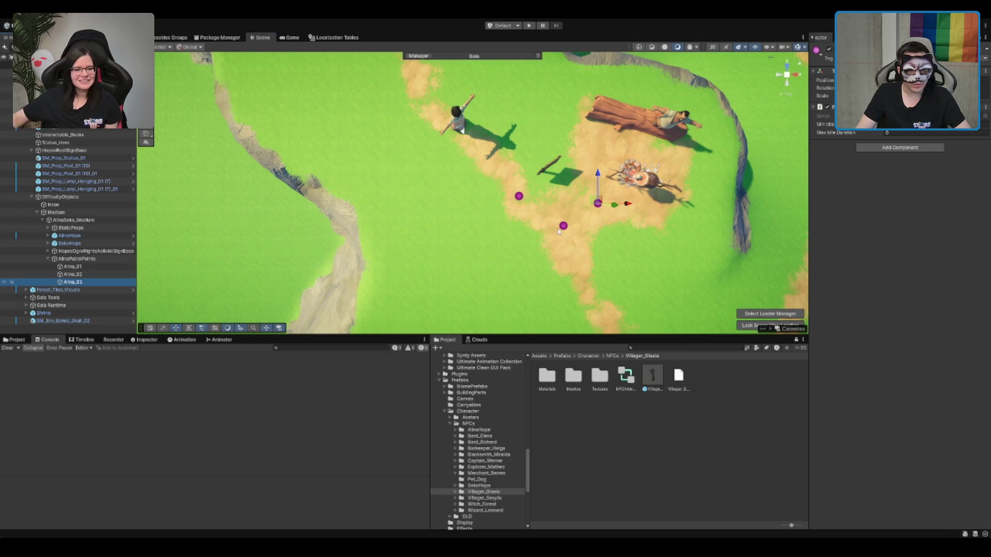
drag(660, 212, 559, 196)
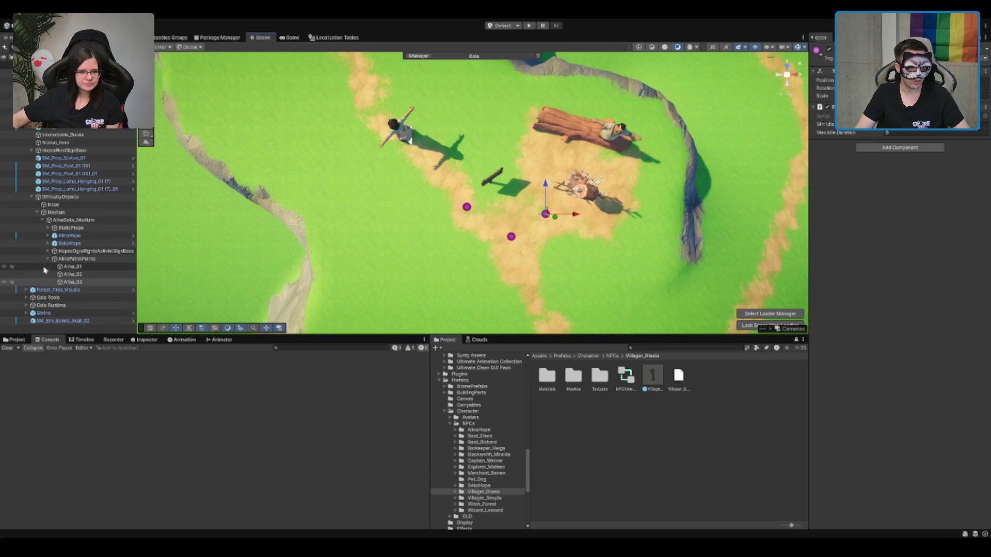
shift+click(72, 274)
key(Delete)
click(101, 267)
Step: Move Alina_01 onto the path near the campfire and duplicate it as a new point
mouse_move(467, 207)
mouse_down()
mouse_move(540, 211)
mouse_move(467, 222)
mouse_move(395, 118)
mouse_move(382, 118)
mouse_move(478, 221)
mouse_move(439, 116)
mouse_move(552, 249)
mouse_move(481, 201)
mouse_move(433, 136)
mouse_move(491, 181)
mouse_move(719, 128)
mouse_up()
key(ctrl+d)
key(ctrl+d)
key(ctrl+d)
key(ctrl+d)
key(ctrl+d)
key(ctrl+d)
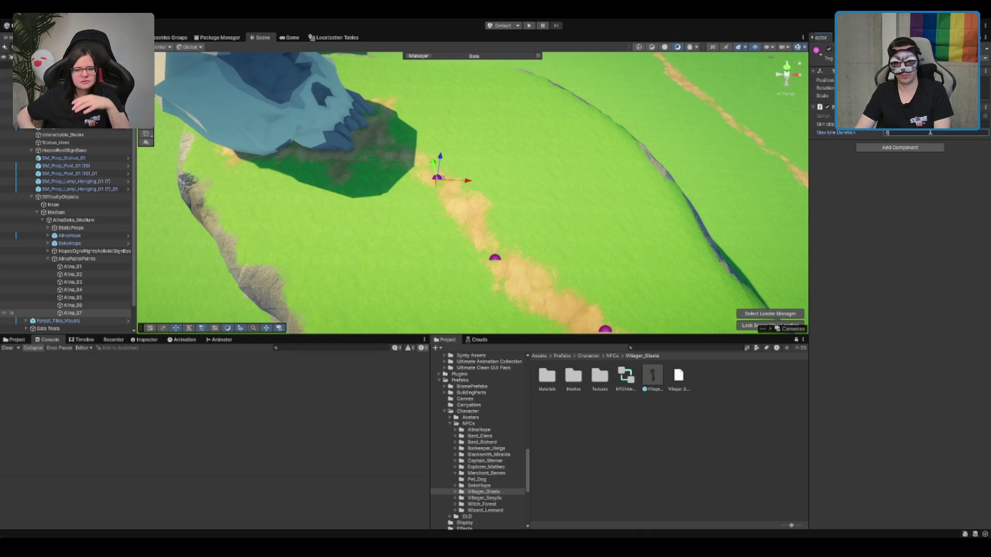
drag(602, 210, 551, 67)
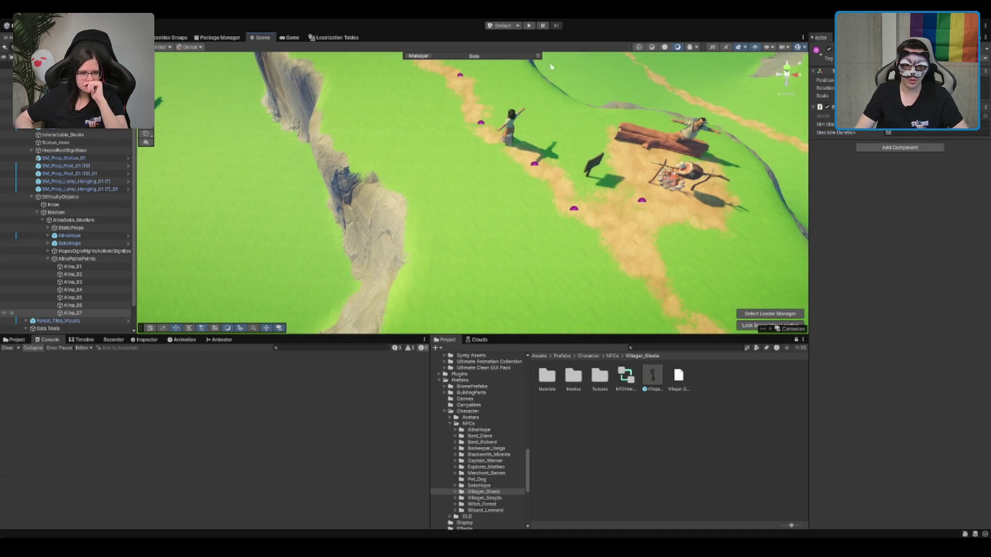
click(643, 203)
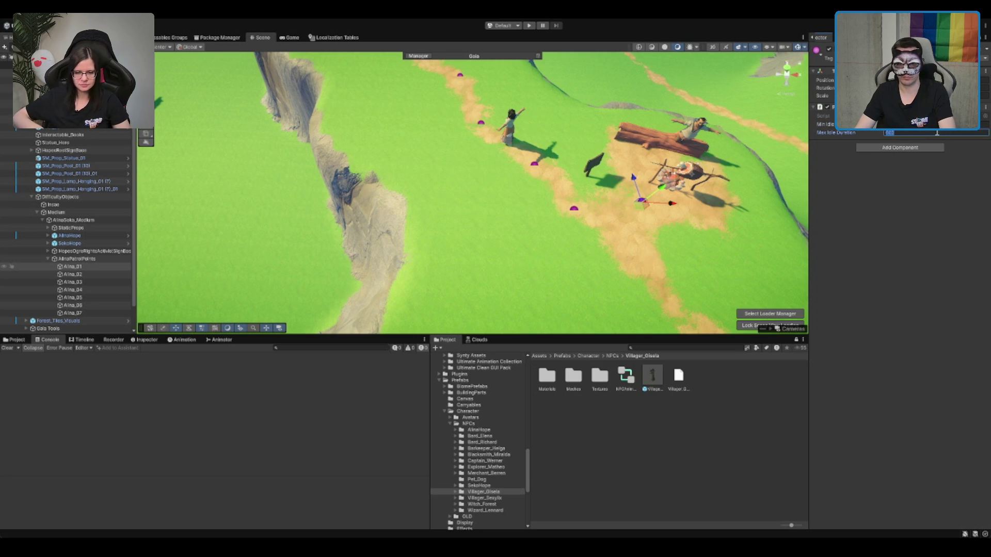
drag(576, 146, 583, 139)
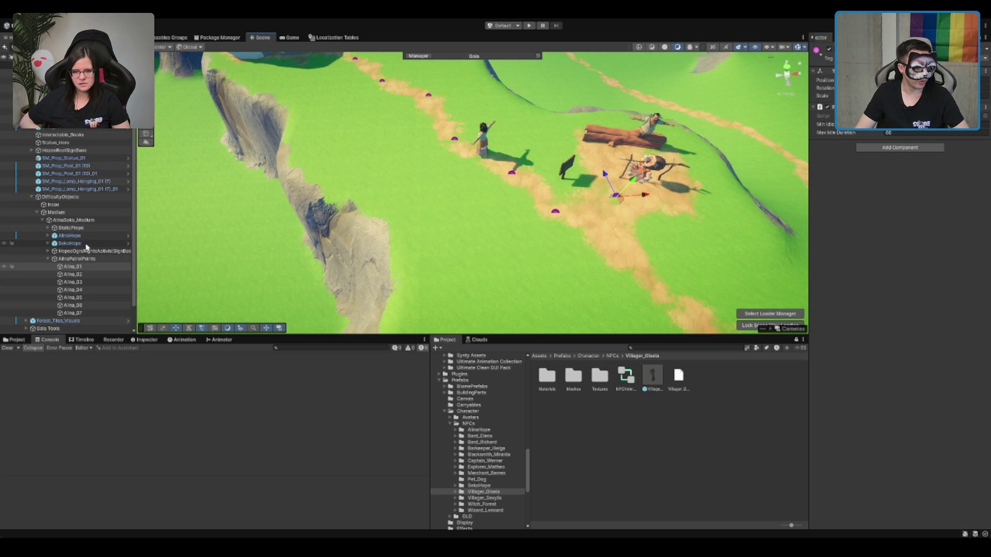
Step: Make AlinaHope its own interact target, using its capsule collider as interactable collider
click(68, 235)
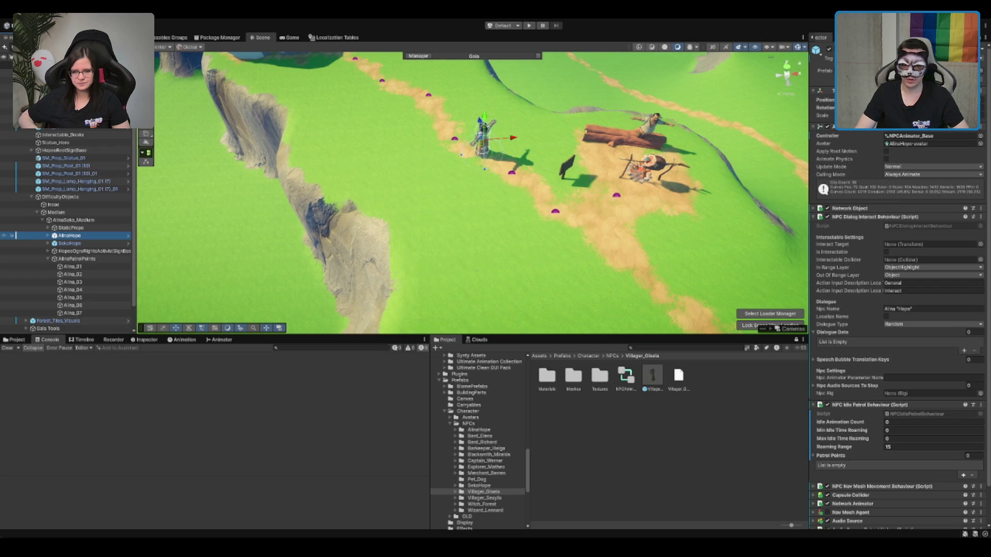
click(887, 252)
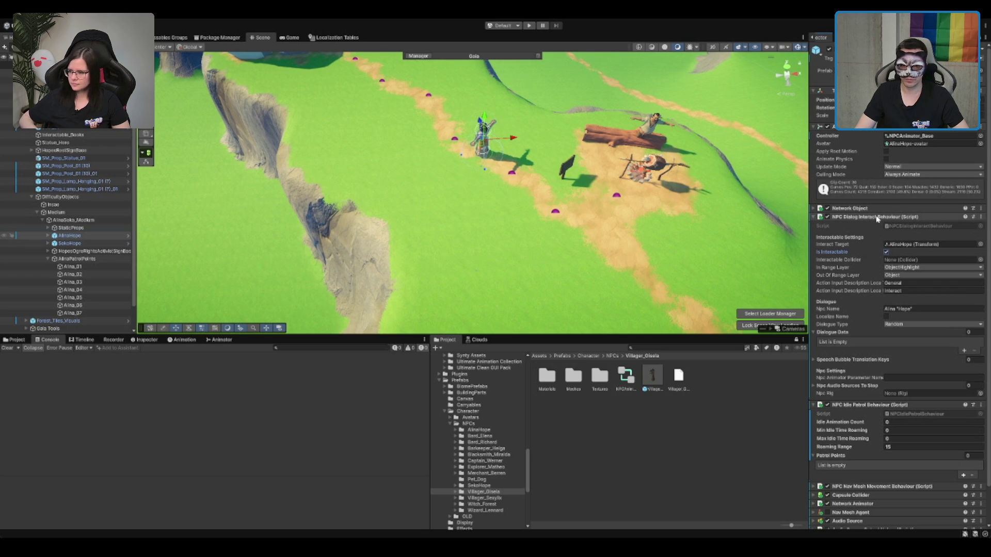
scroll(857, 443, down, 2)
mouse_move(854, 458)
mouse_down()
mouse_move(904, 204)
mouse_move(904, 231)
mouse_move(914, 225)
mouse_up()
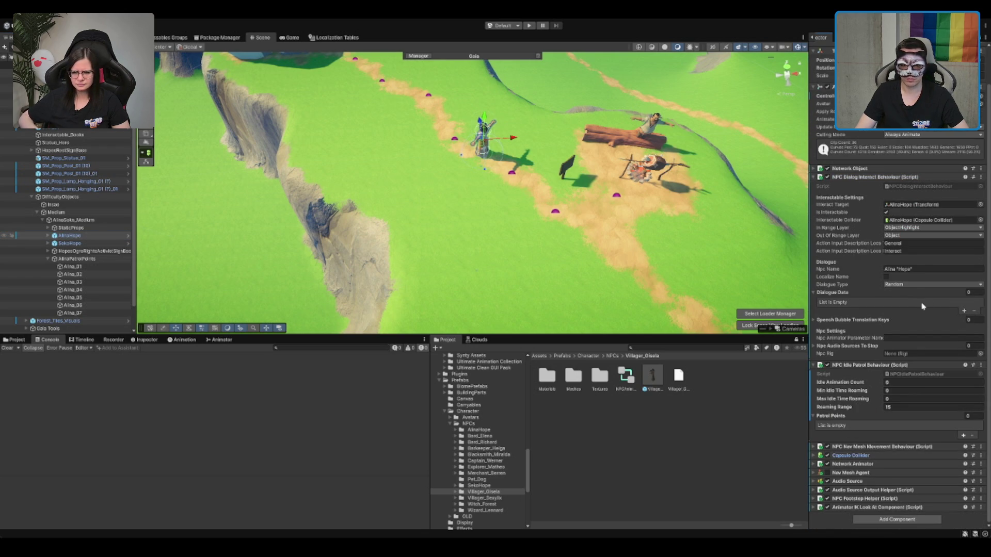
Step: Add a dialogue entry with a translation key slot and a condition, pasting its statistic name
click(965, 312)
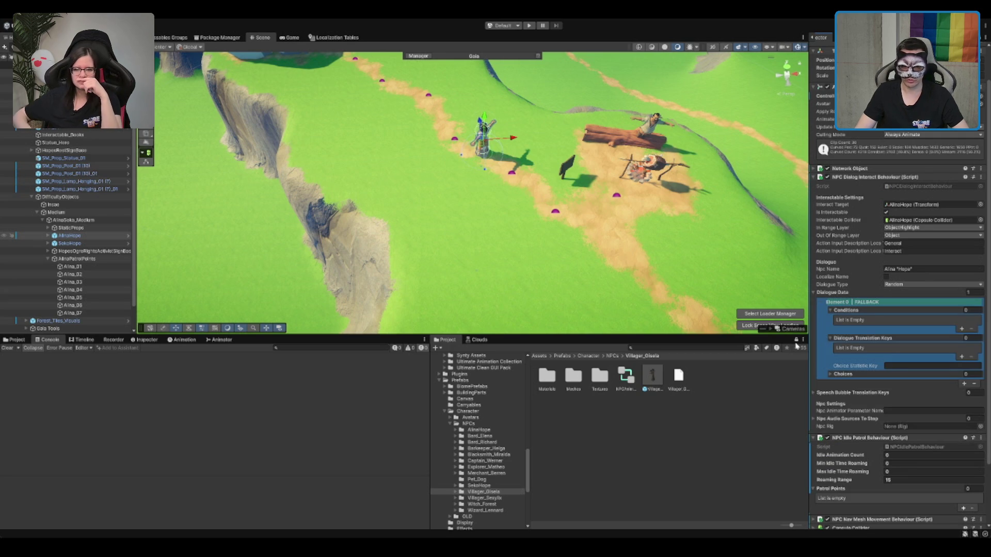
click(961, 358)
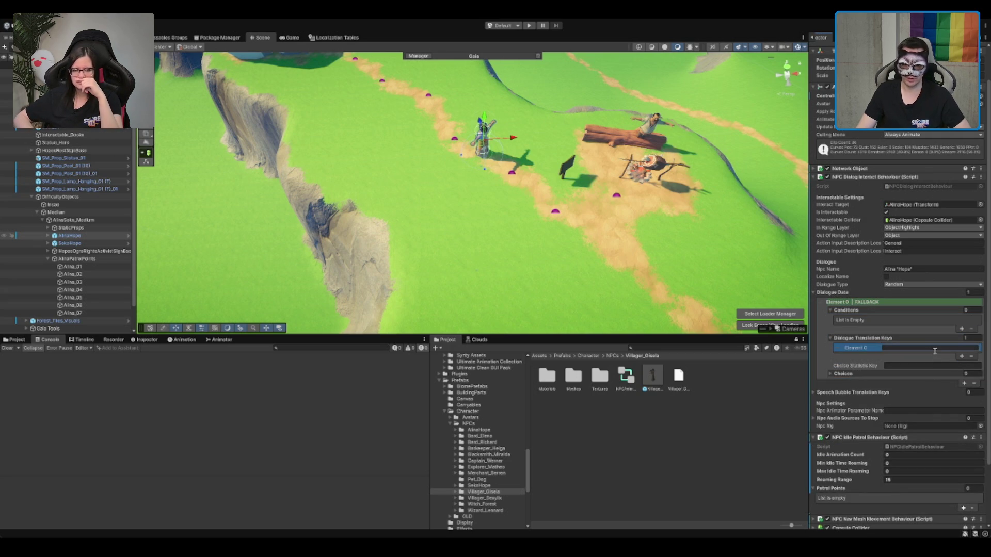
click(962, 328)
text(Dialogue_)
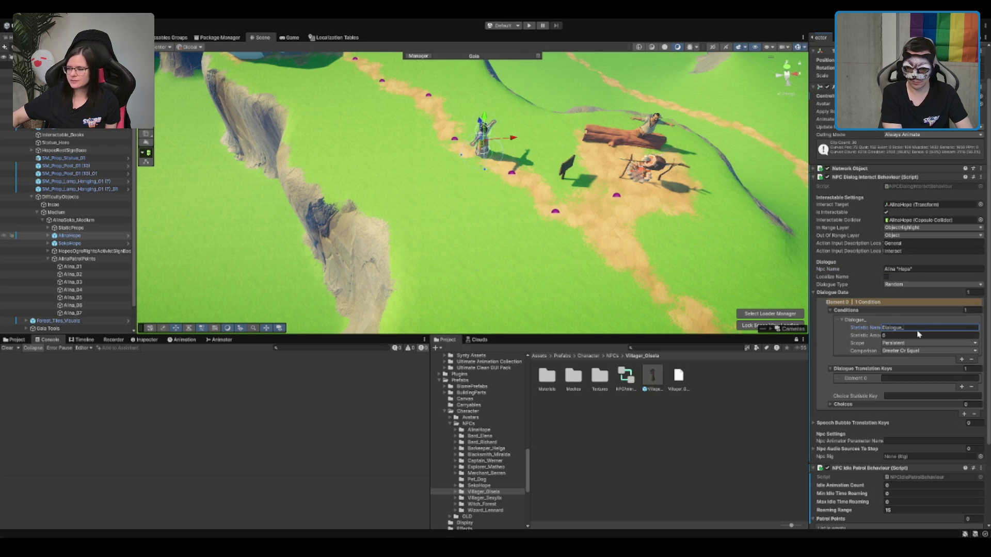
text(Alina "Hope")
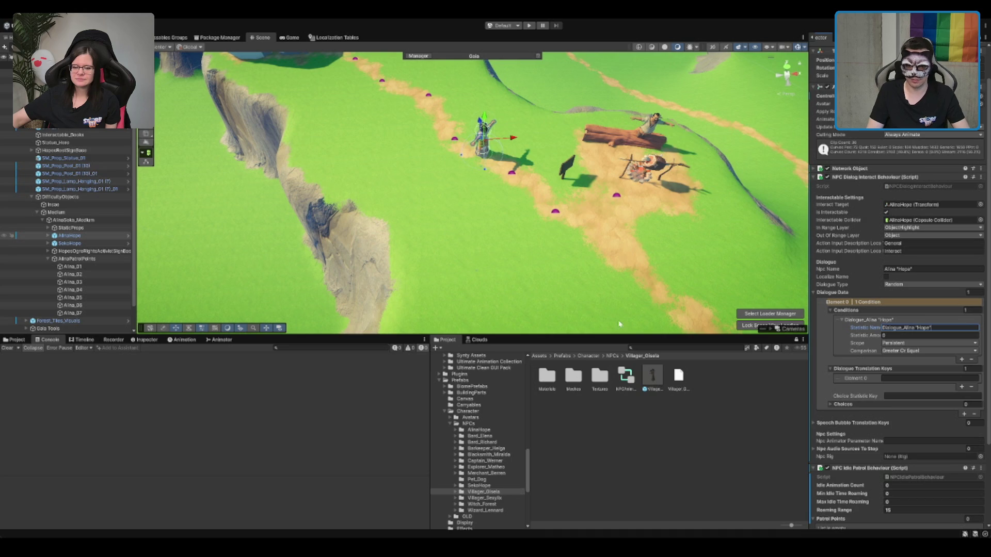
Step: Copy the condition's statistic name text, then switch to the Localization Tables view
click(963, 394)
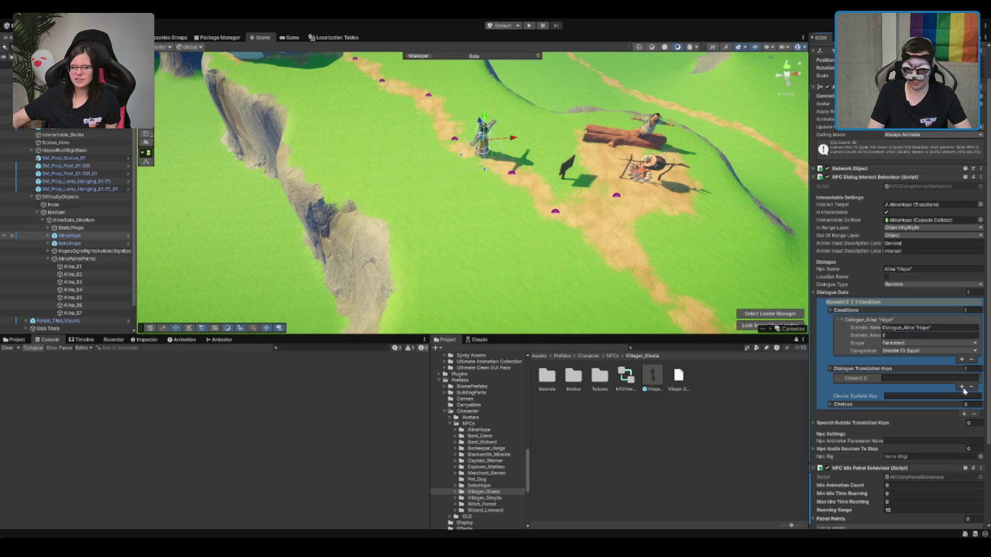
click(962, 387)
click(972, 395)
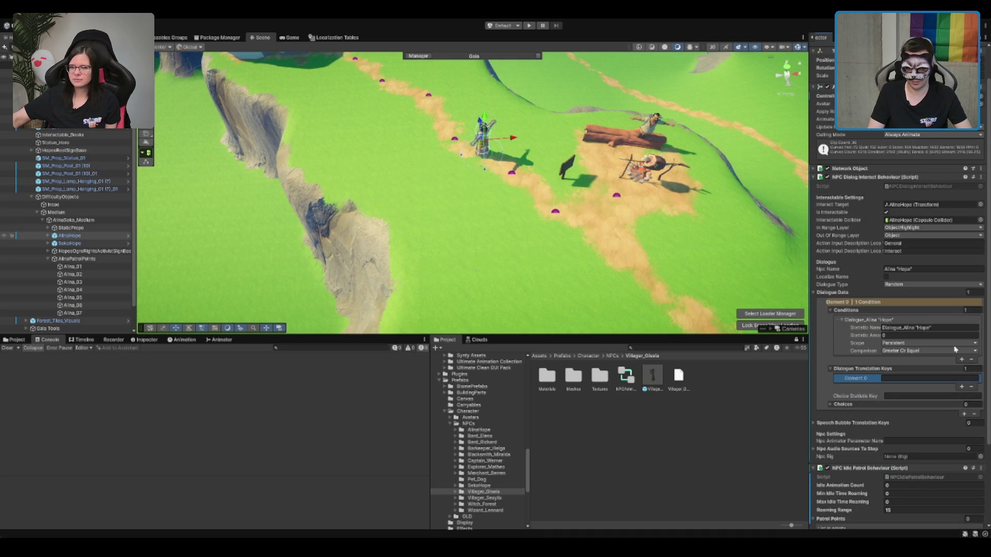
click(958, 328)
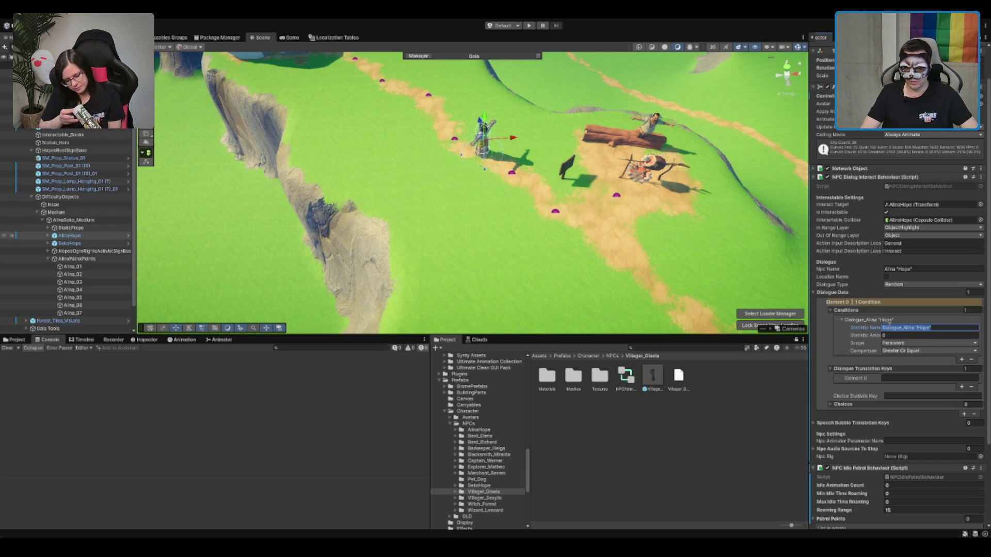
click(946, 328)
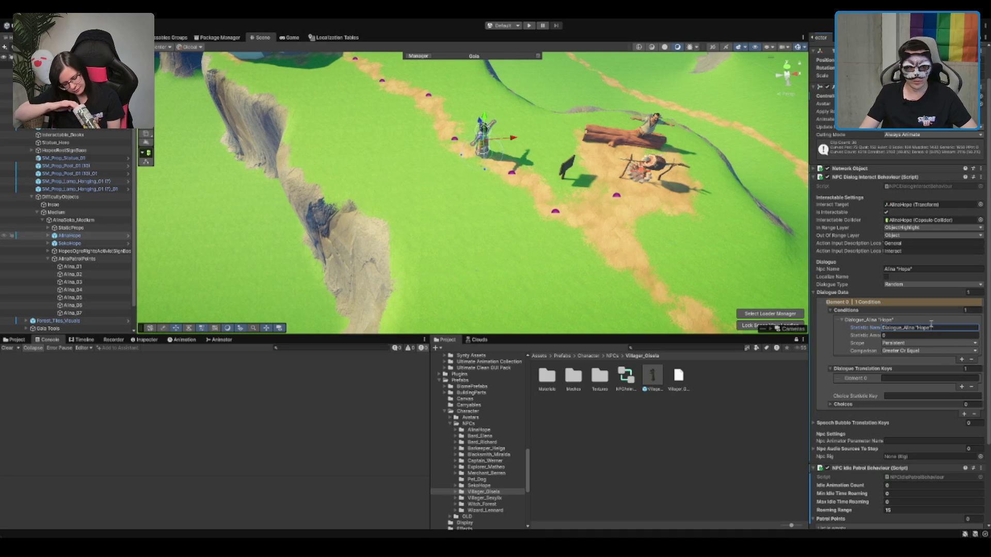
click(335, 37)
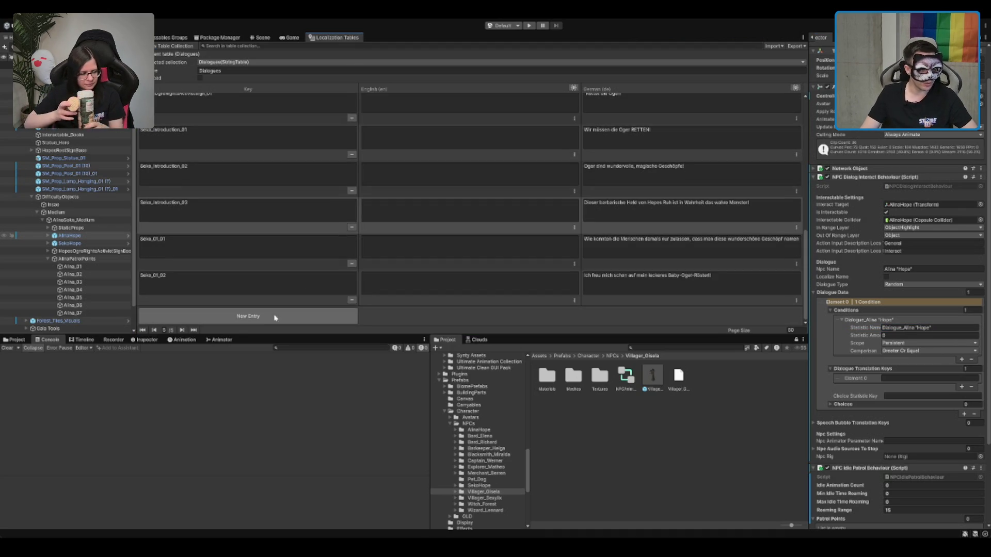
Step: Add a new row to the Dialogues table keyed with the pasted statistic name
click(273, 312)
click(284, 282)
text(Dialogue_Alina "Hope")
click(381, 281)
click(340, 284)
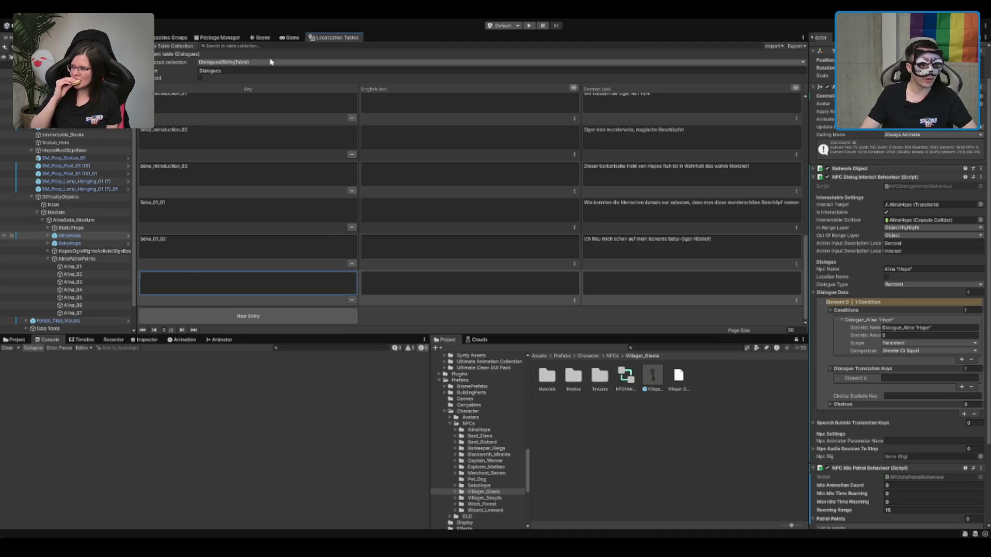
Step: Back in the Scene, assign Alina_01 through Alina_07 as AlinaHope's Patrol Points
click(290, 37)
click(261, 37)
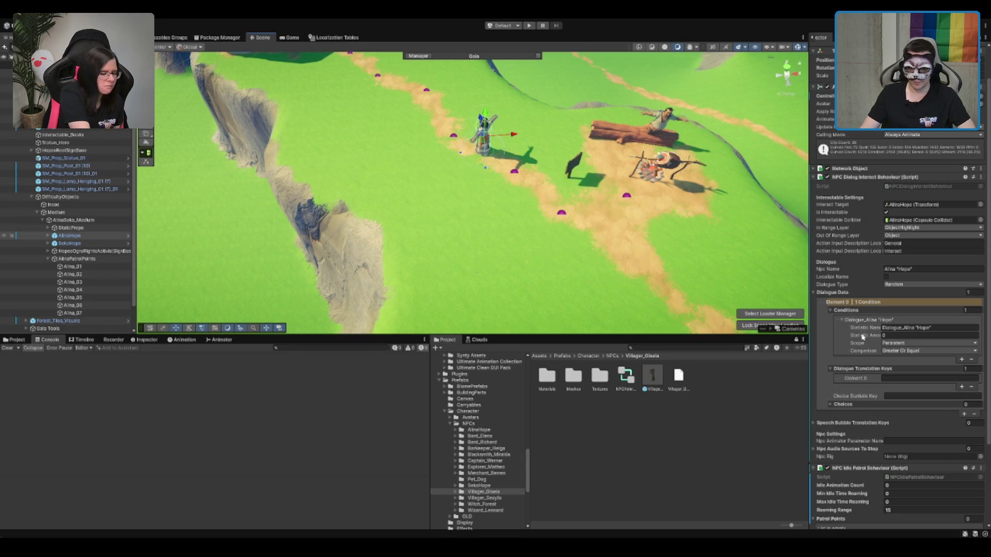
scroll(857, 310, down, 5)
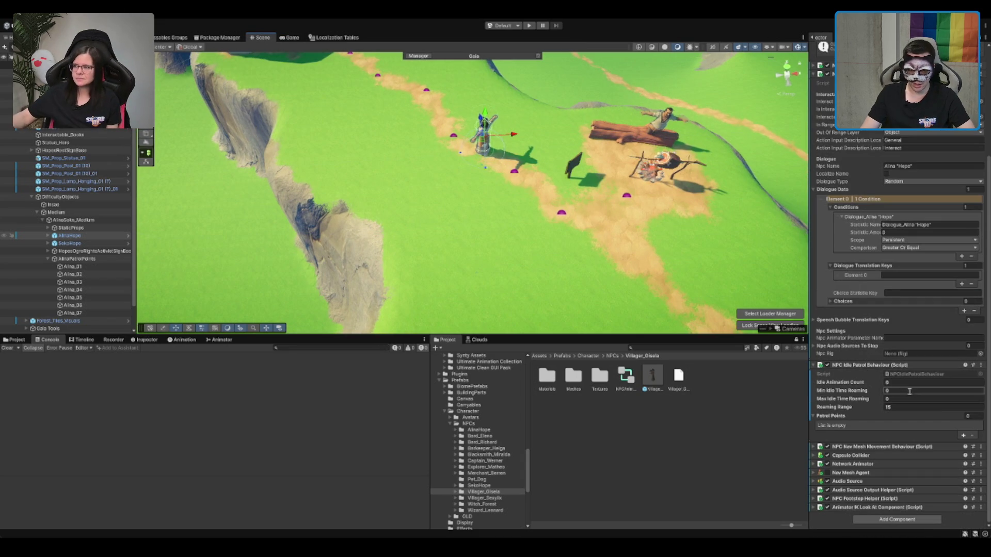
click(72, 266)
shift+click(77, 313)
mouse_move(76, 313)
mouse_down()
mouse_move(809, 335)
mouse_move(919, 402)
mouse_move(841, 423)
mouse_up()
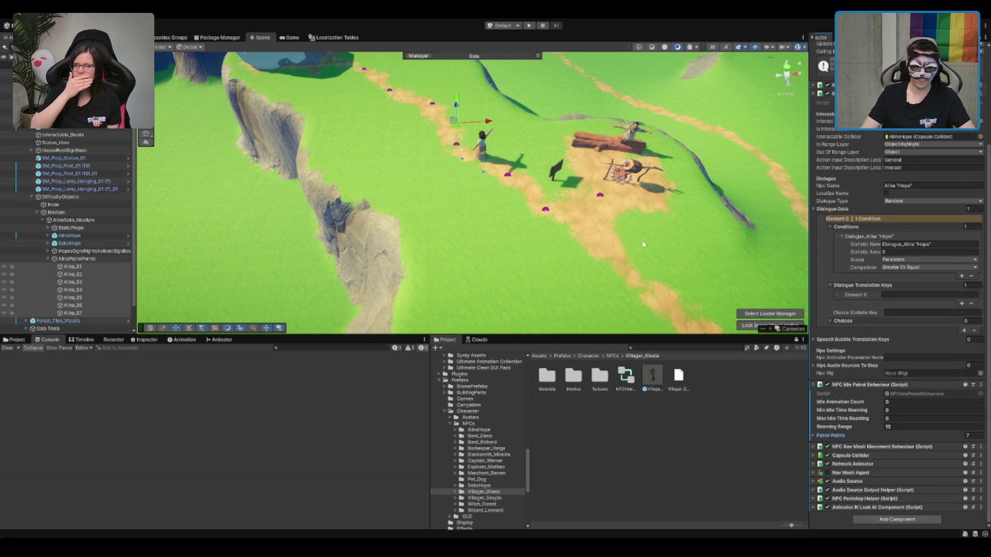
Step: Tilt and zoom the scene camera to inspect the patrol path
drag(636, 225, 644, 212)
scroll(645, 217, up, 2)
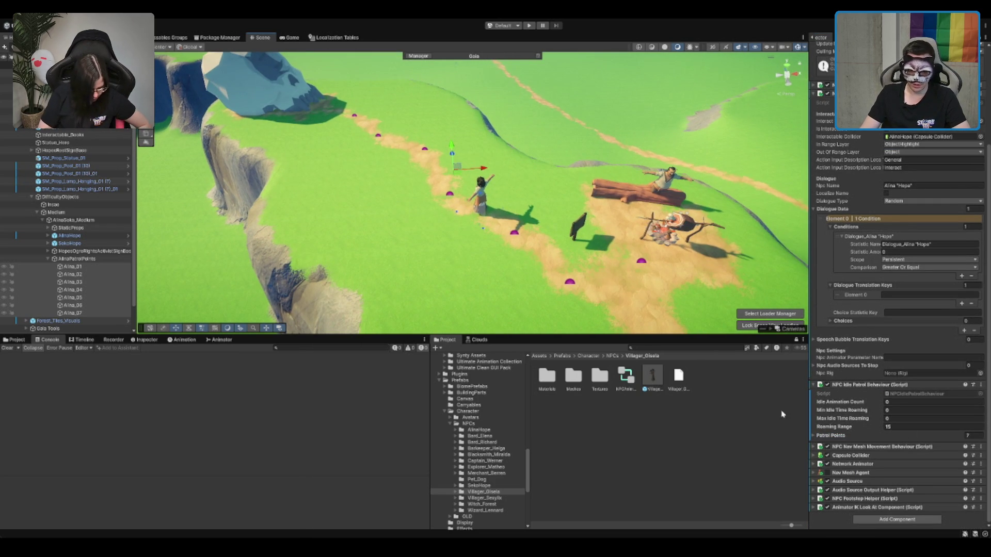
scroll(983, 395, up, 3)
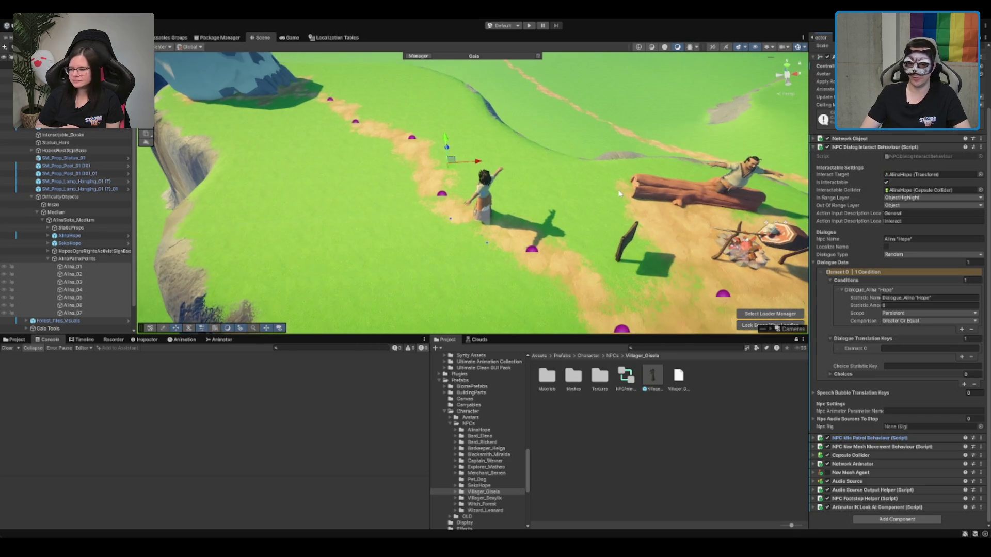
drag(587, 191, 609, 223)
scroll(903, 359, up, 2)
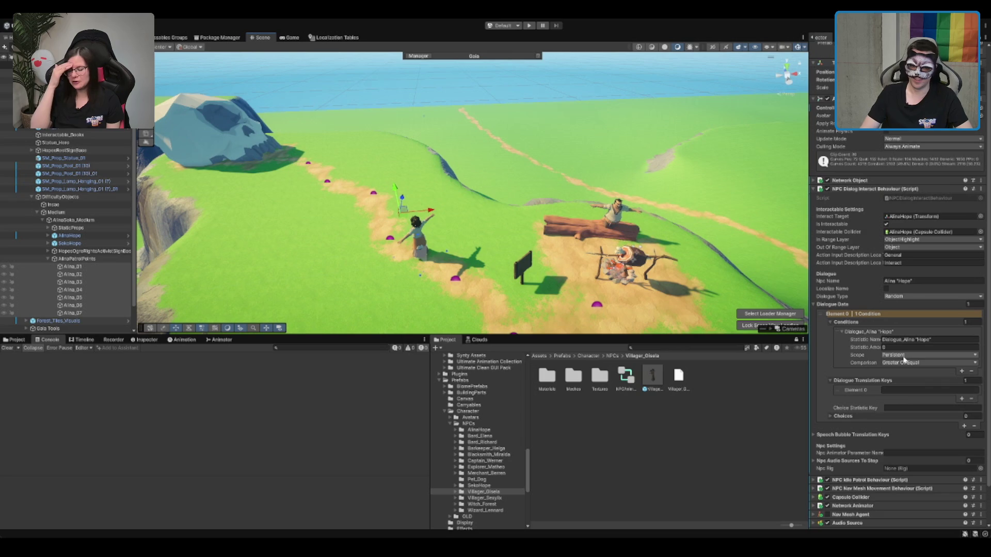
scroll(964, 298, up, 1)
scroll(961, 297, down, 2)
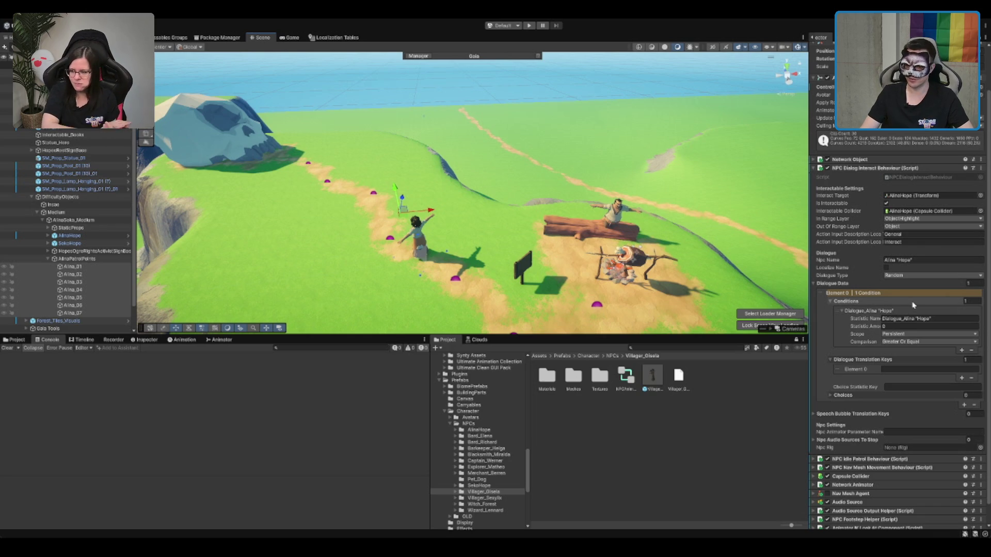
scroll(938, 427, up, 1)
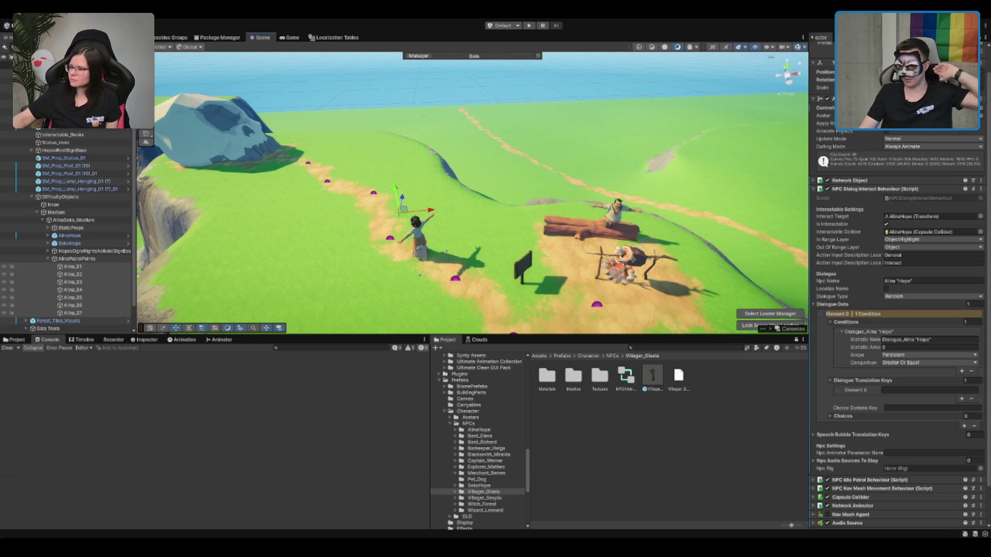
Step: Set the condition comparison to Equal and enter dialogue translation key Alina_Introduction_01
click(937, 340)
click(900, 364)
click(915, 382)
click(912, 392)
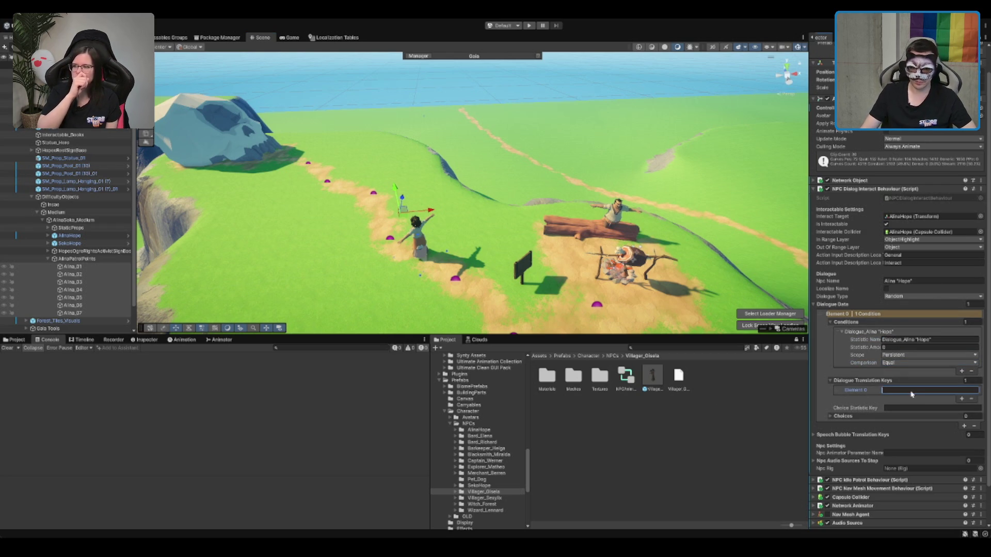
text(Alina_H)
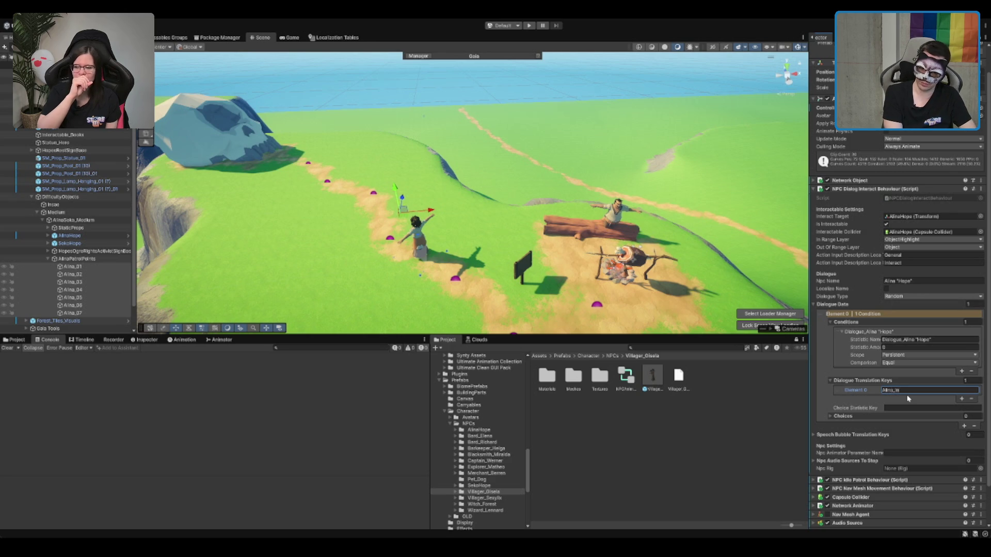
text(tion_01)
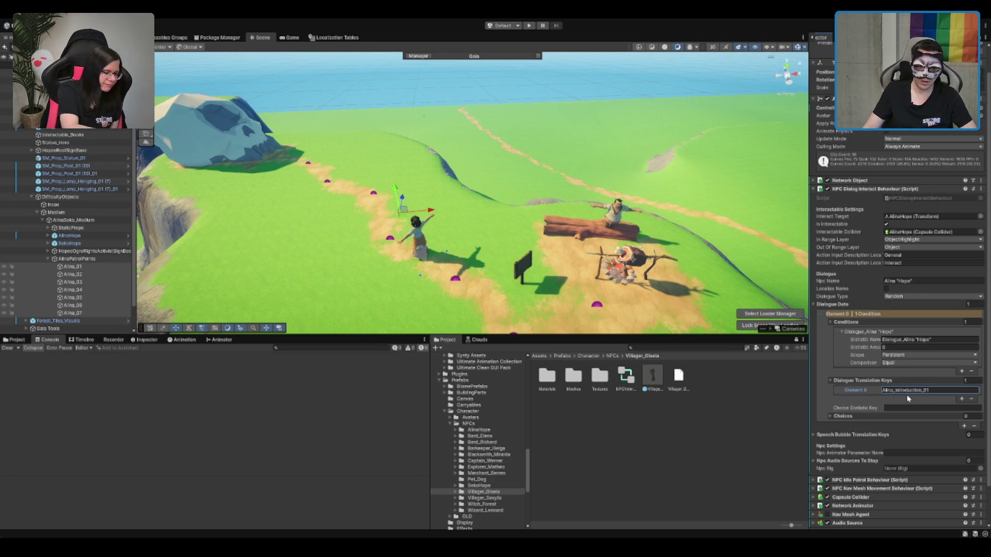
Step: Fill in the German text of the Alina_Introduction_01 row in Localization Tables
click(334, 37)
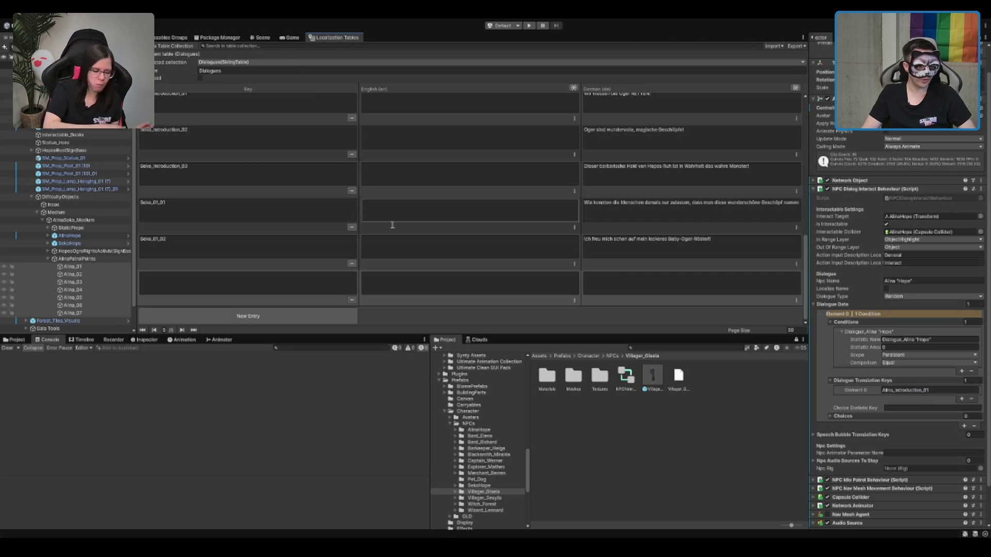
click(591, 284)
text(Hallo Reisender! Ich bin Alina H)
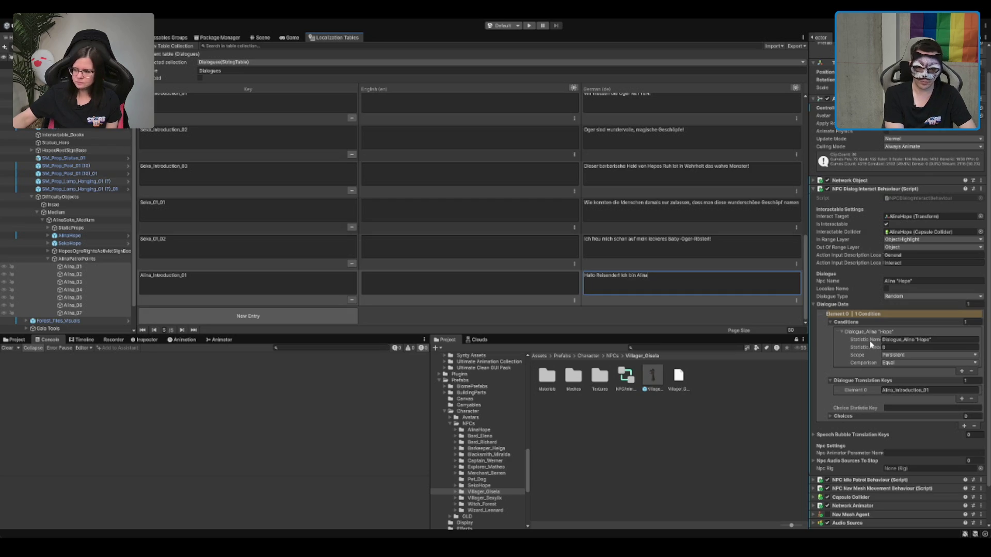
text(ope!)
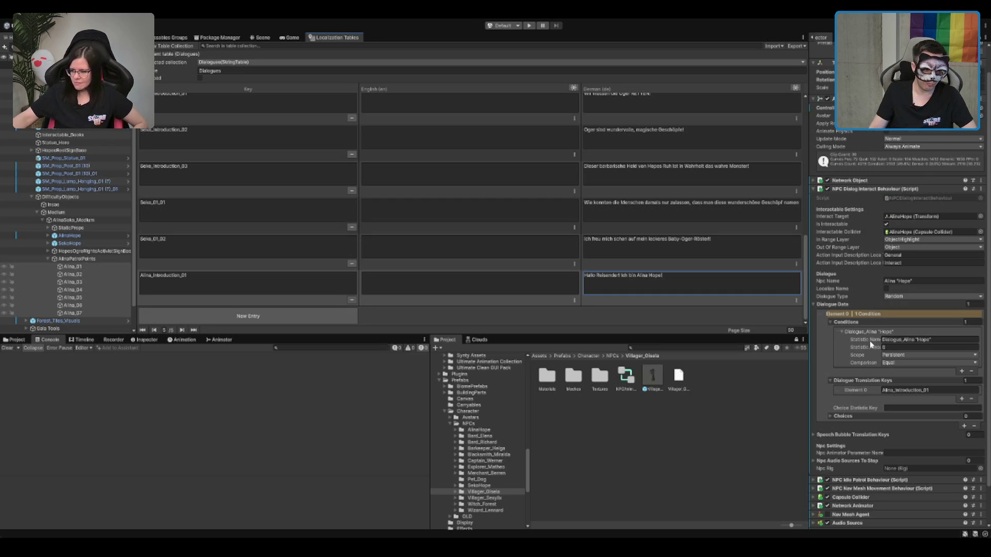
Step: Add row Alina_Introduction_02 with German text 'Das da drüben ist mein Mann, Seko hope!'
click(299, 315)
click(299, 253)
key(ctrl+c)
click(289, 282)
key(ctrl+v)
click(678, 284)
text(Das da drüb)
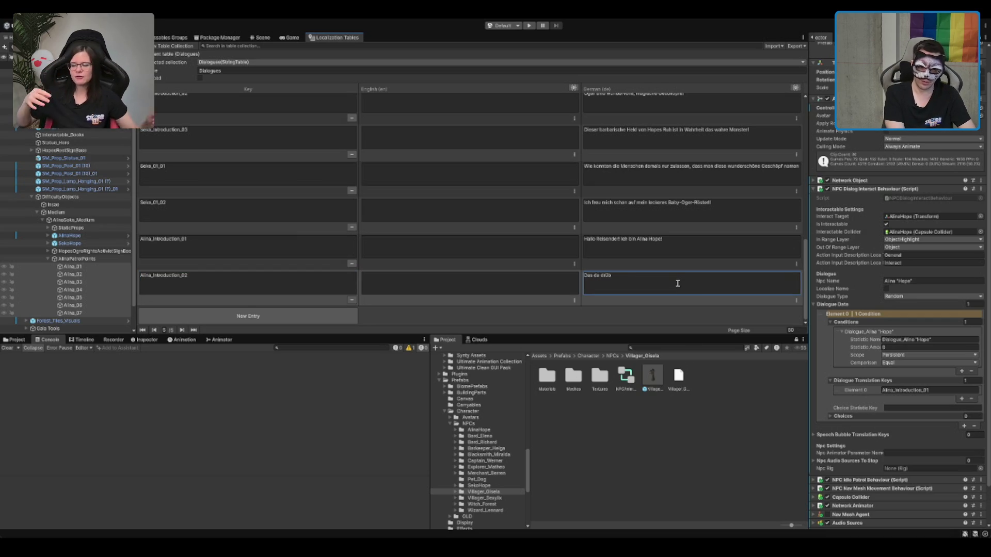
text(en ist mein Mann, )
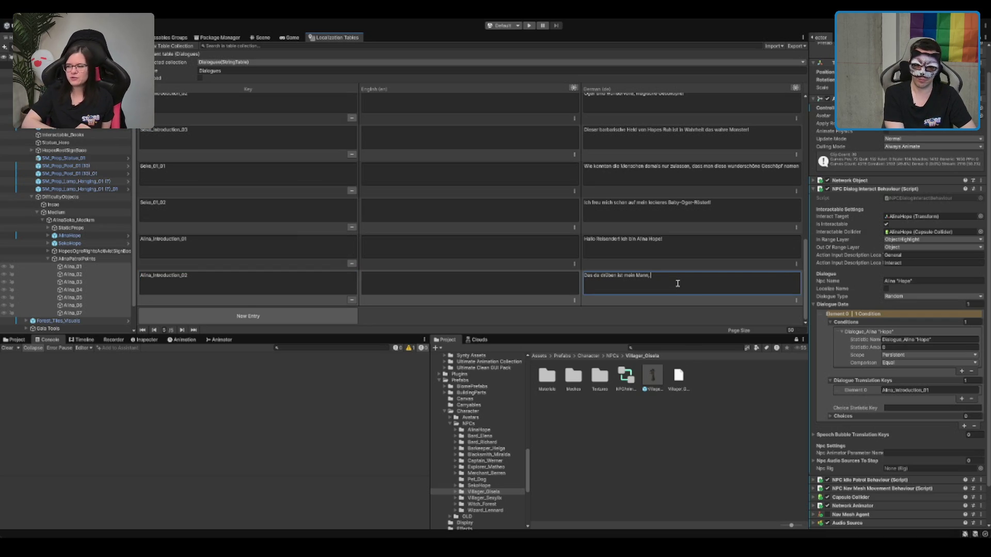
text(Seko hope!)
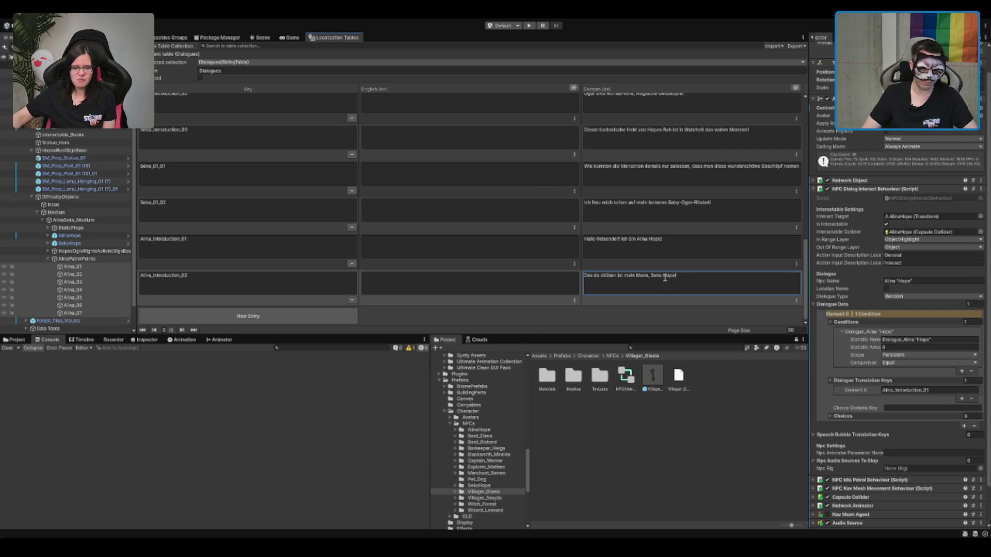
Step: Add row Alina_Introduction_03 and begin its German text with 'Wir haben unseren Nachnamen nach dieser wunderschönen Kreatur benannt'
click(268, 289)
click(266, 317)
click(302, 285)
key(ctrl+v)
key(BackSpace)
text(3)
click(674, 287)
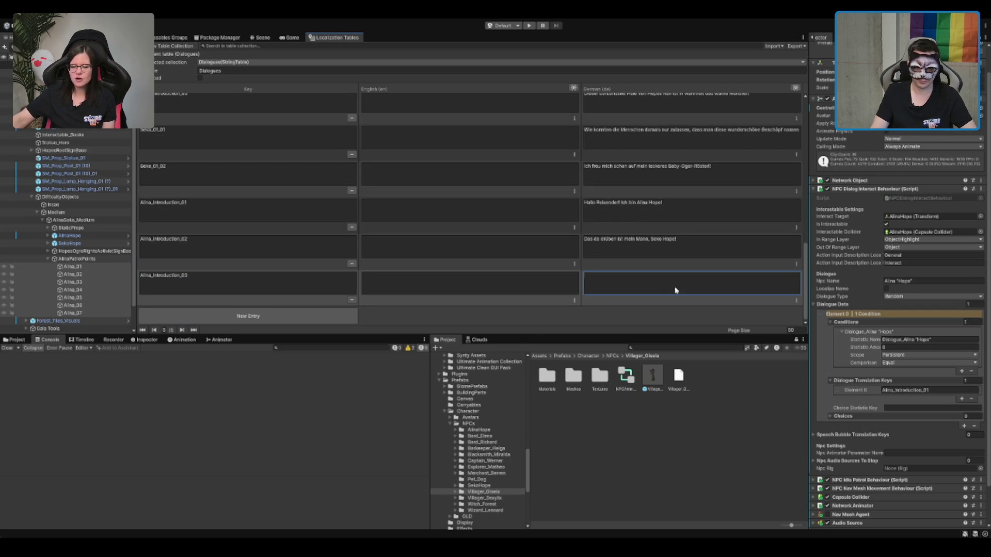
text(Wir haben unseren Nachnamen nach dieser wunderschönen Kreatur benannt)
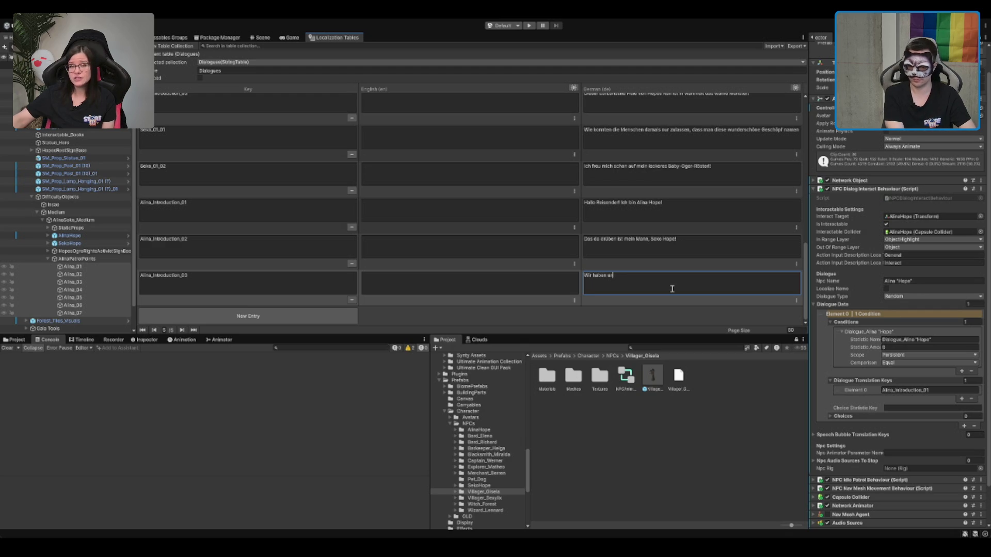
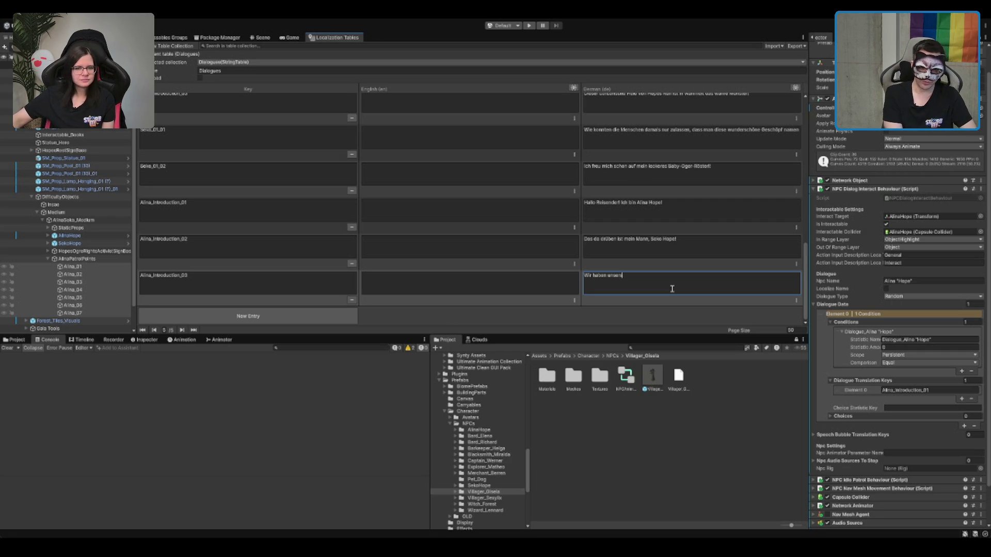
Step: Finish Alina_Introduction_03's German line ending 'nach dieser wunderschönen Kreatur benannt' and add a new table entry
text(Nachnamen nach dieser)
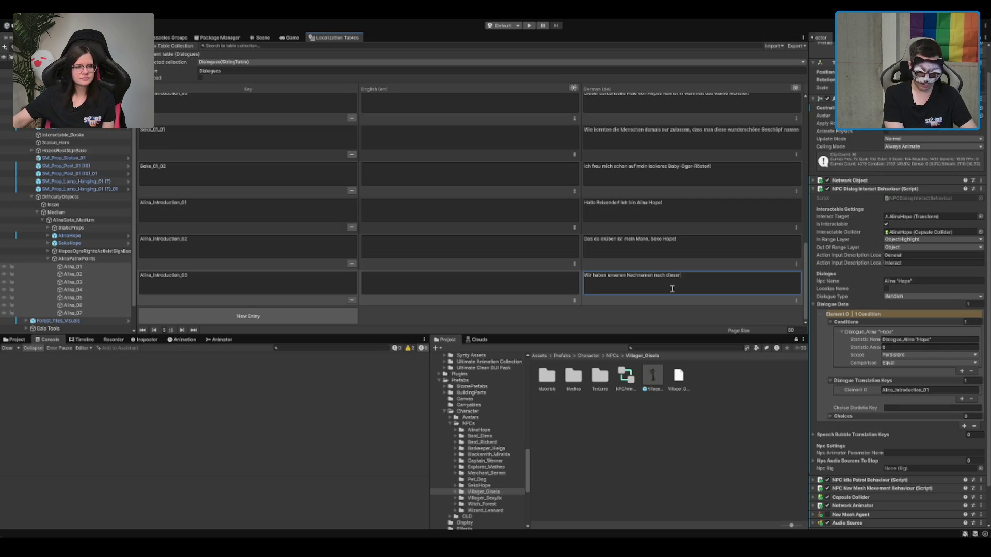
text( wunder)
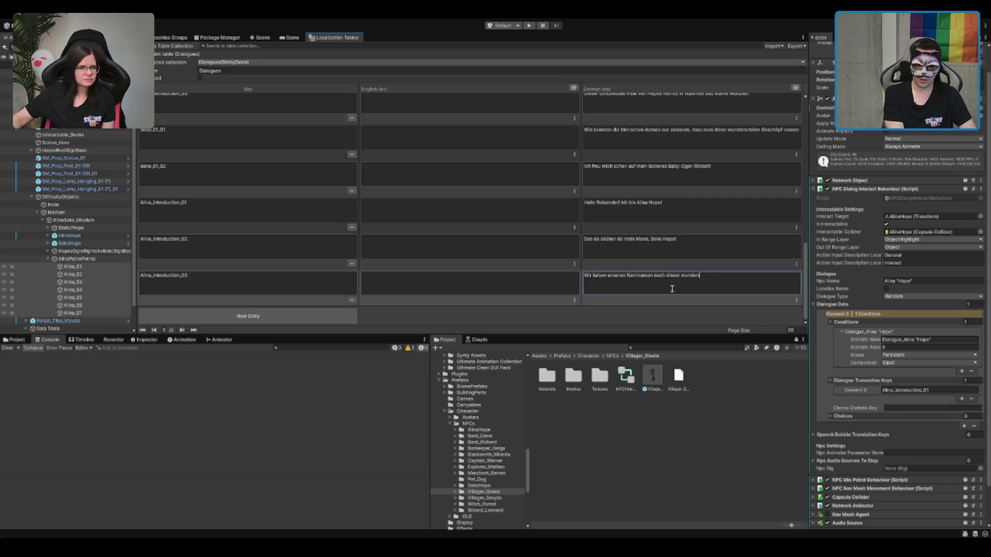
text(schönen Kreatur)
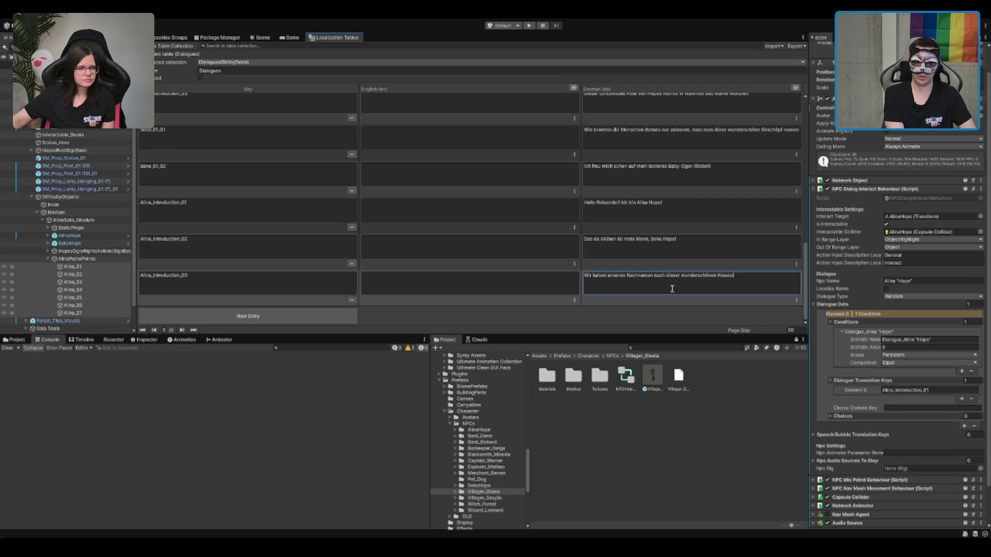
text( benannt)
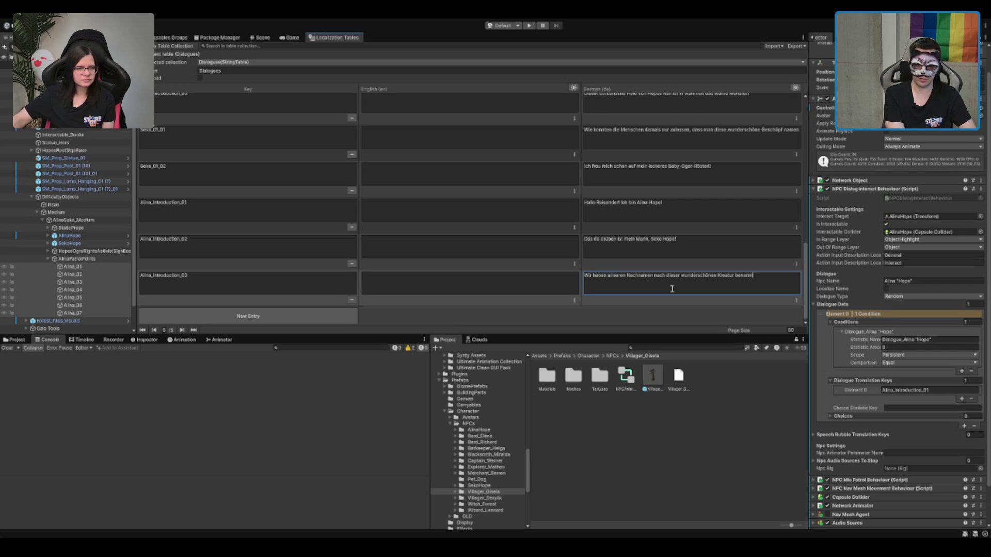
key(BackSpace)
key(BackSpace)
key(BackSpace)
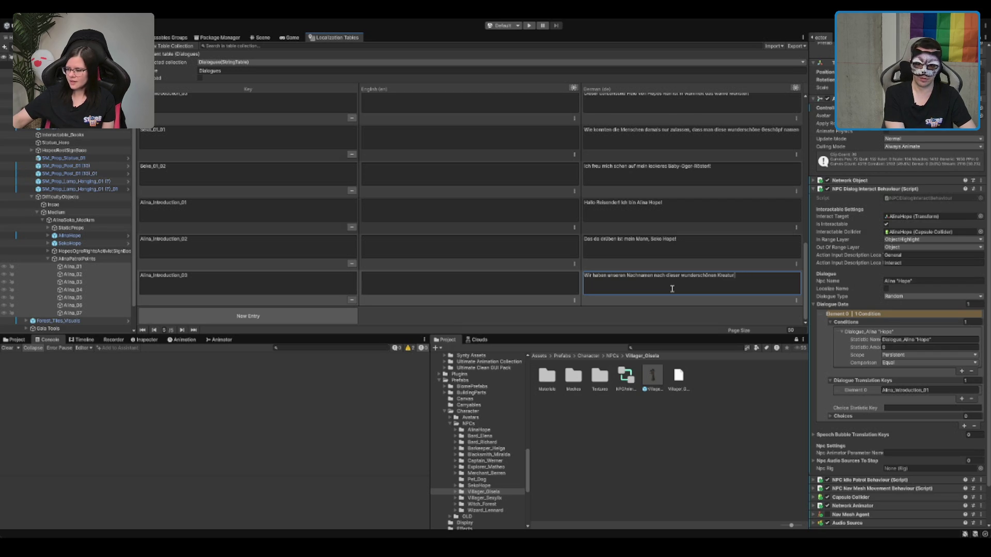
text(unget)
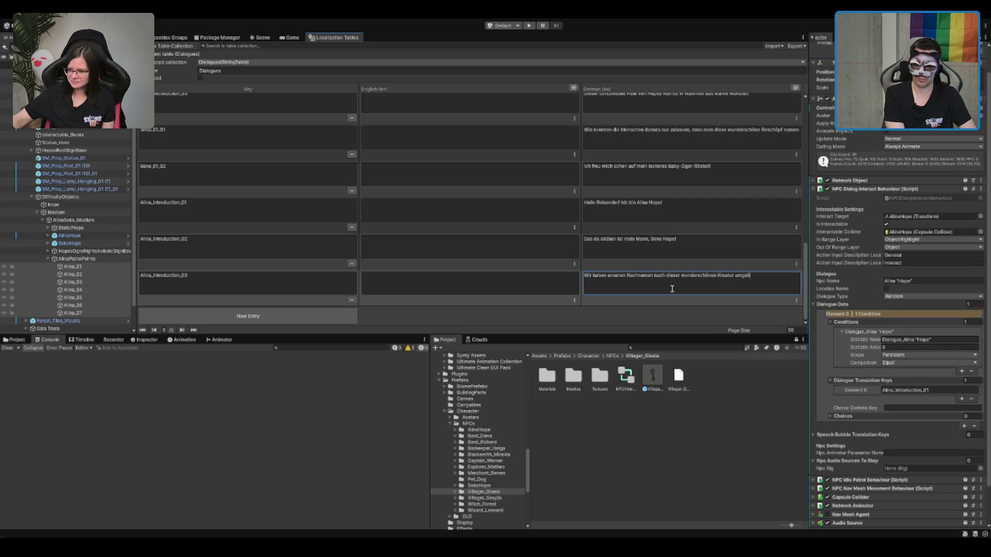
text(nnt)
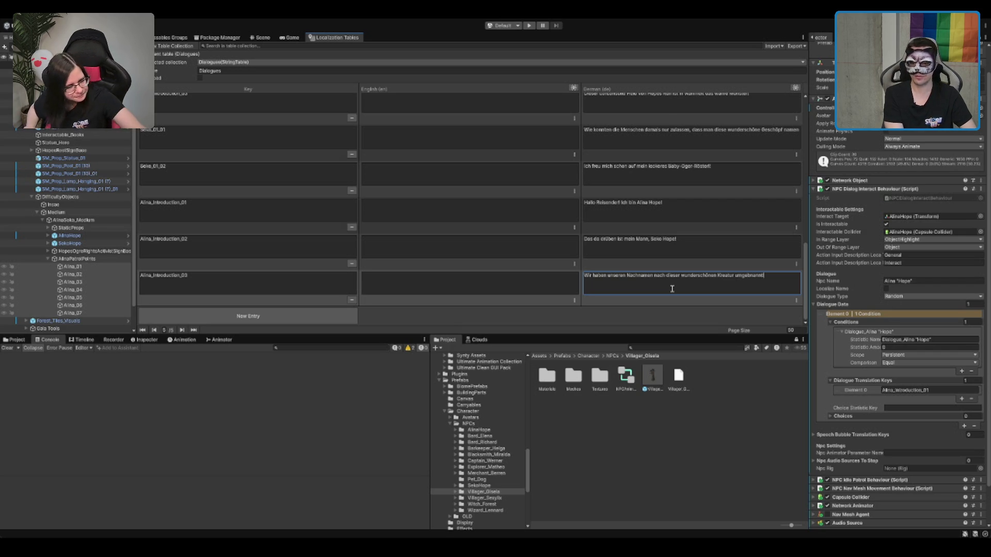
key(BackSpace)
key(BackSpace)
key(BackSpace)
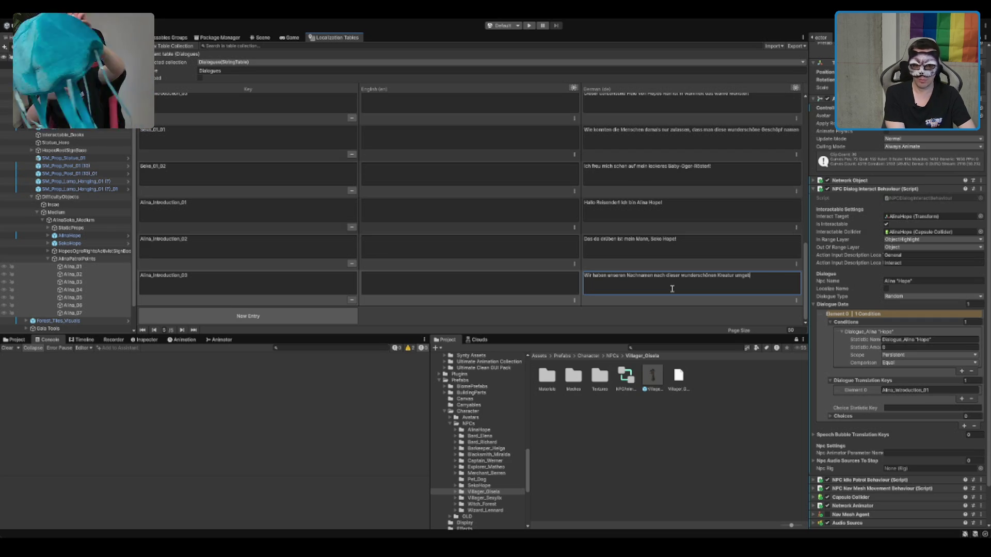
text(enannt)
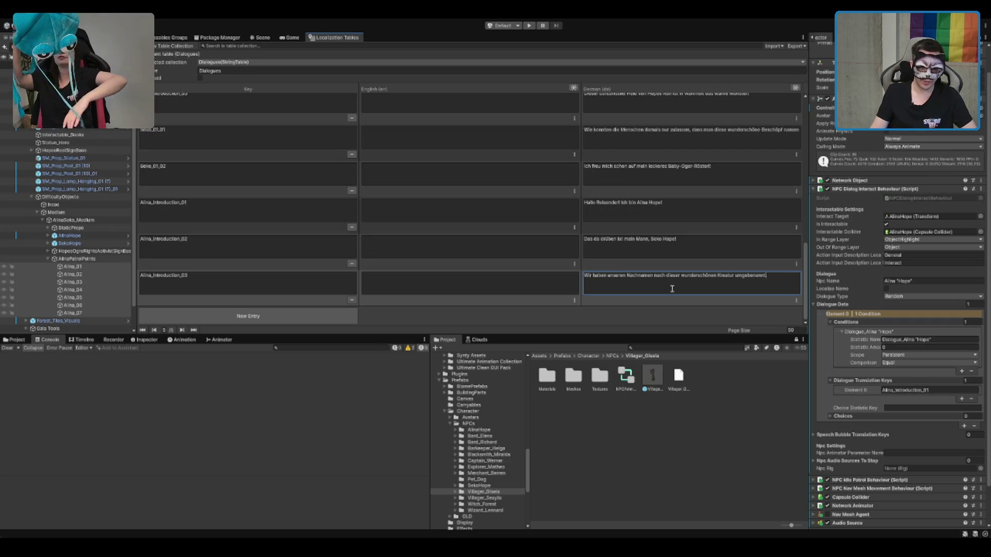
click(328, 319)
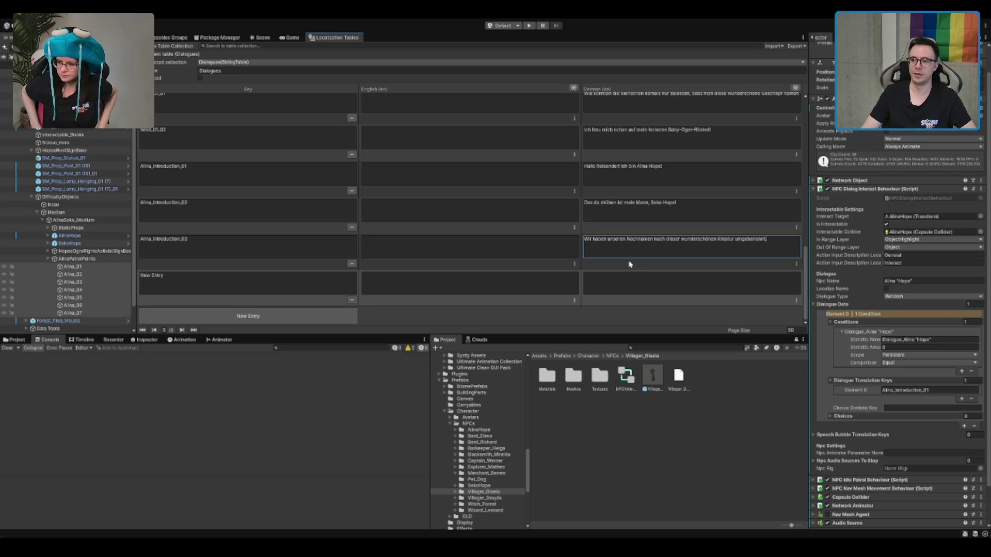
Step: Give the new row the key Alina_Introduction_04, reusing the copied Alina_Introduction_03 key
click(261, 276)
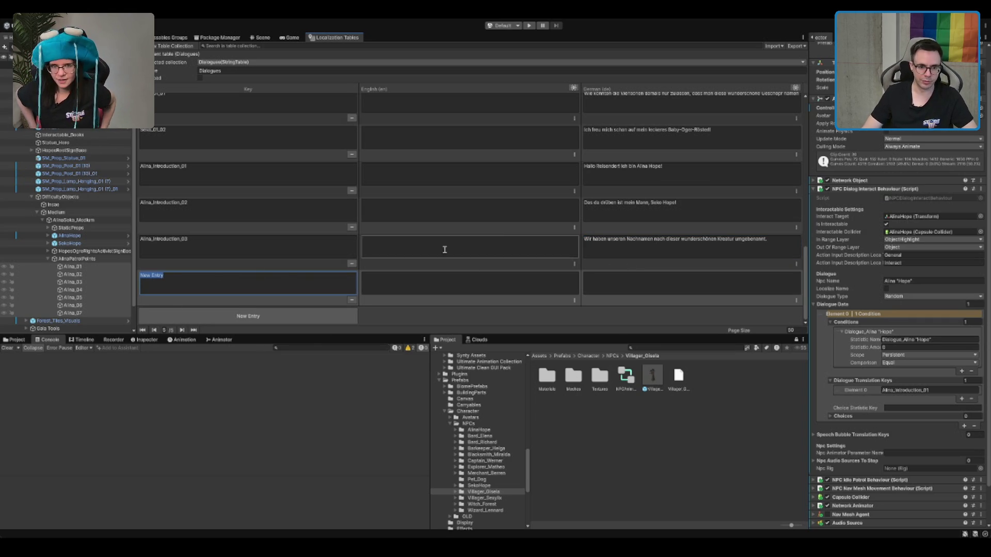
click(233, 258)
key(ctrl+c)
click(227, 288)
key(ctrl+v)
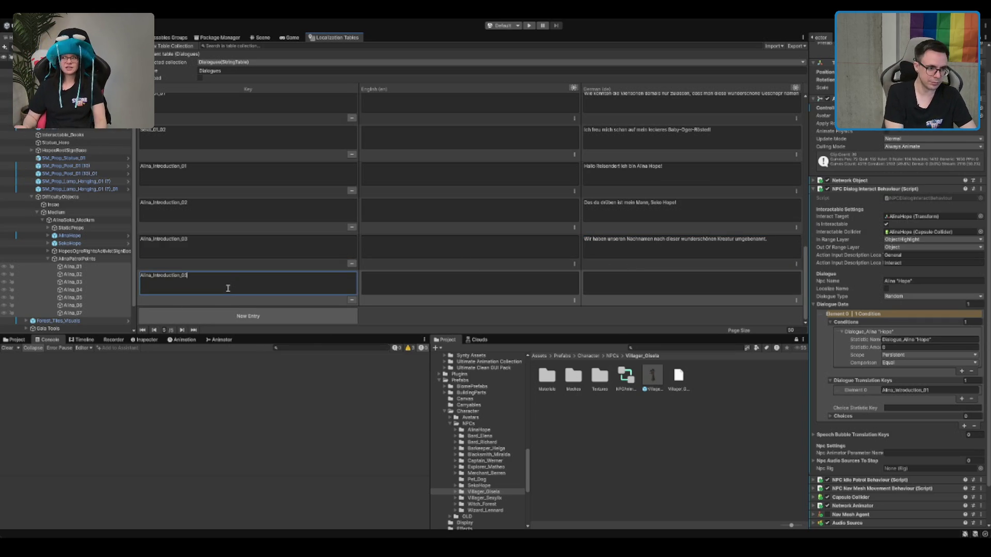
Step: Write its German line '…müssen uns mehr um die Natur und die darin lebenden Oger kümmern!'
click(662, 275)
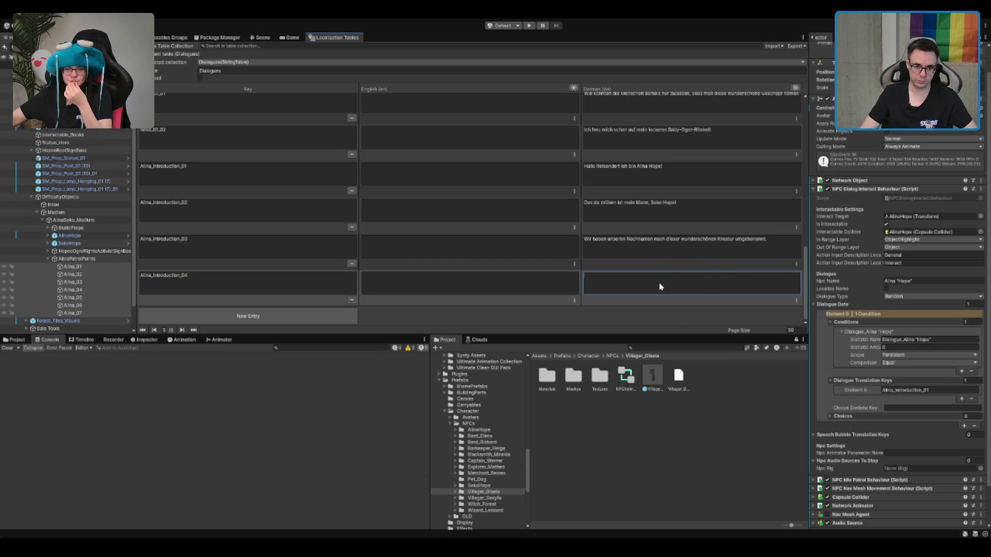
text(Wir  müssen uns mehr u)
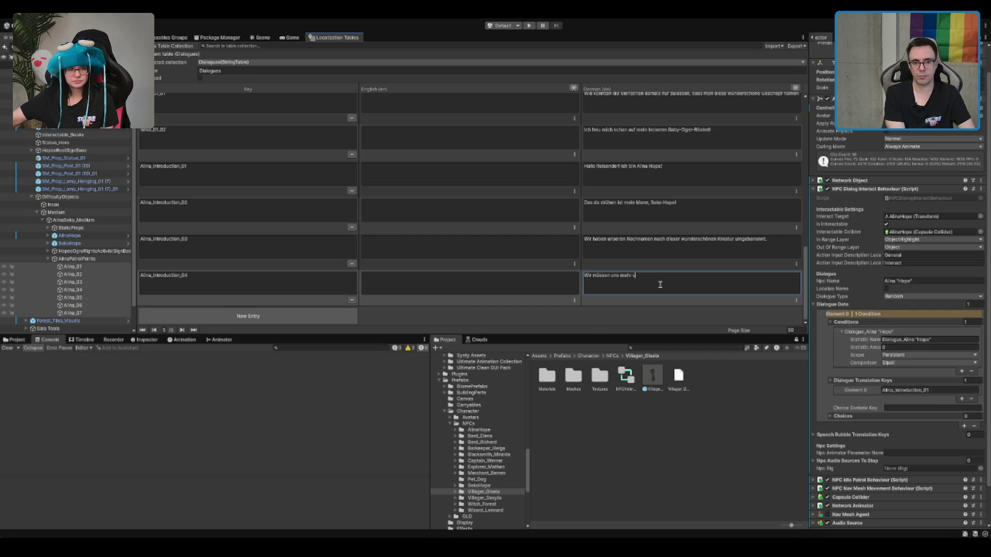
text(m unsere Na)
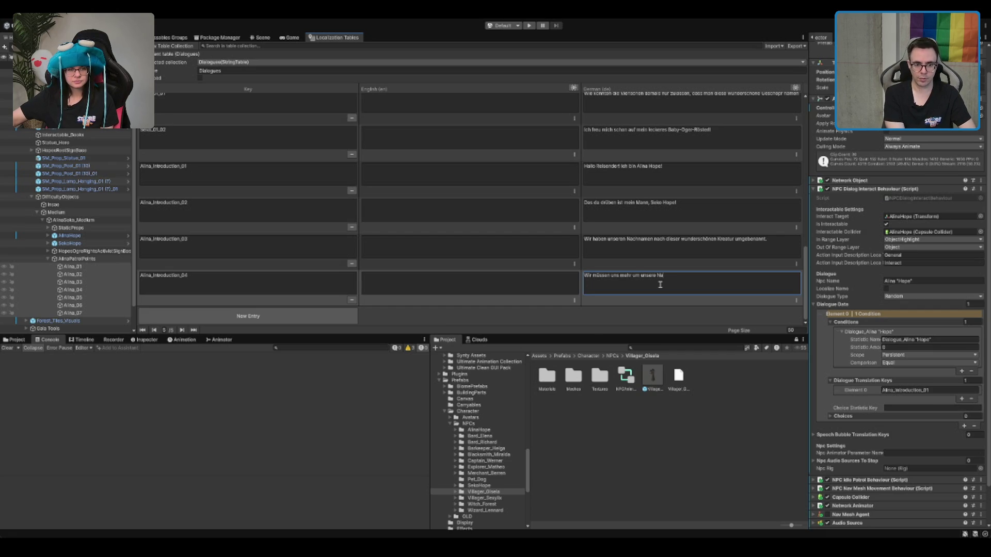
key(BackSpace)
key(BackSpace)
key(BackSpace)
text(die N)
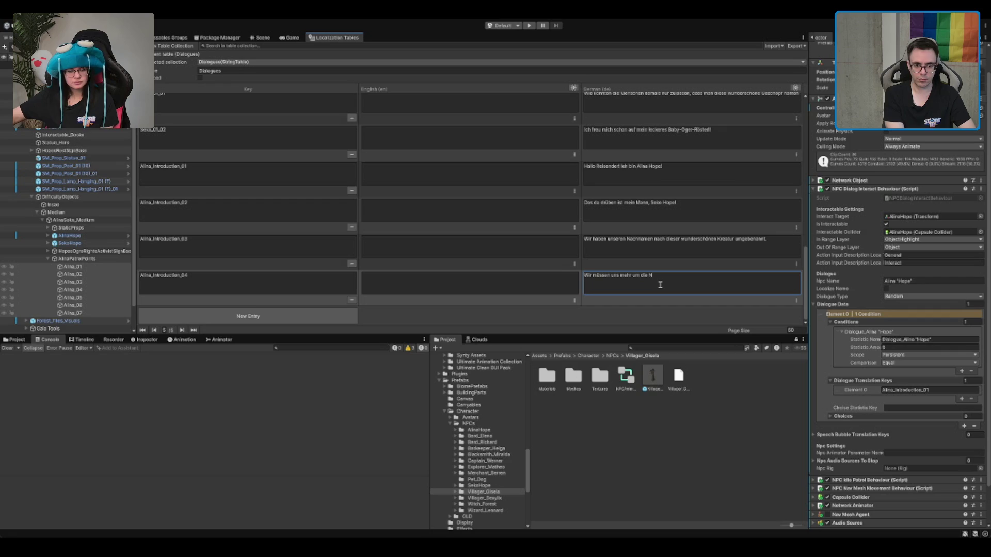
text(atur und die)
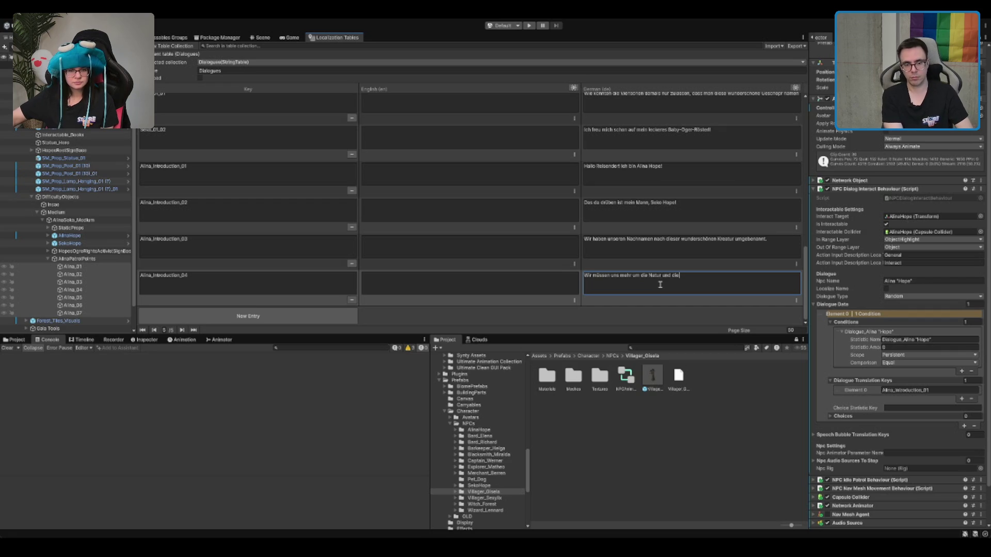
text( darin lebenden Oger kü)
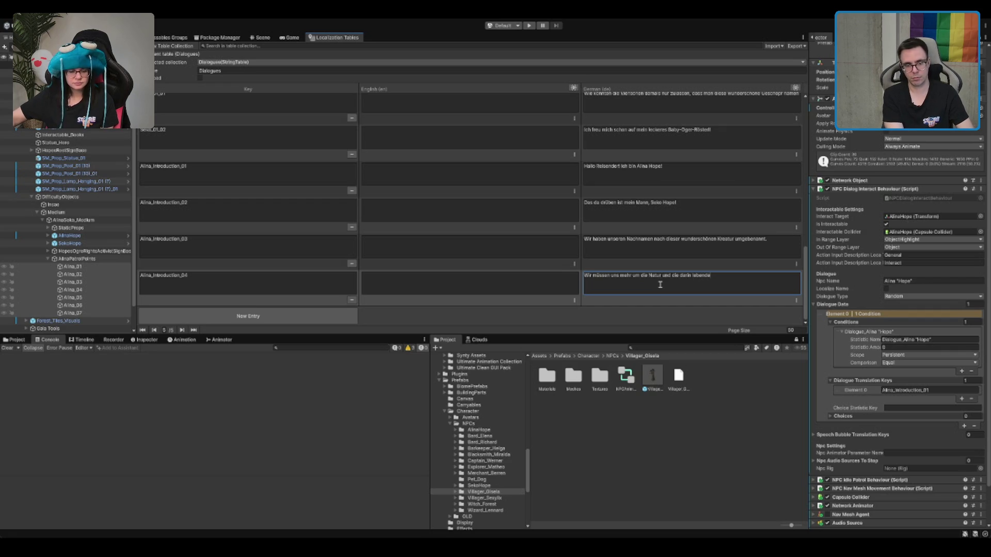
text(mmern)
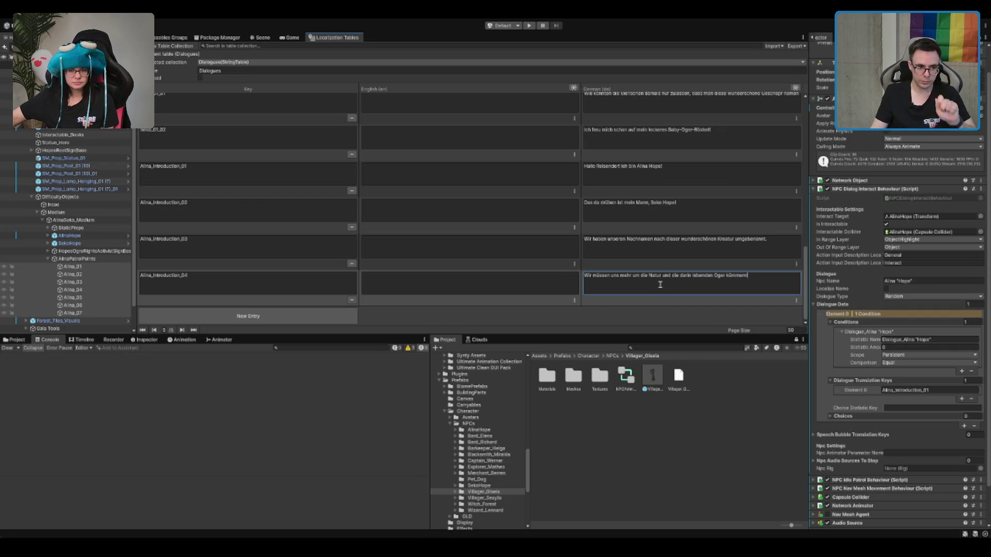
text(!)
click(247, 287)
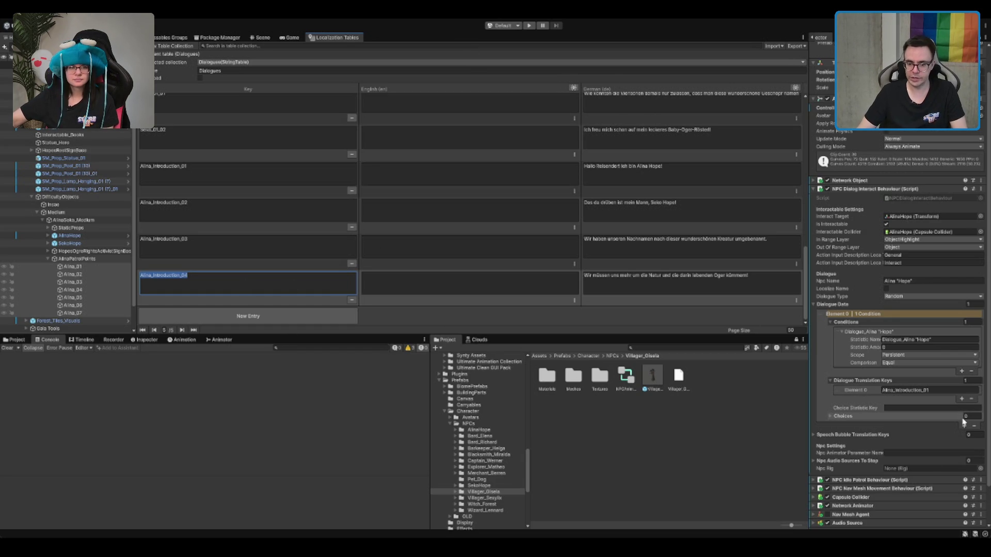
Step: Set Dialogue Translation Keys size to 4 and make Element 3 Alina_Introduction_04
click(973, 383)
text(4)
key(Return)
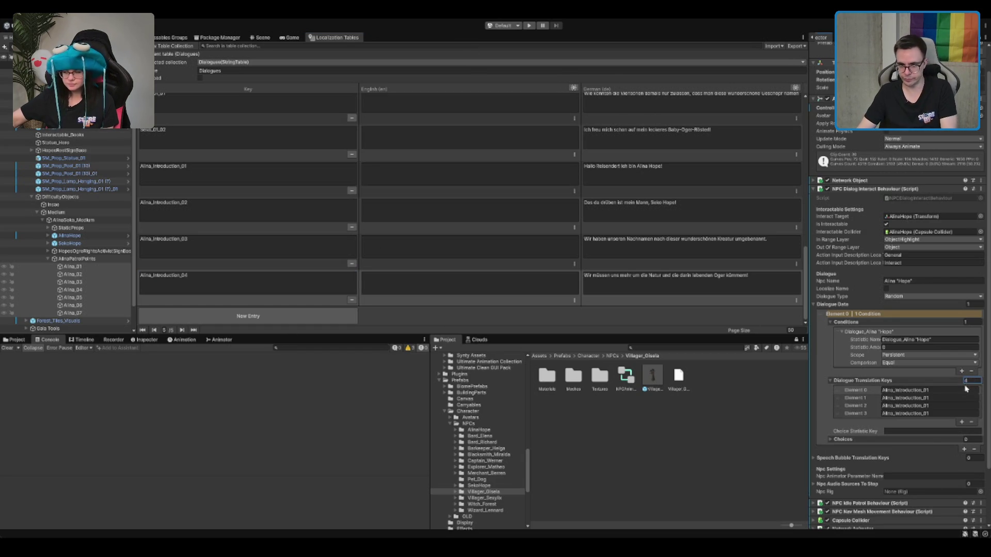
click(963, 397)
click(963, 396)
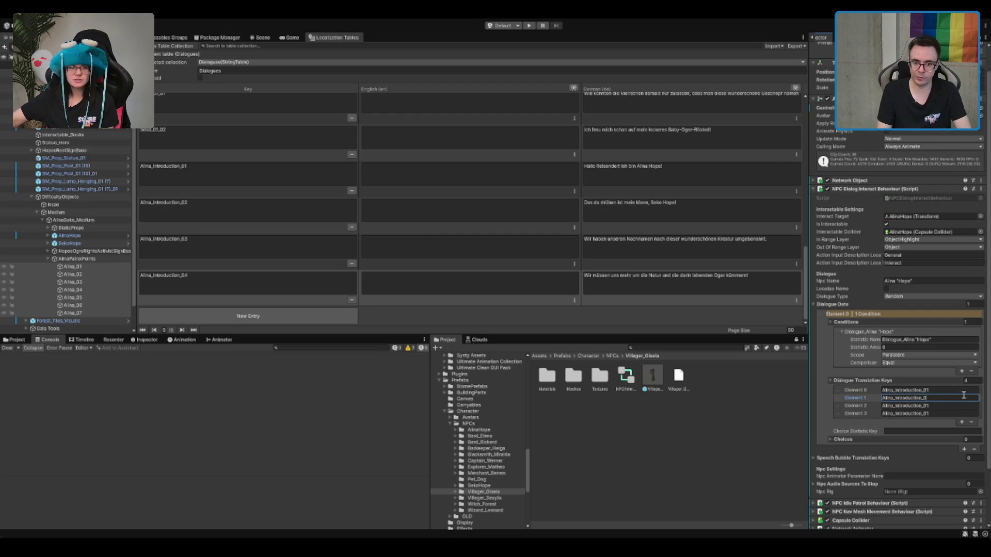
text(2)
click(959, 407)
click(959, 407)
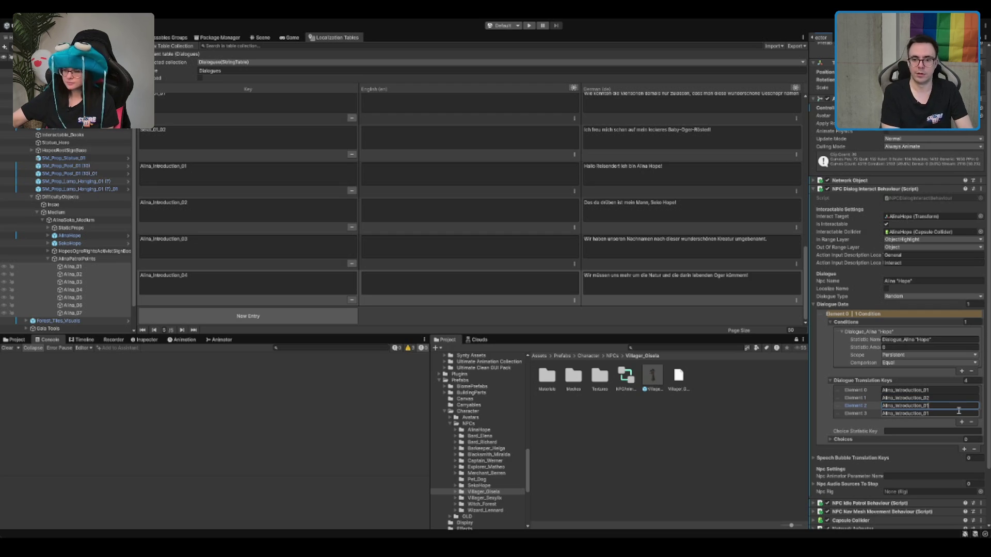
text(3)
click(942, 413)
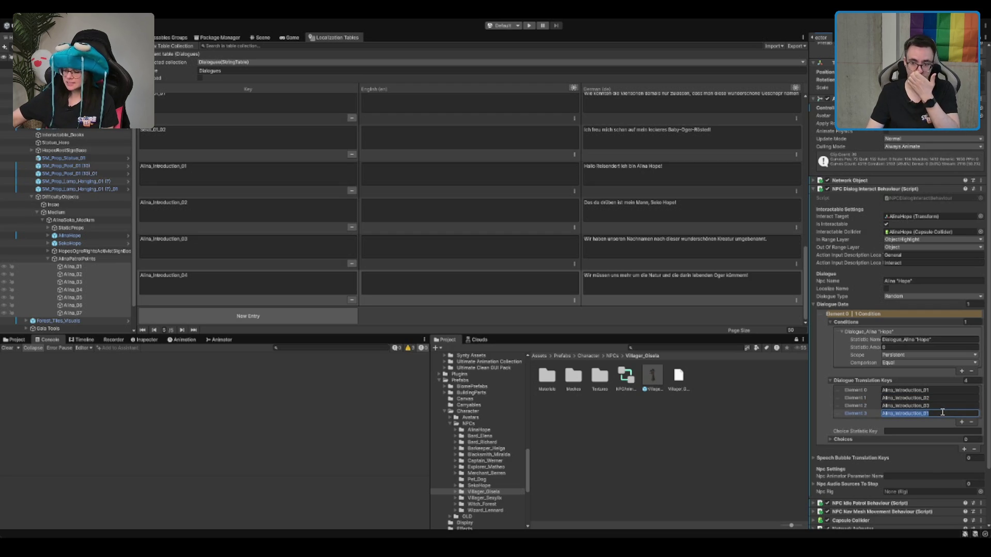
click(943, 412)
key(BackSpace)
text(4)
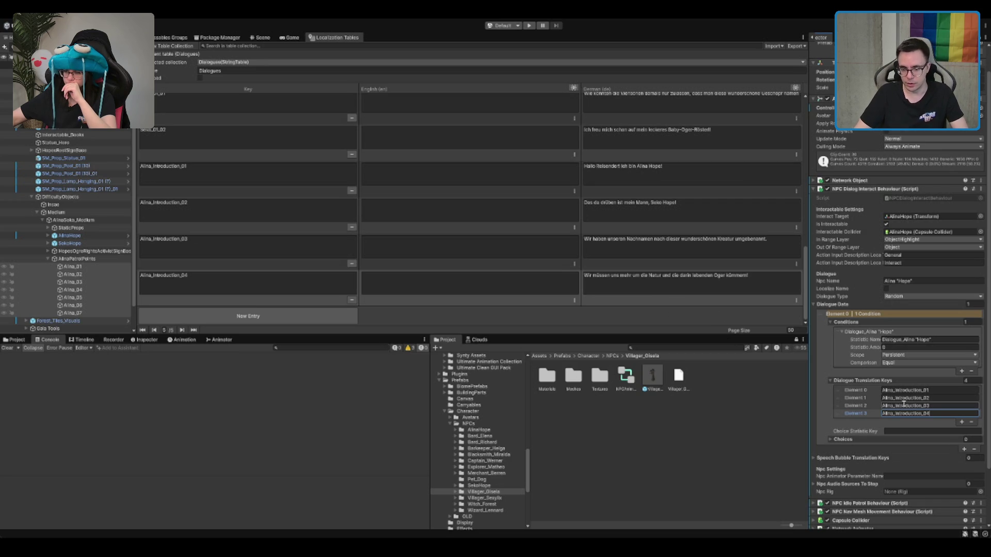
Step: Add a second dialogue data element and set its Hope condition comparison to Greater
click(967, 455)
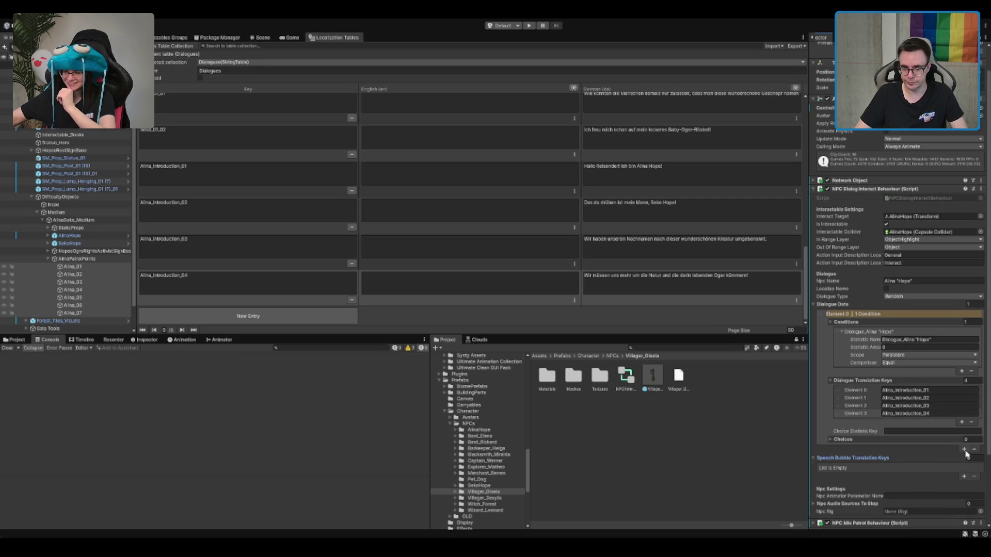
click(923, 457)
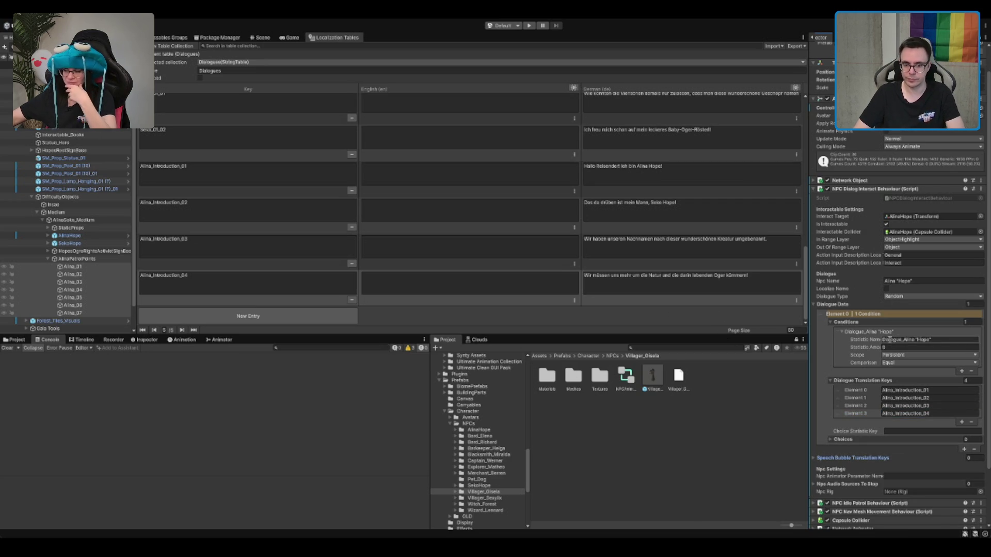
click(854, 325)
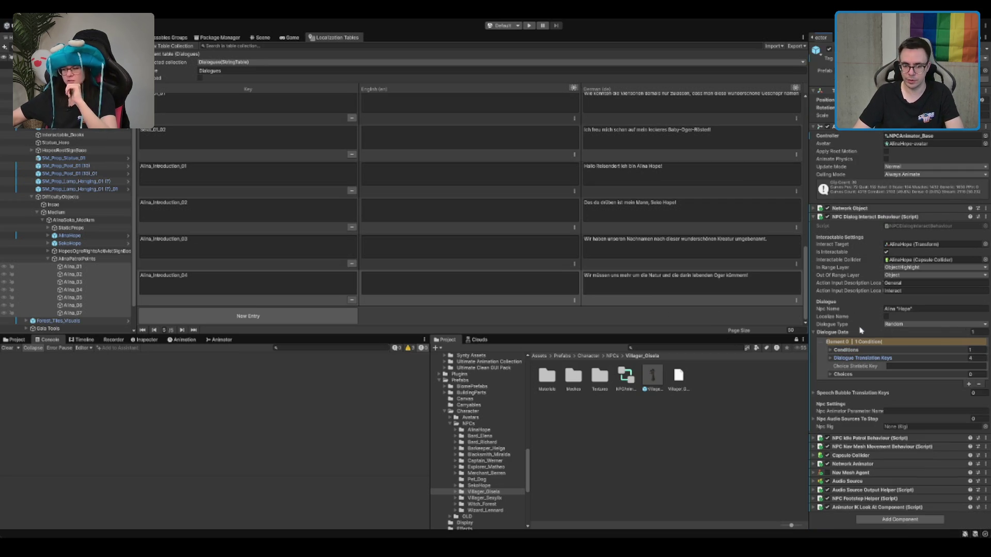
click(967, 388)
click(929, 391)
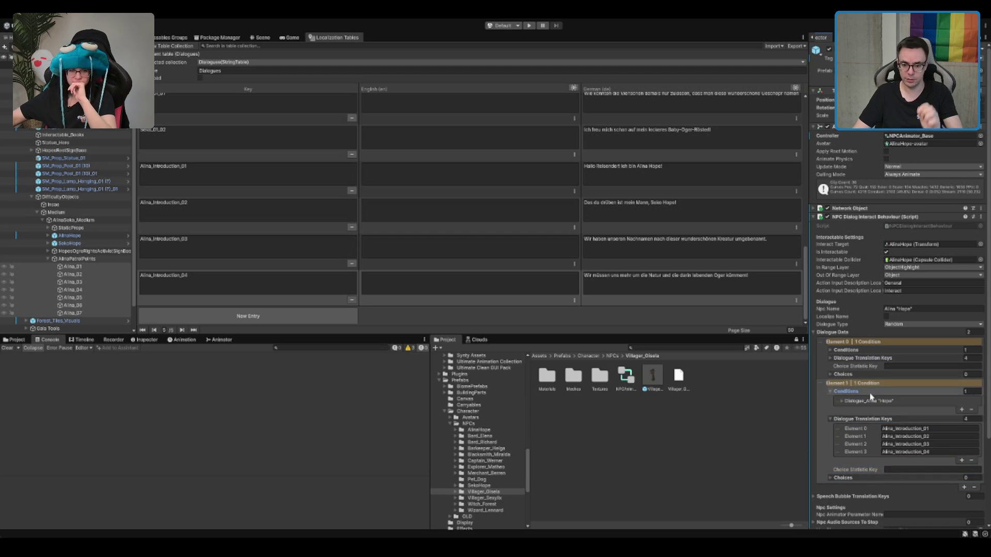
click(923, 391)
click(923, 392)
click(916, 402)
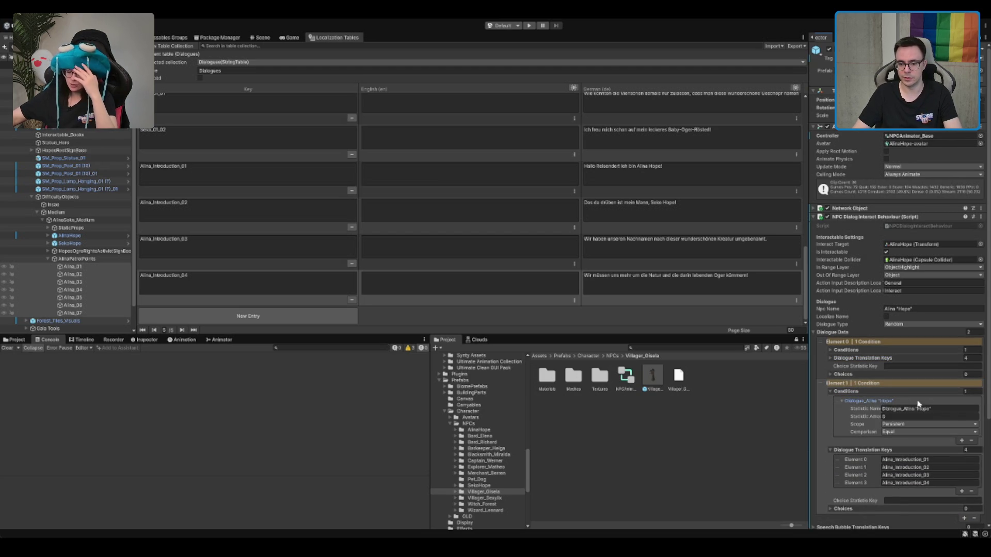
click(924, 432)
click(924, 442)
scroll(919, 415, down, 3)
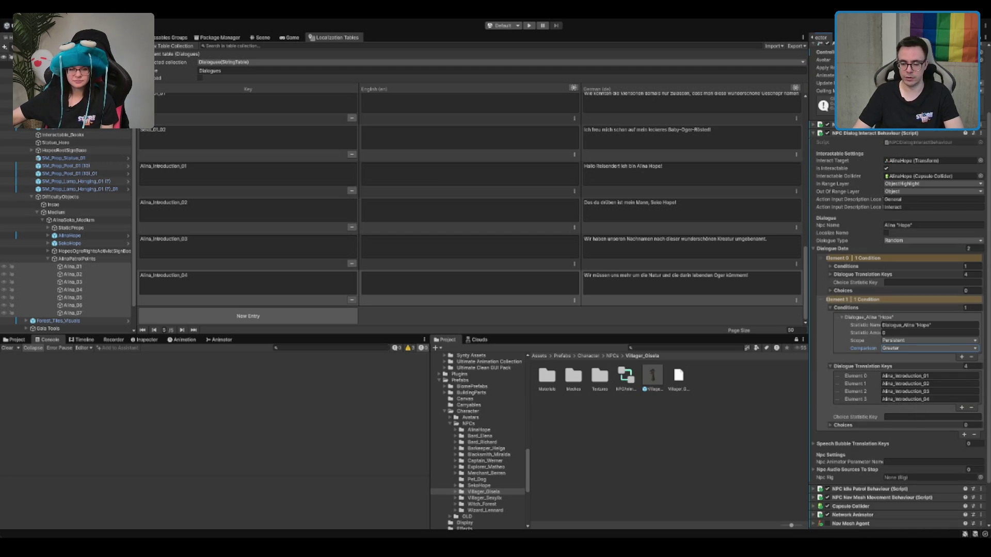
Step: Rename its first key to Alina_Normal_01, reduce the key list to 1, and add a table entry
click(907, 376)
double_click(907, 376)
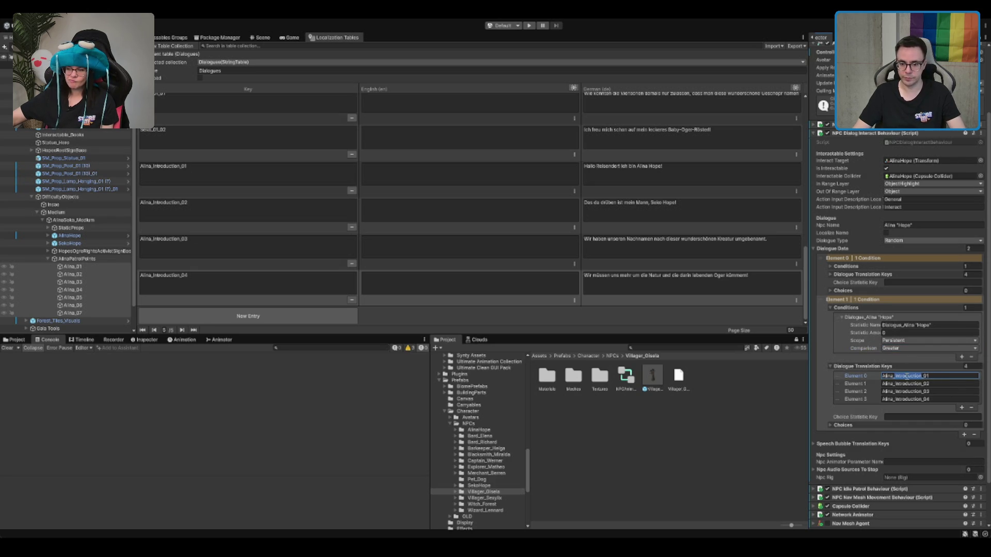
text(Normal)
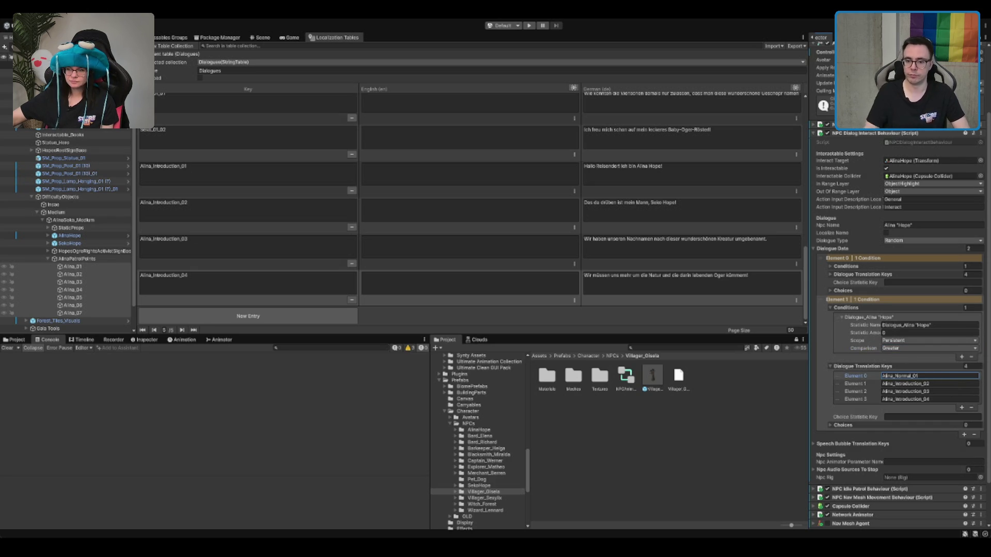
click(965, 366)
text(1)
key(Return)
click(934, 376)
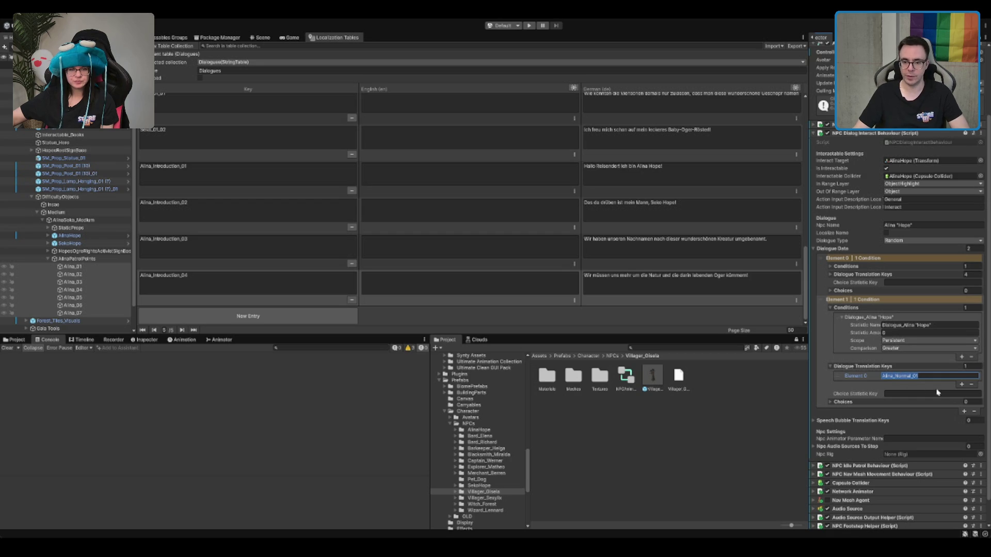
click(307, 313)
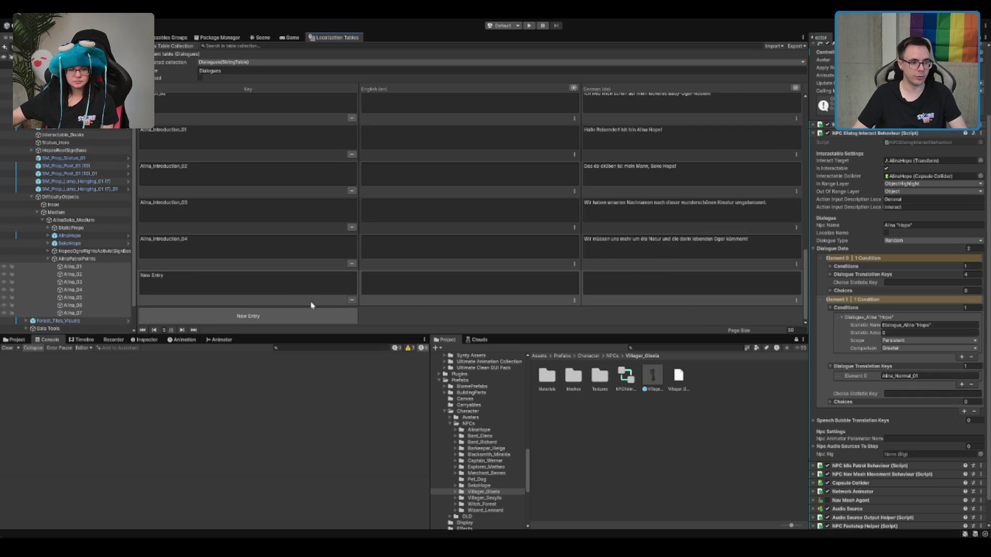
Step: Key the new entry Alina_Normal_01 with German text 'Hope hat sich das nicht ausgesucht!'
text(Alina_Normal_01)
click(610, 288)
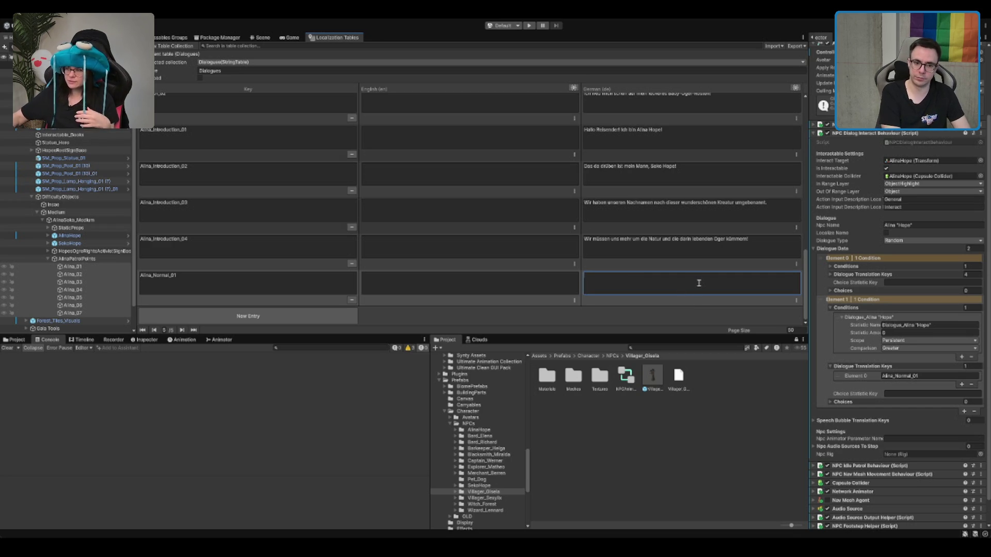
text(Hope hat is)
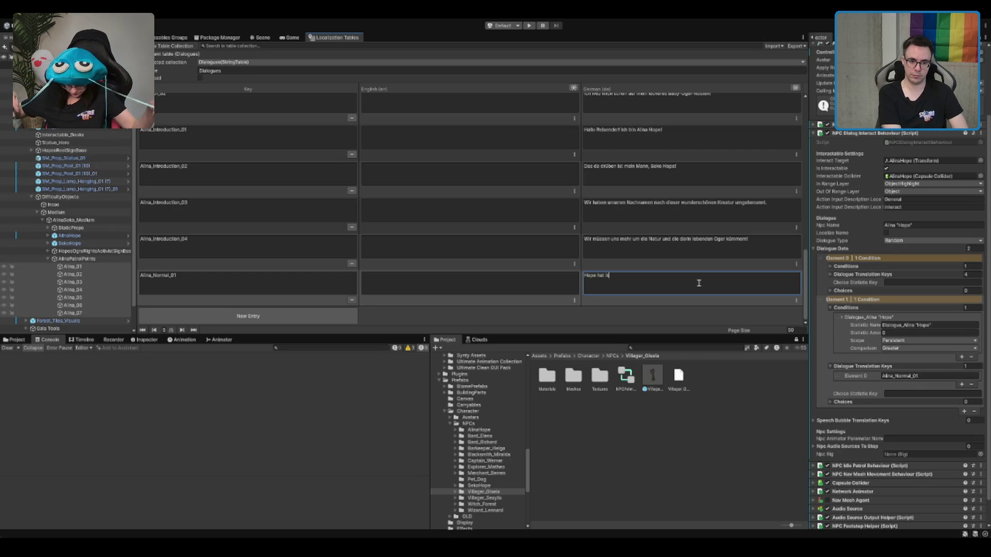
key(BackSpace)
key(BackSpace)
text(sich)
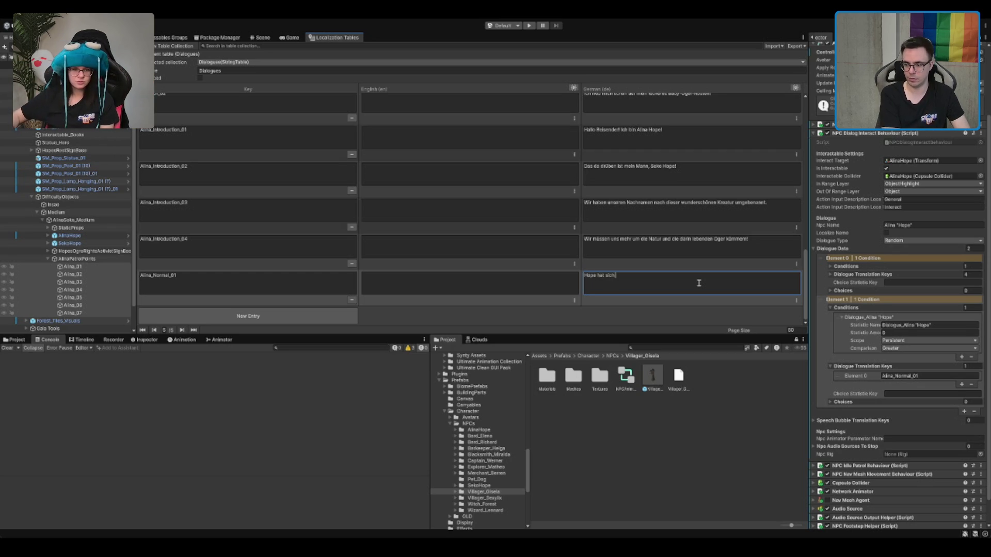
text(sich nich)
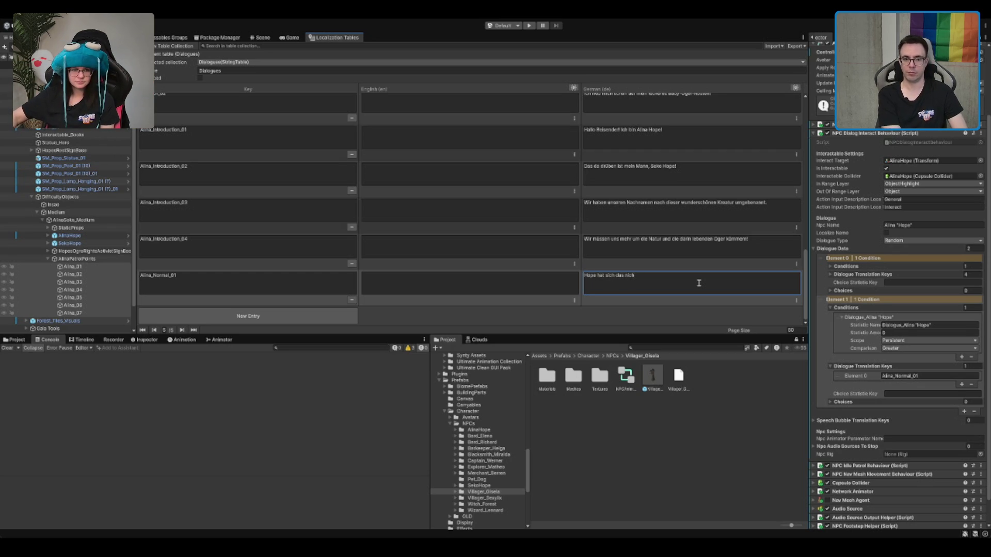
text(gesucht!)
click(309, 305)
Step: Add another entry to the Dialogues table and begin editing its key
click(303, 281)
key(ctrl+c)
click(250, 313)
click(287, 287)
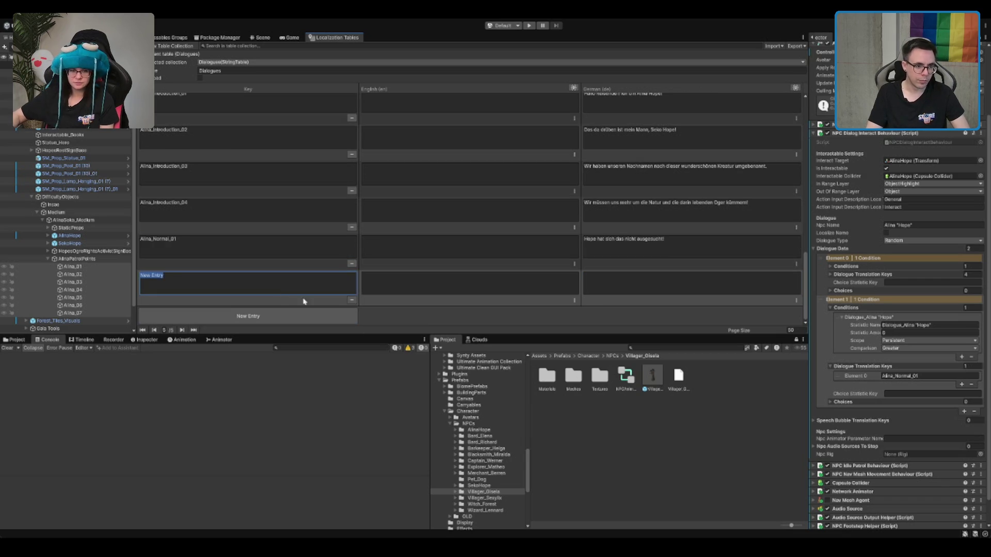
Step: Set the new entry's key to Alina_Normal_02
key(ctrl+v)
click(667, 283)
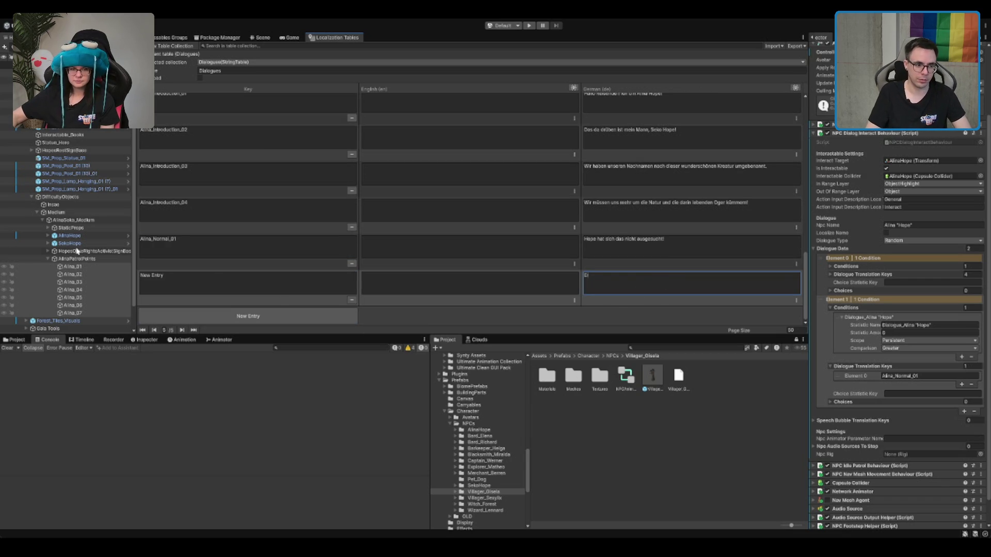
click(239, 254)
click(235, 277)
key(ctrl+v)
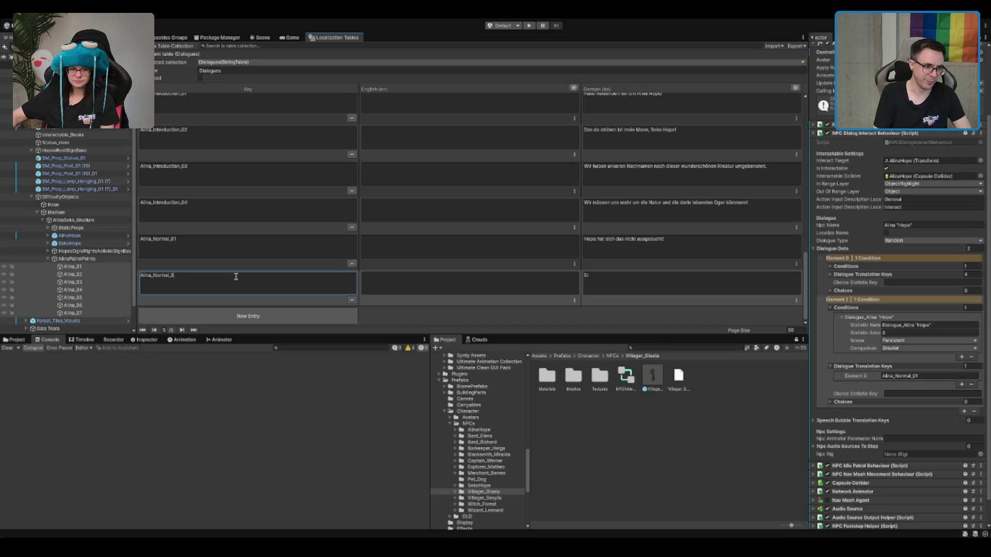
text(2)
click(710, 281)
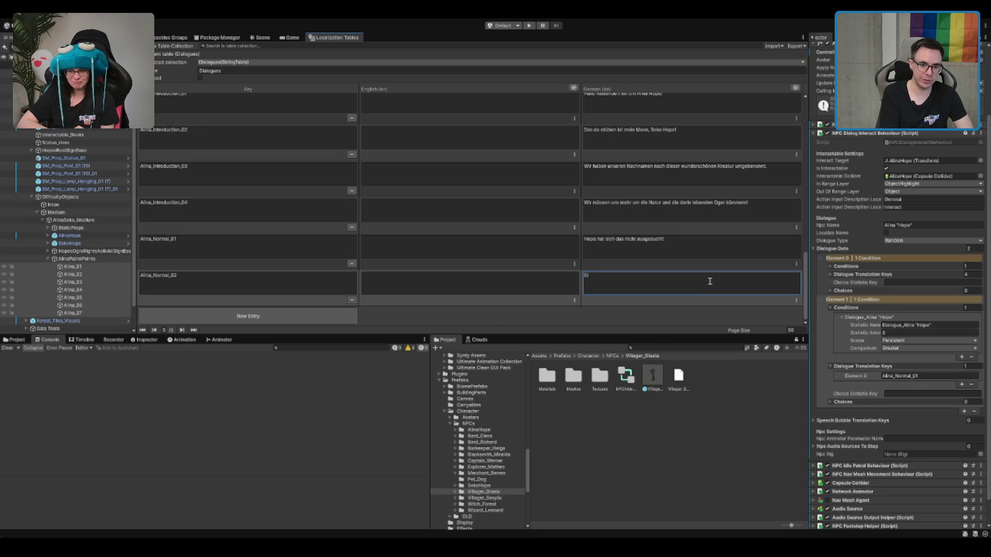
Step: Replace 'Hope' with 'Er' at the start of Alina_Normal_01's German line
click(598, 241)
click(596, 240)
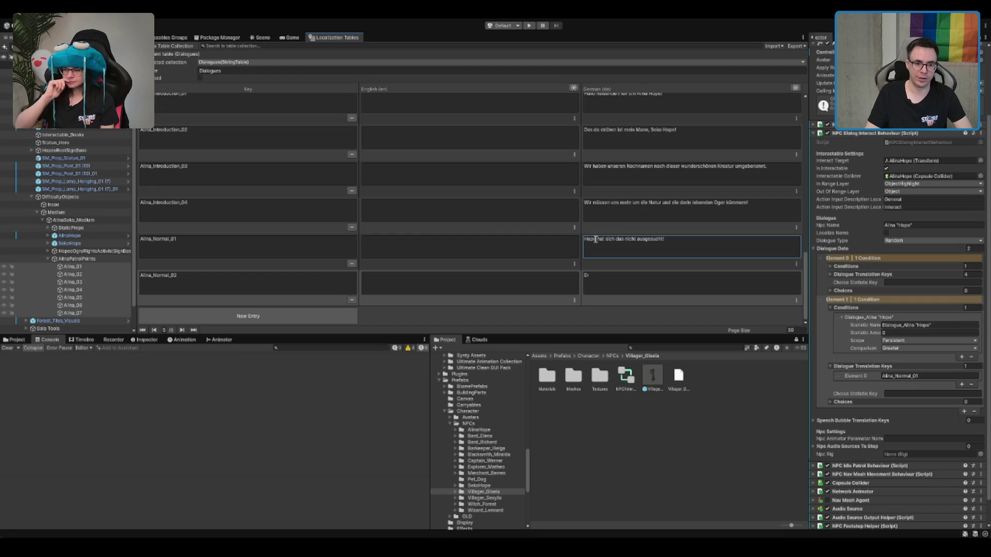
drag(596, 240, 549, 268)
key(Left)
key(BackSpace)
key(BackSpace)
key(BackSpace)
key(BackSpace)
text(Er)
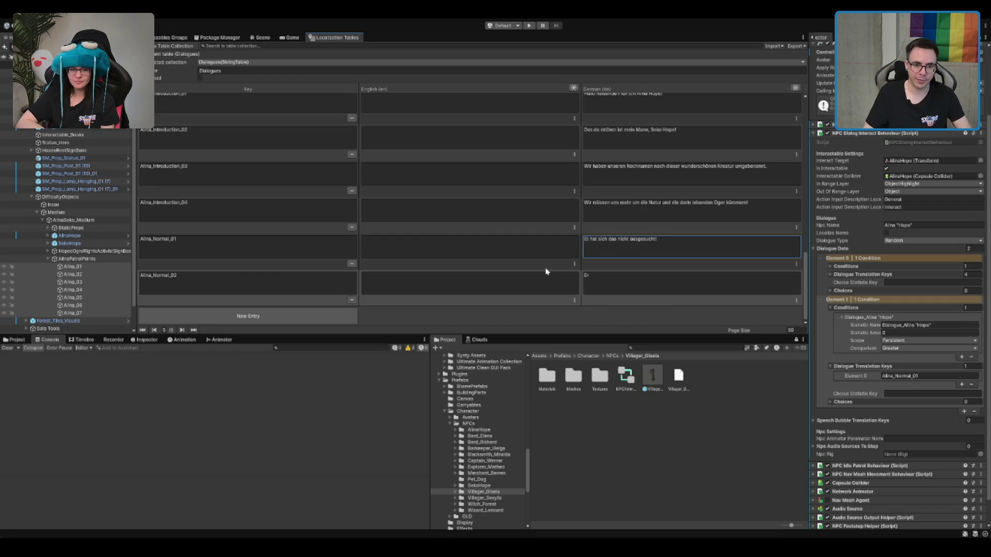
Step: Write Alina_Normal_02's German line 'Hope wollte einfach in Ruhe in diesem Wald leben' and add an entry
click(644, 286)
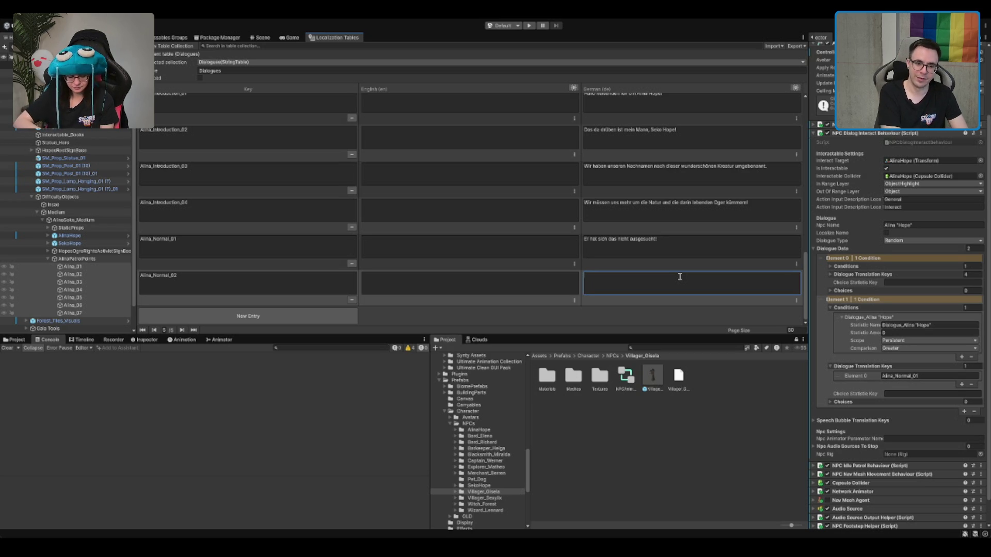
text(hope)
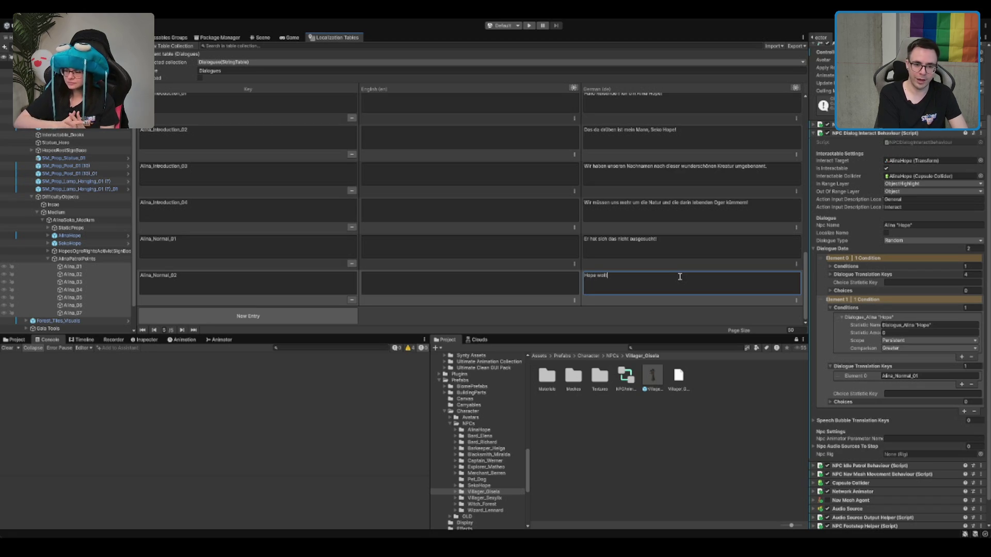
key(BackSpace)
text(infach in Ruhe in diesem)
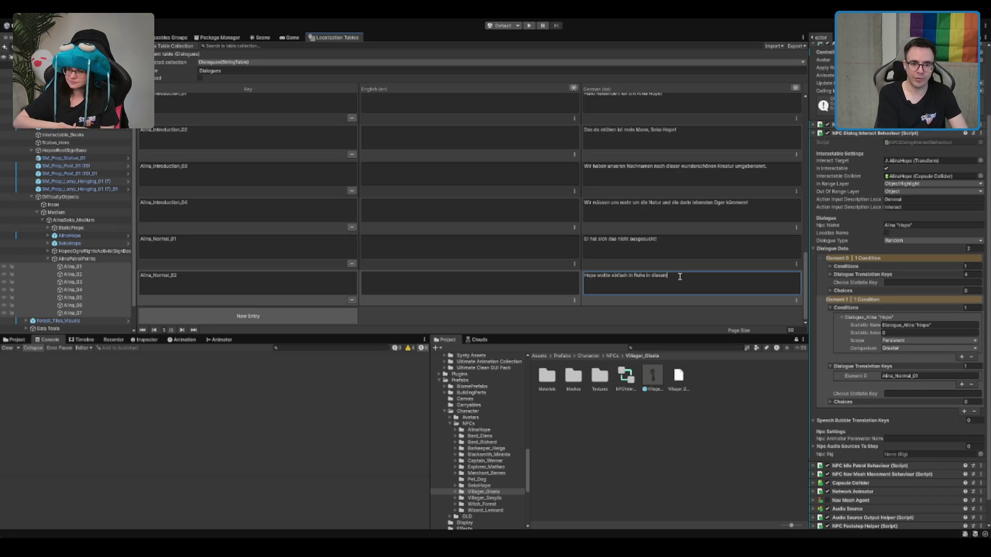
text( Wald leben)
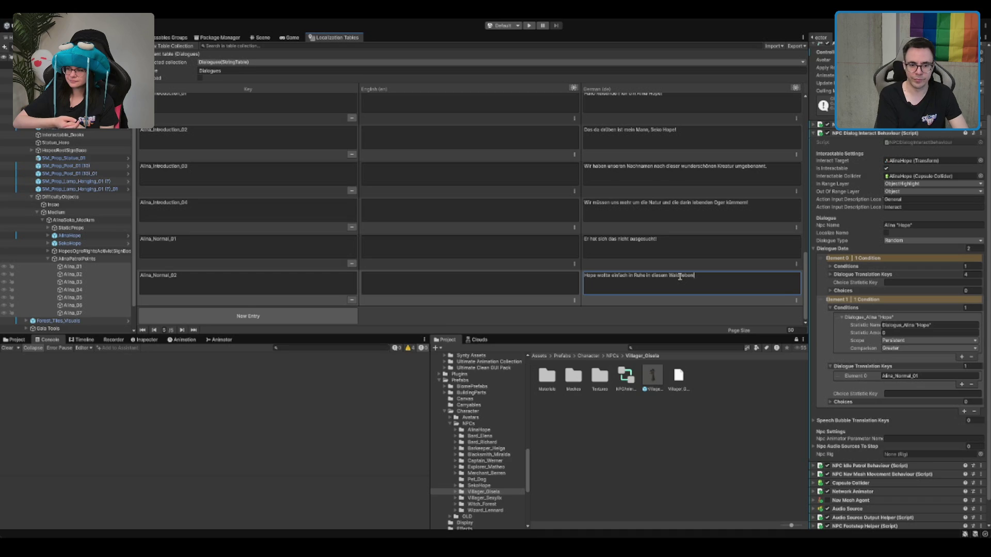
click(236, 281)
click(252, 314)
Step: Key the new entry Alina_Normal_03 and write its German line beginning 'Hope hat sich nicht ausgesucht'
click(263, 289)
text(Alina_Normal_03)
click(645, 280)
text(Aber)
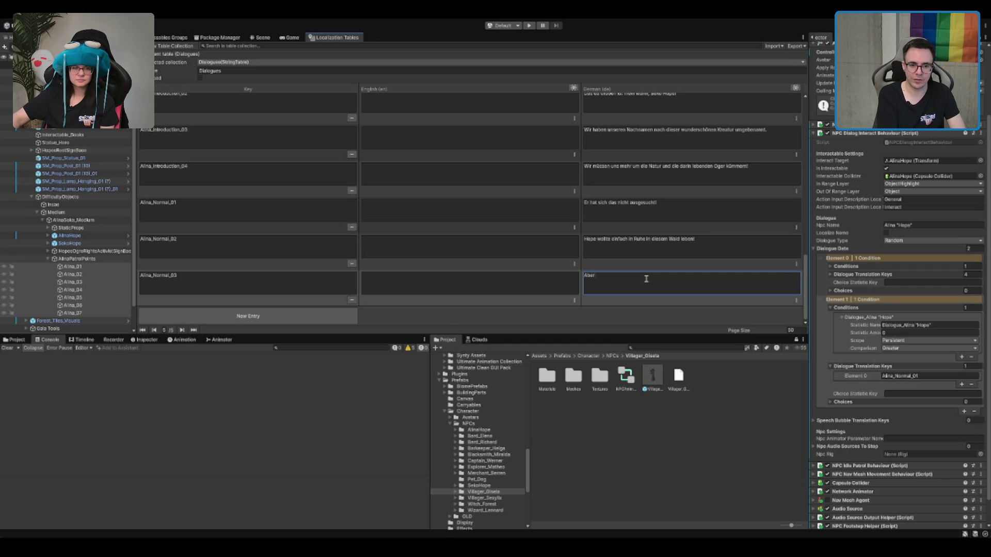
key(ctrl+a)
text(Hope ha)
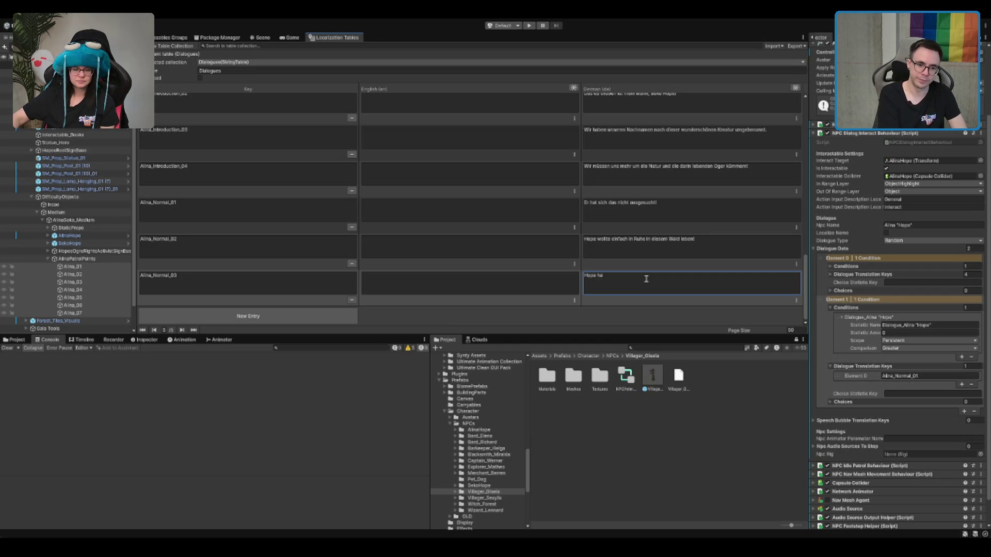
text(t sich nicht ausgesucht, )
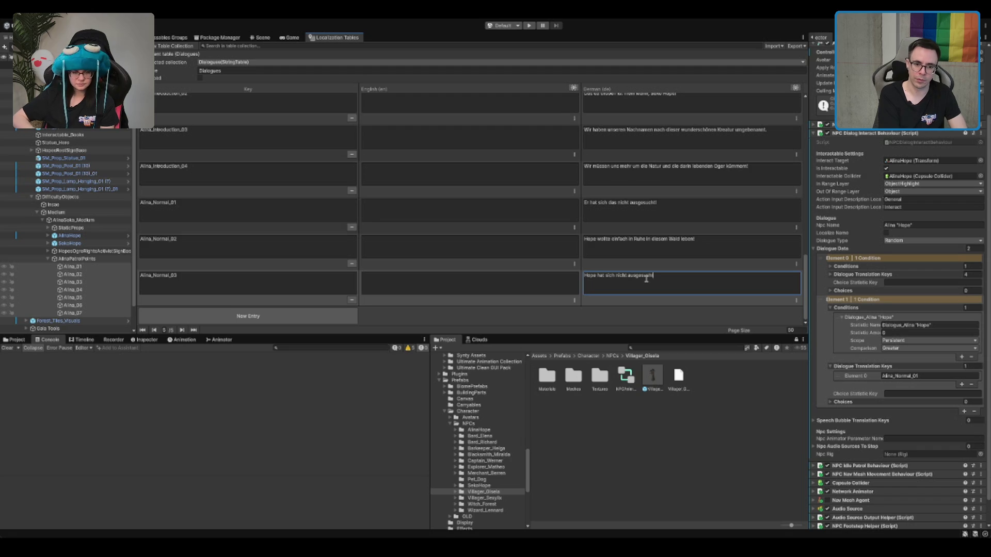
text(von diesem)
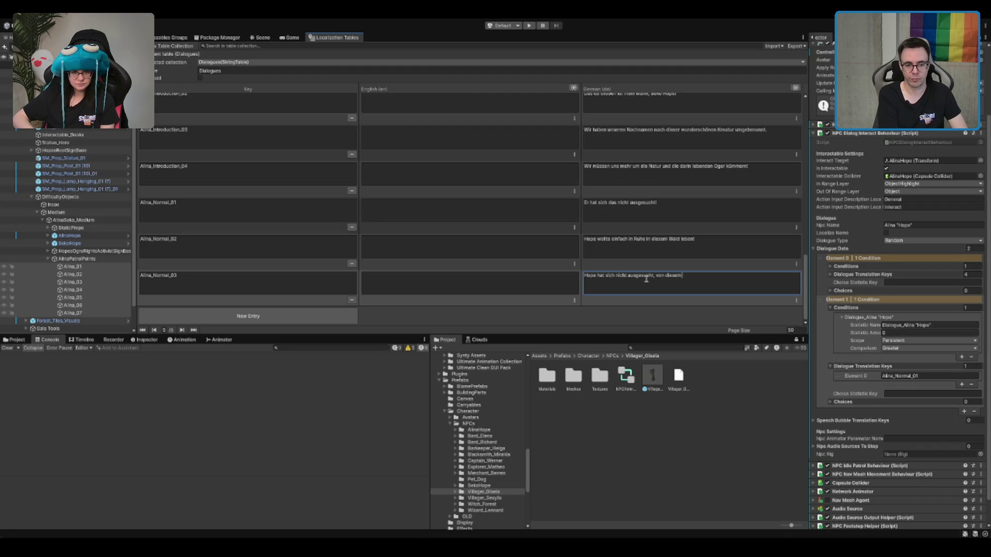
text( ekelhaft)
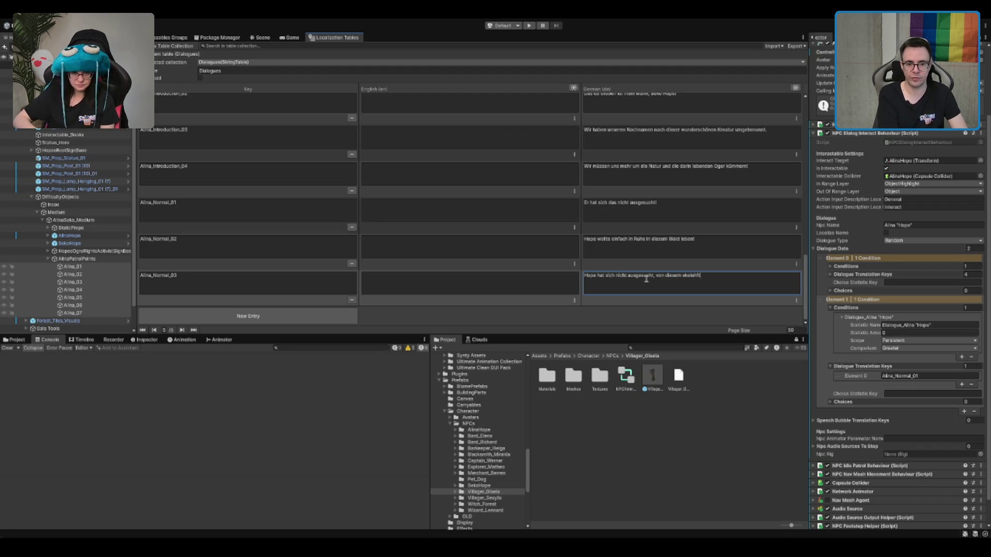
key(BackSpace)
key(BackSpace)
key(BackSpace)
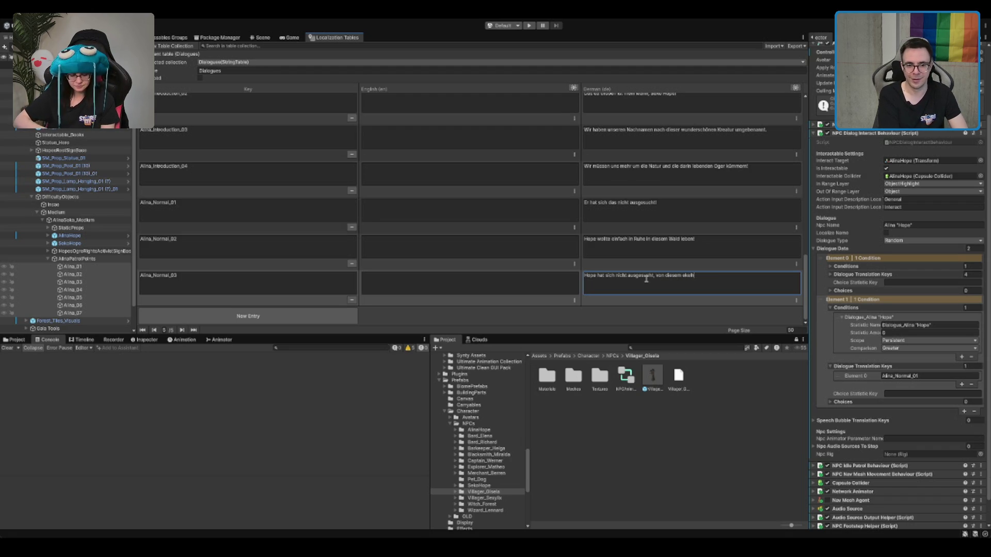
text(n Mensch namens Olaf)
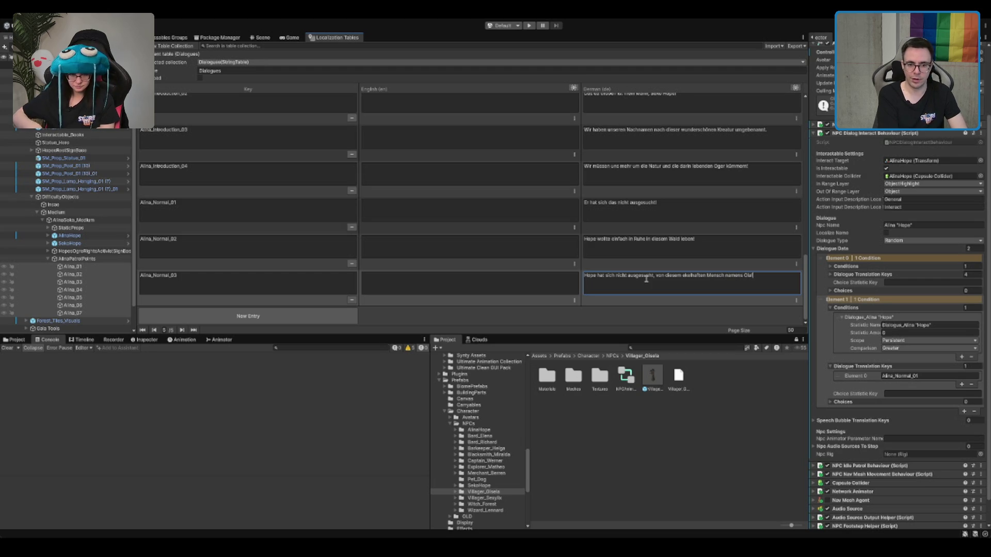
text( niedermet)
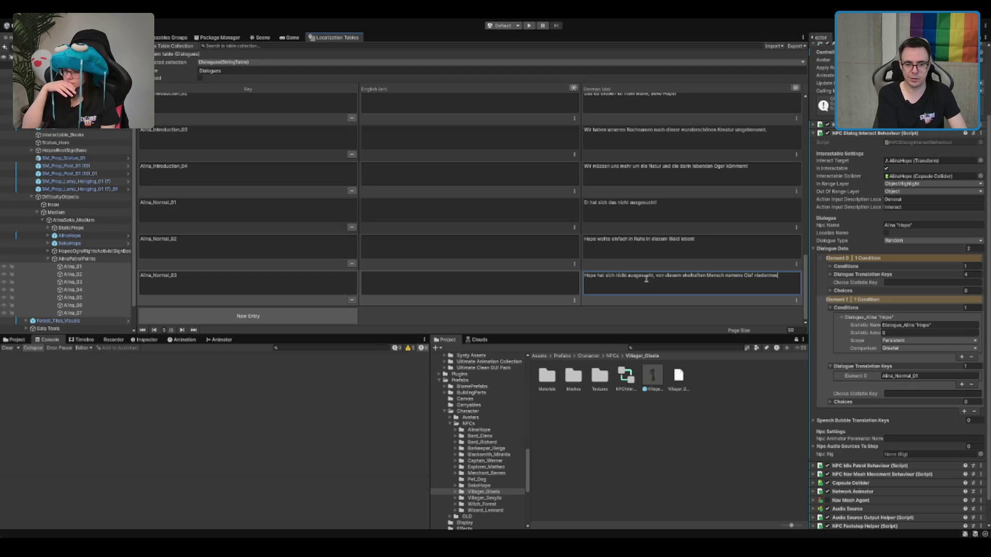
text(metzelt zu werden)
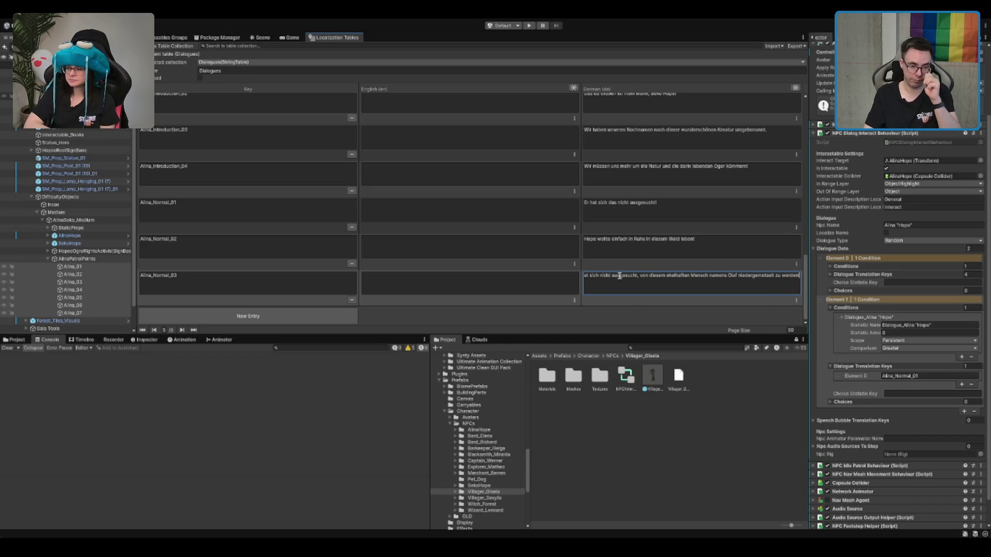
click(655, 307)
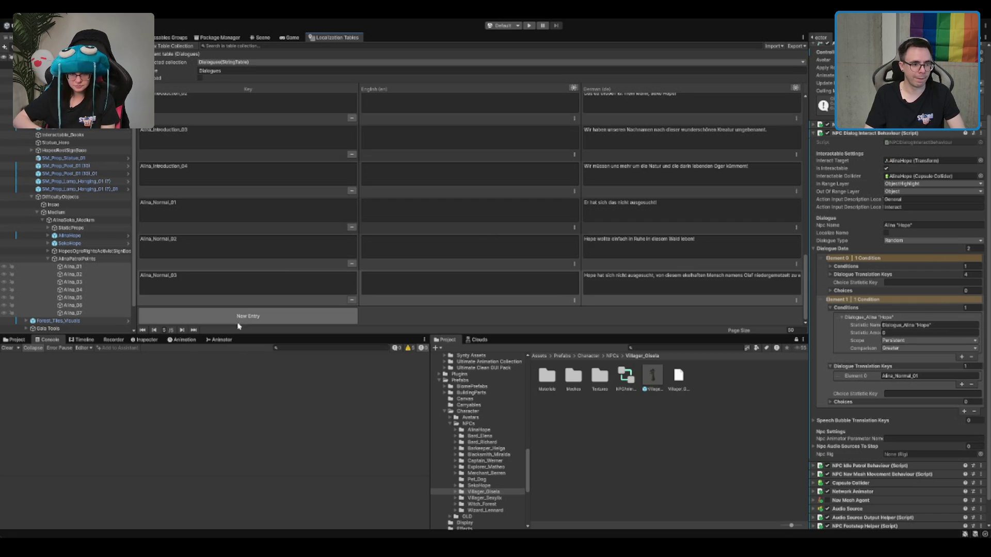
Step: Copy the Alina_Normal_03 key and add a new entry row
click(267, 278)
click(263, 311)
click(289, 279)
Step: Key the new row Alina_Normal_04 and write its German line about ignored letters to the Ewigen
key(ctrl+v)
click(640, 279)
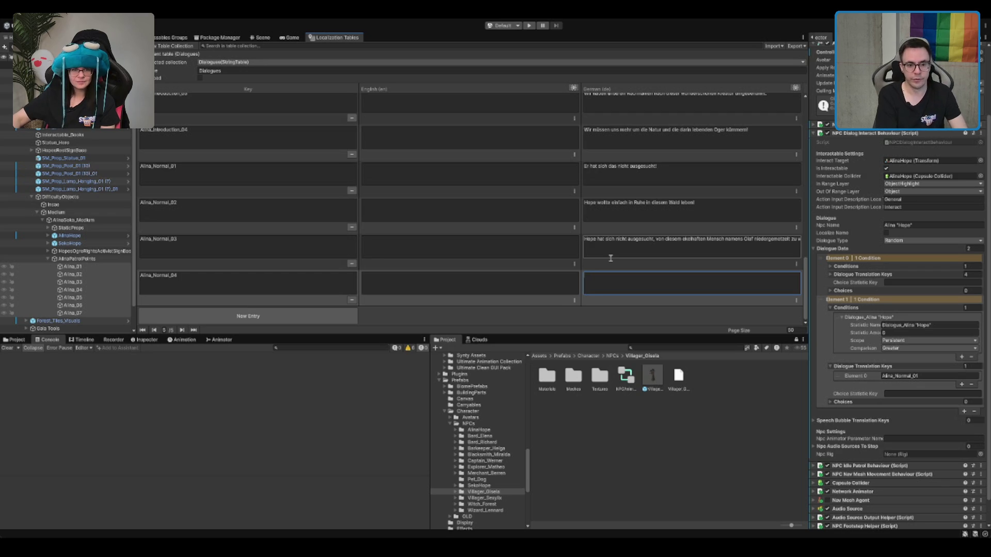
text(Wir habe)
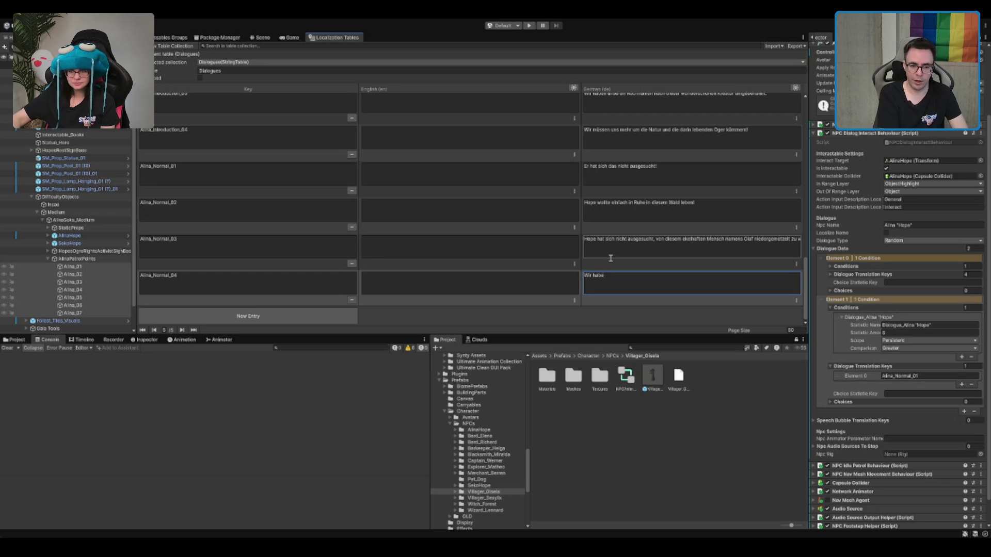
text(n schon du)
text(tzende B)
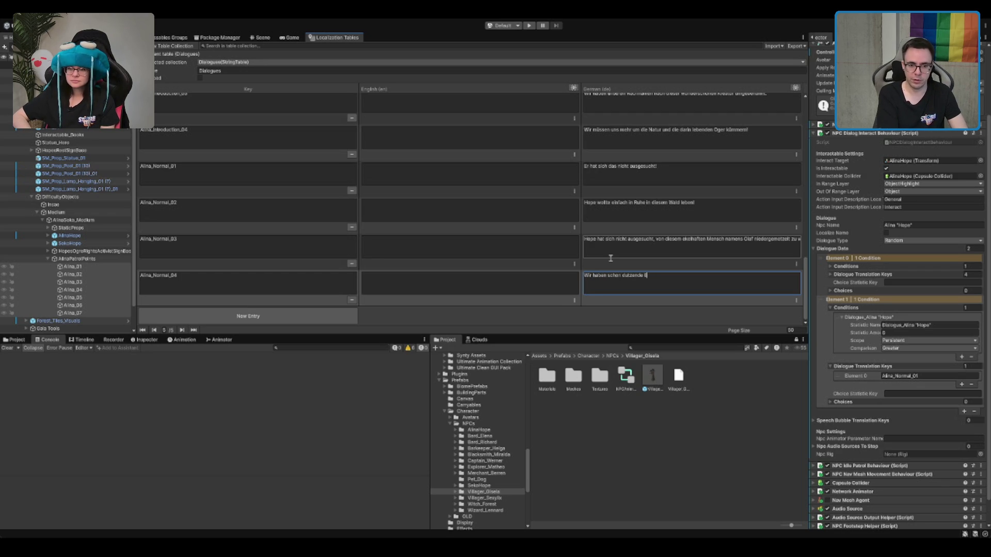
text(riefe an den)
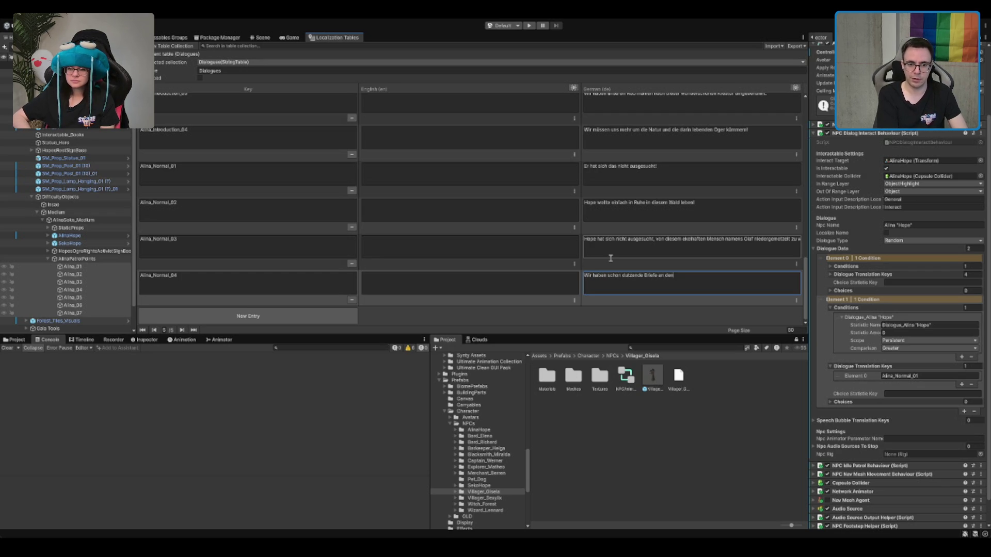
text( Ewigen)
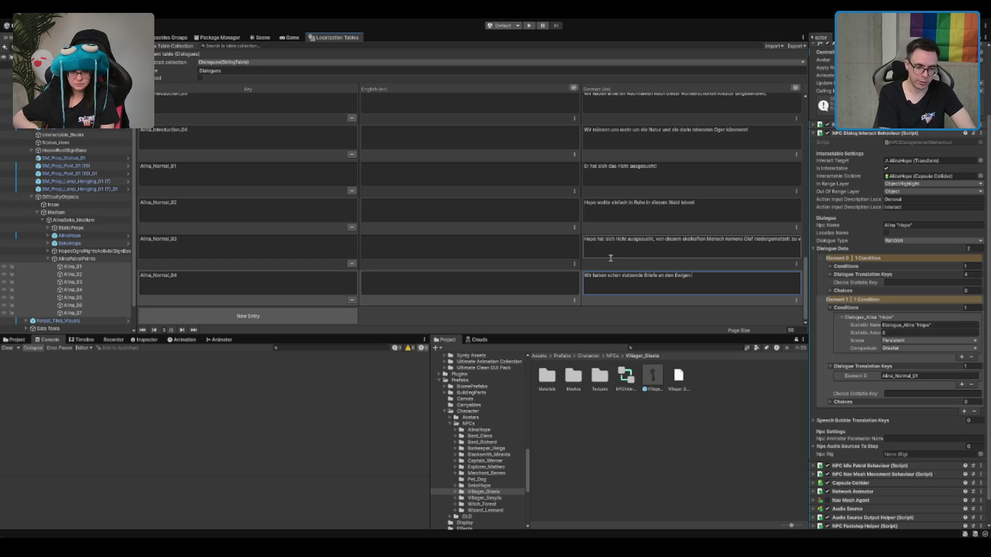
text(geschrieben, aber diese korrupte Regierung)
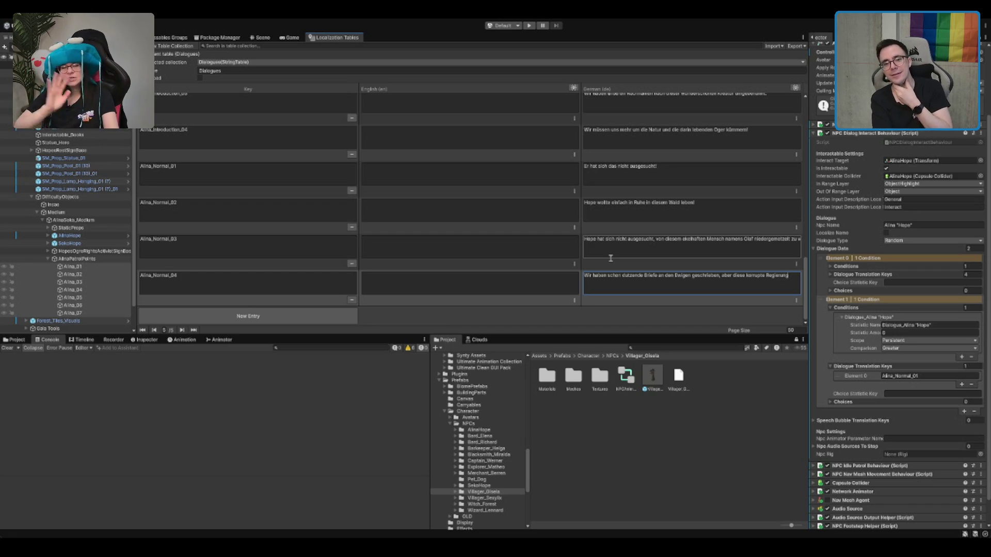
key(BackSpace)
key(BackSpace)
key(BackSpace)
text(Welt kümm)
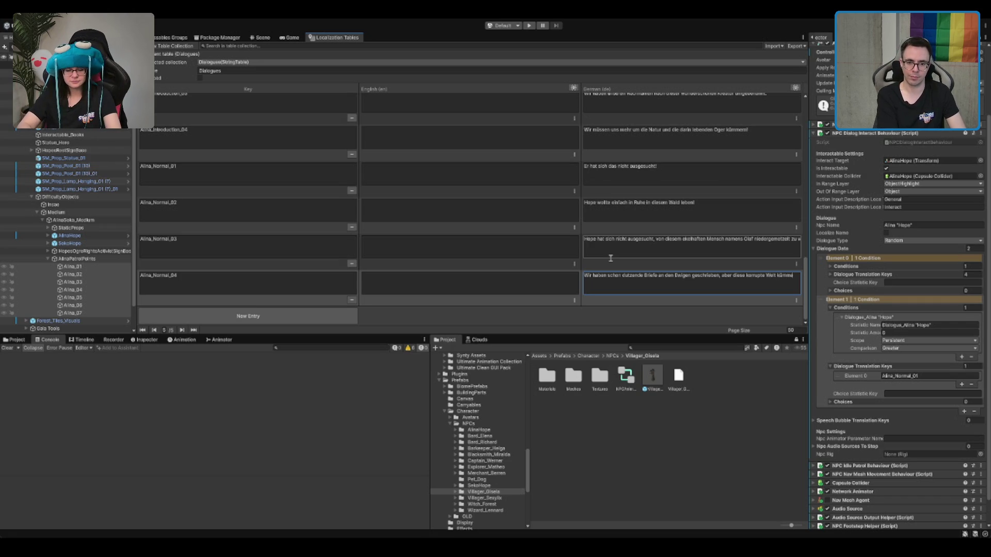
text(rt sich natürlich nicht)
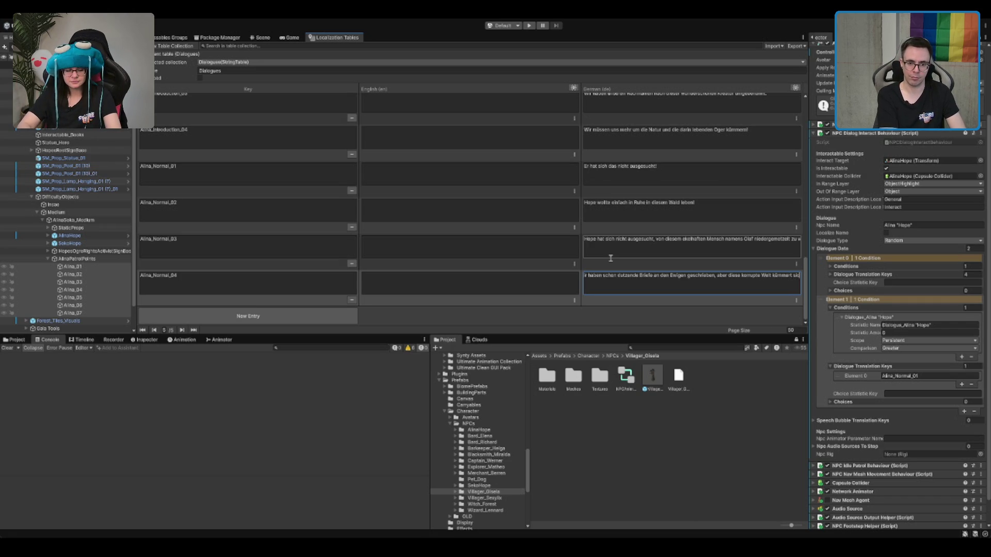
text( un)
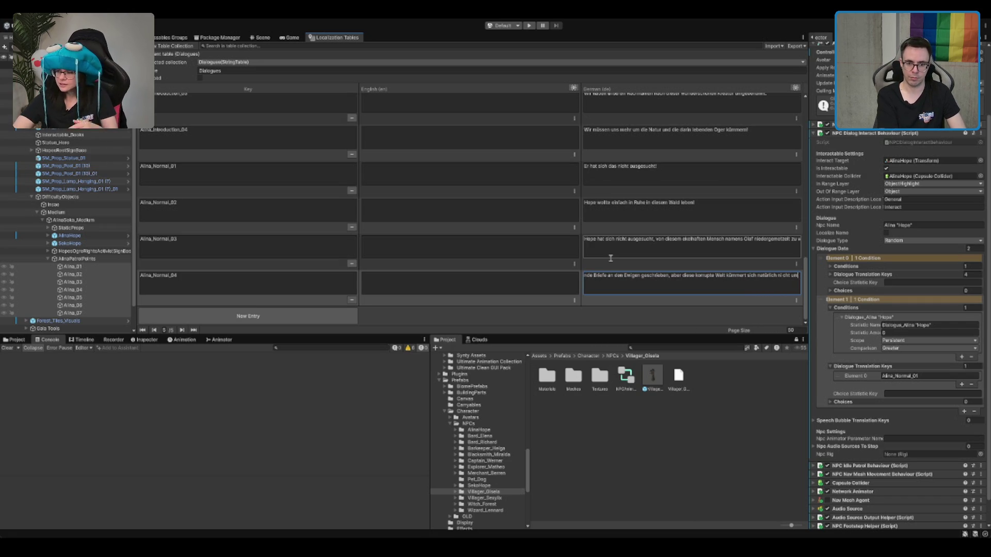
key(BackSpace)
key(BackSpace)
key(BackSpace)
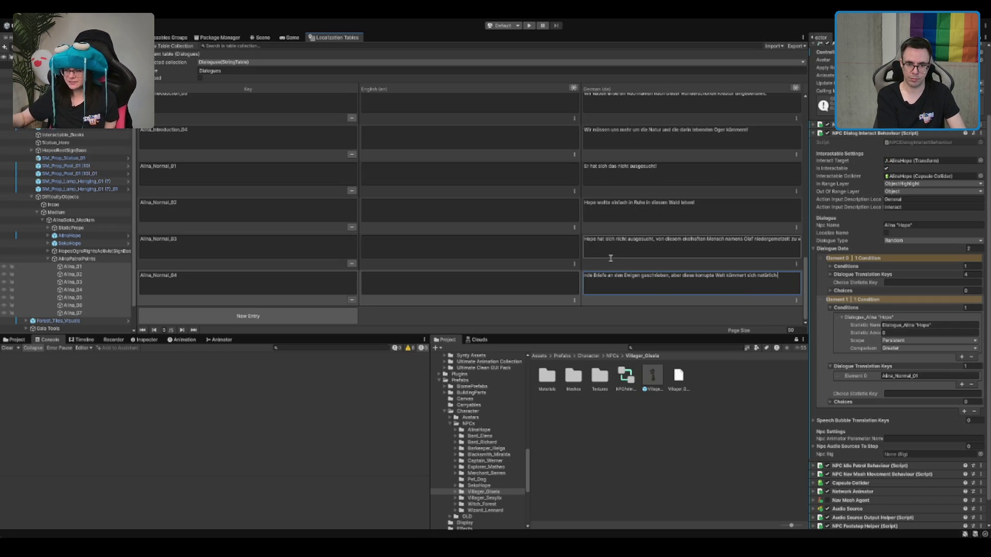
text(nicht um diese)
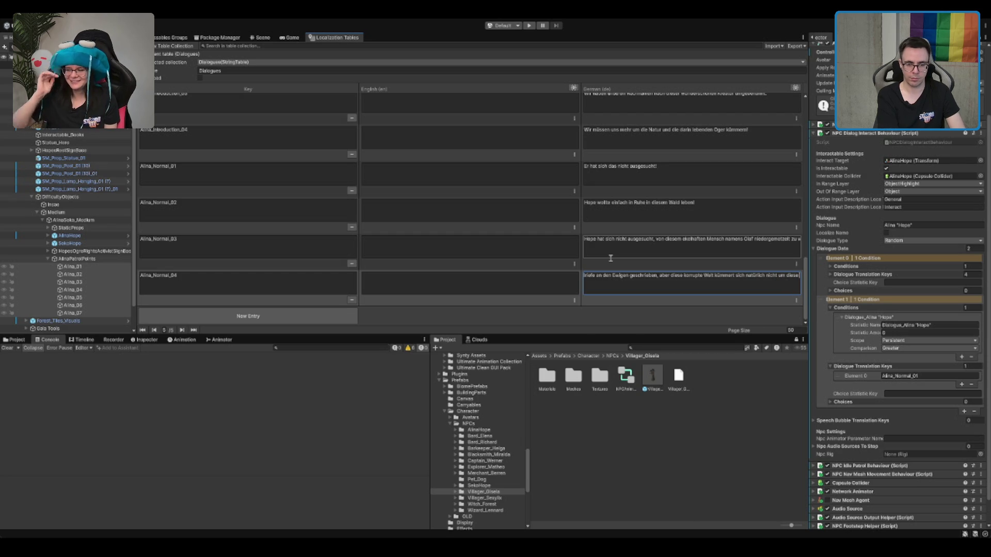
text( wunderschö)
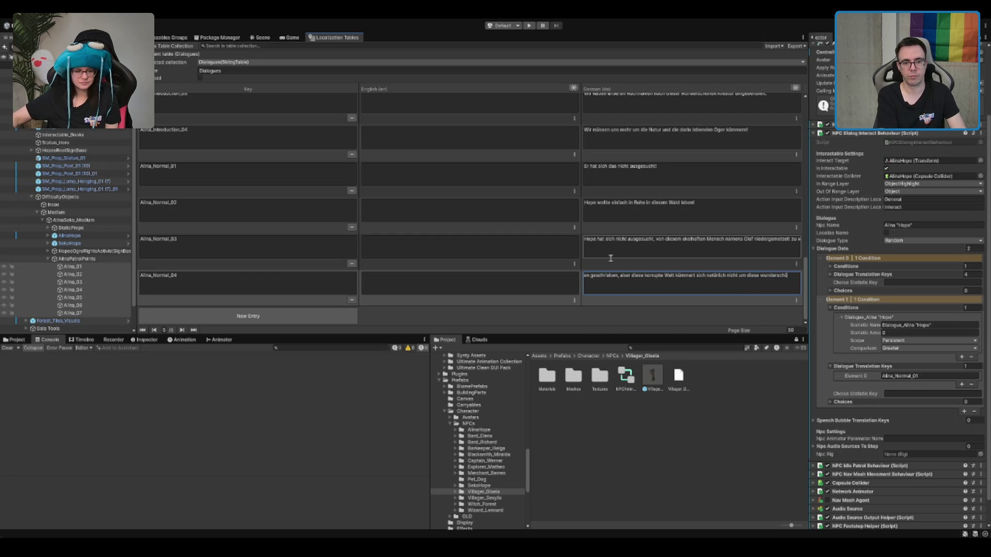
text(nenen Wesen)
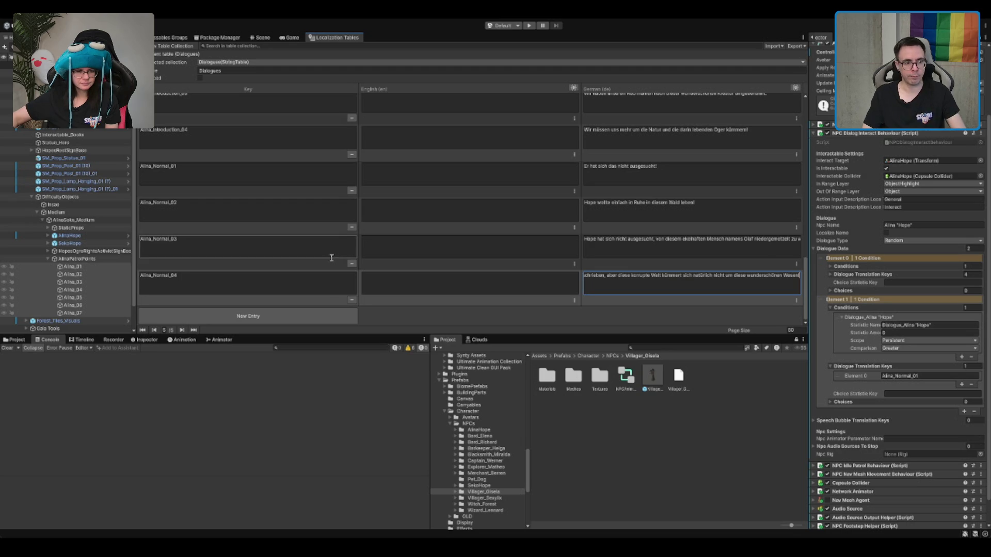
click(225, 274)
Step: Review Alina_Normal_04's German line, then add a new entry keyed Alina_Normal_05
click(225, 275)
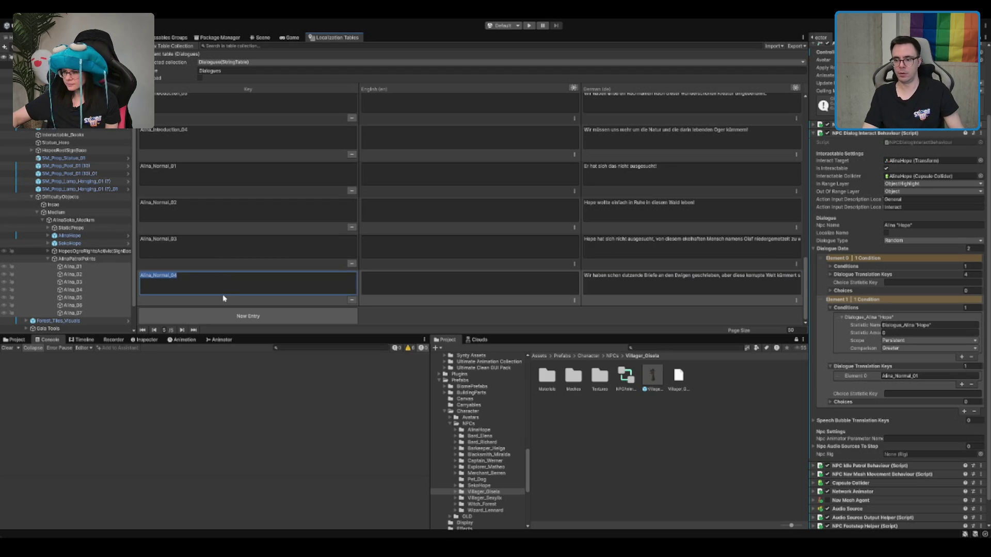
click(723, 277)
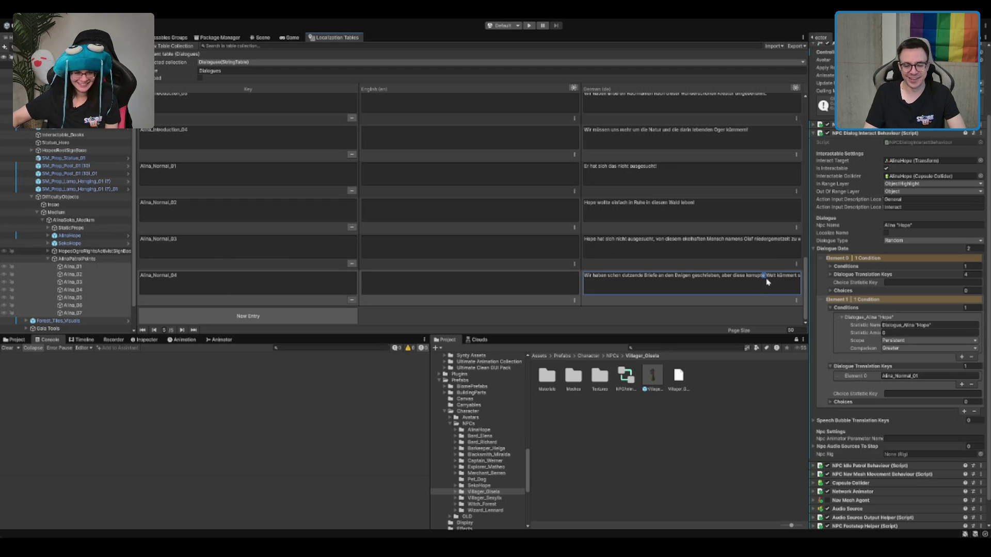
click(725, 281)
drag(724, 281, 901, 275)
drag(608, 281, 454, 282)
key(ctrl+a)
click(662, 280)
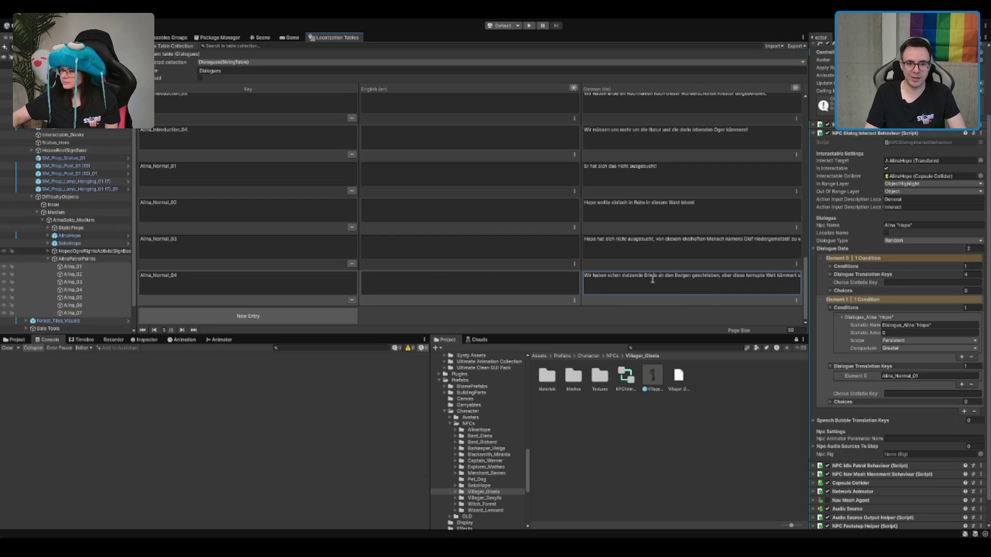
mouse_move(722, 279)
mouse_down()
mouse_move(764, 279)
mouse_move(659, 284)
mouse_move(844, 283)
mouse_up()
click(755, 279)
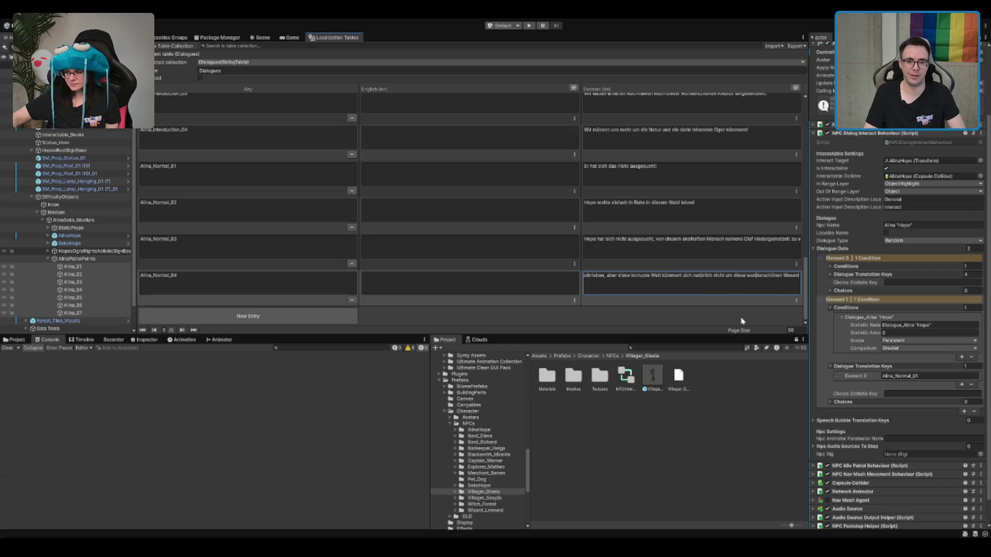
click(288, 316)
click(312, 287)
text(Alina_Normal_04)
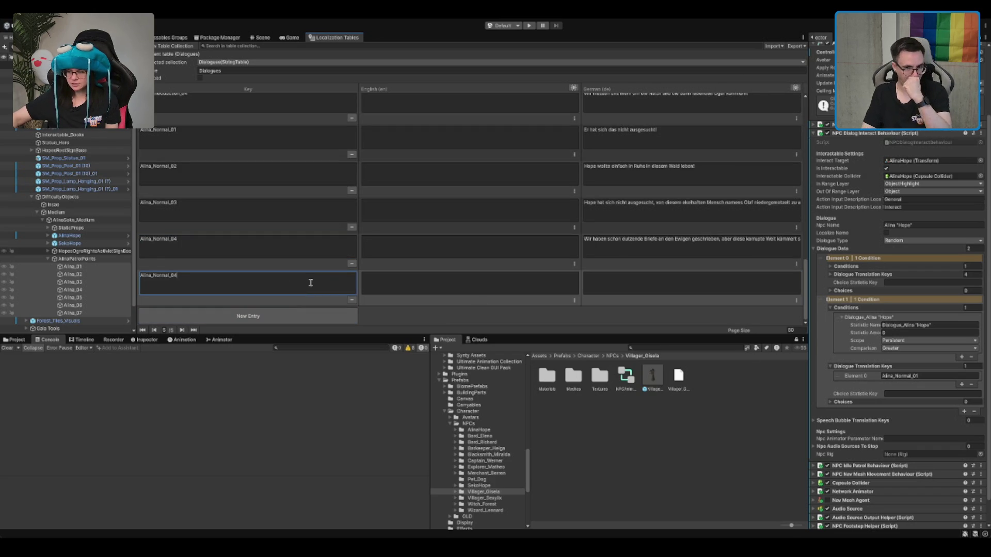
text(5)
Step: Replace 'Welt' with 'Gesellschaft' in Alina_Normal_04's German line
click(700, 240)
drag(713, 241, 870, 243)
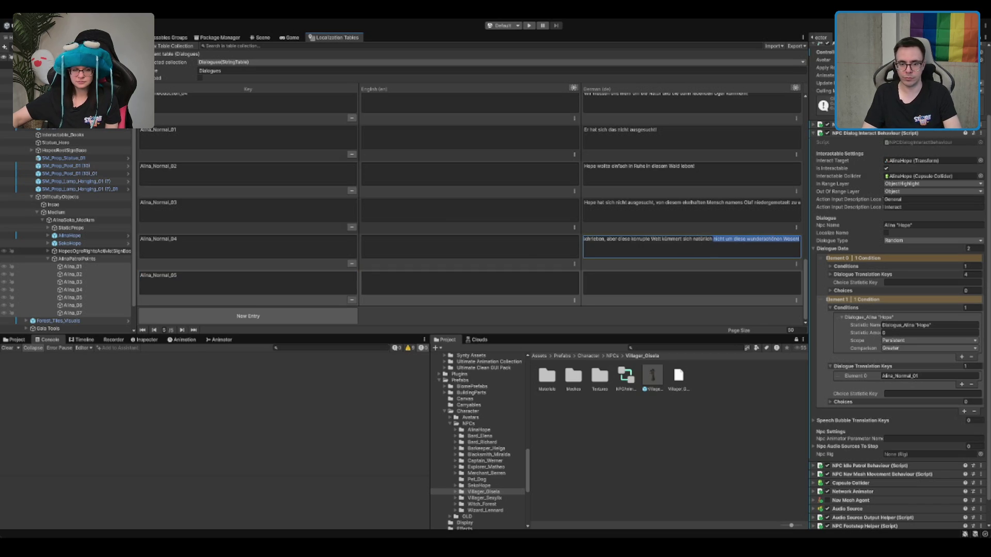
click(732, 240)
double_click(655, 240)
text(Gesellschaft kü)
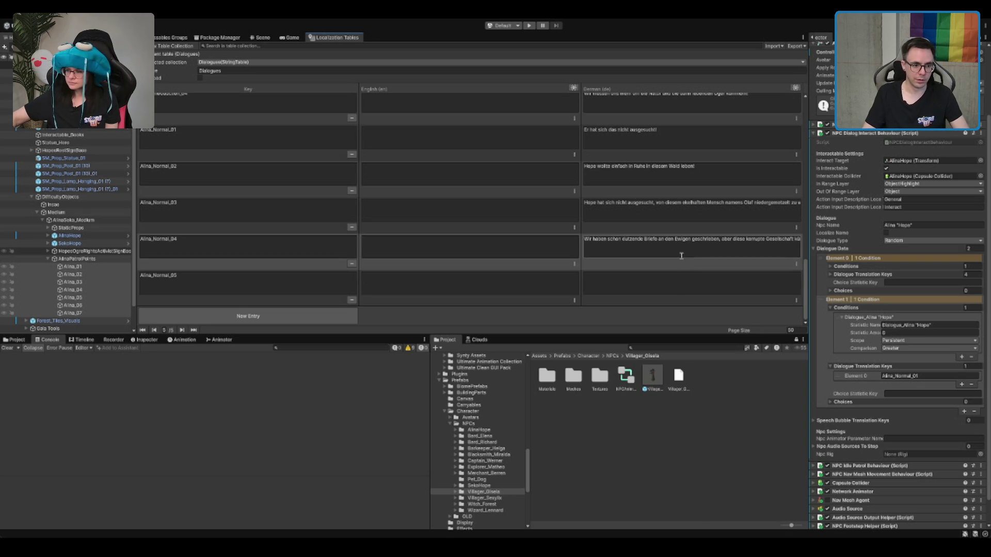
click(660, 283)
text(Rettet die Oger!)
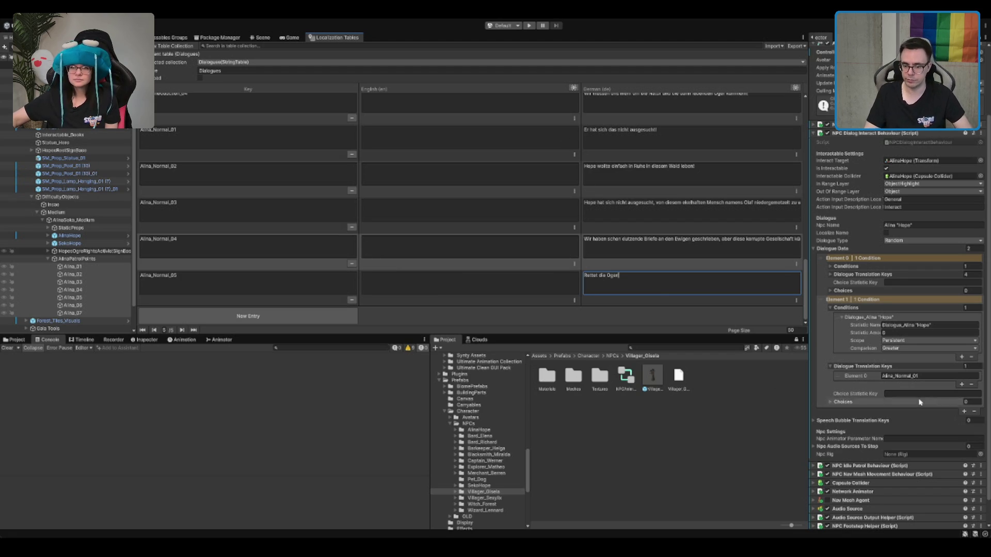
Step: Set the second element's Dialogue Translation Keys size to 5
double_click(966, 366)
text(5)
key(Return)
click(938, 392)
Step: Renumber key Elements 1–4 to Alina_Normal_02 through Alina_Normal_05
click(947, 385)
text(2)
key(Tab)
key(BackSpace)
text(3)
key(Tab)
key(BackSpace)
text(4)
key(Tab)
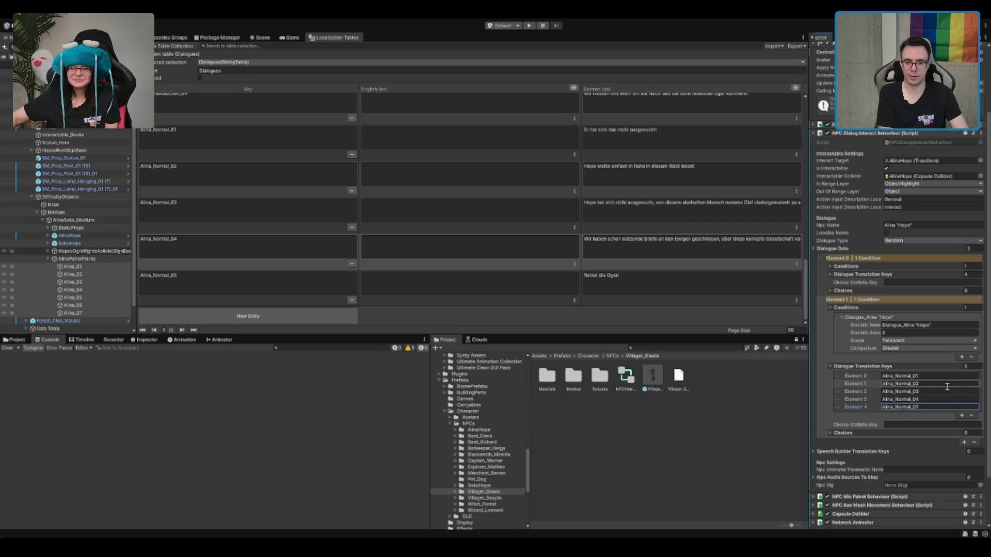
click(826, 407)
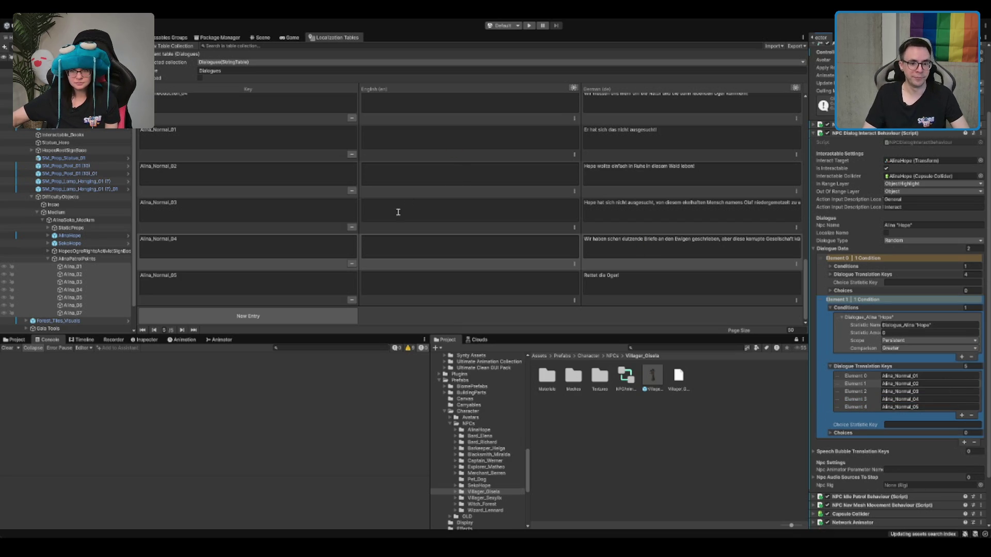
scroll(439, 214, up, 5)
scroll(490, 213, up, 3)
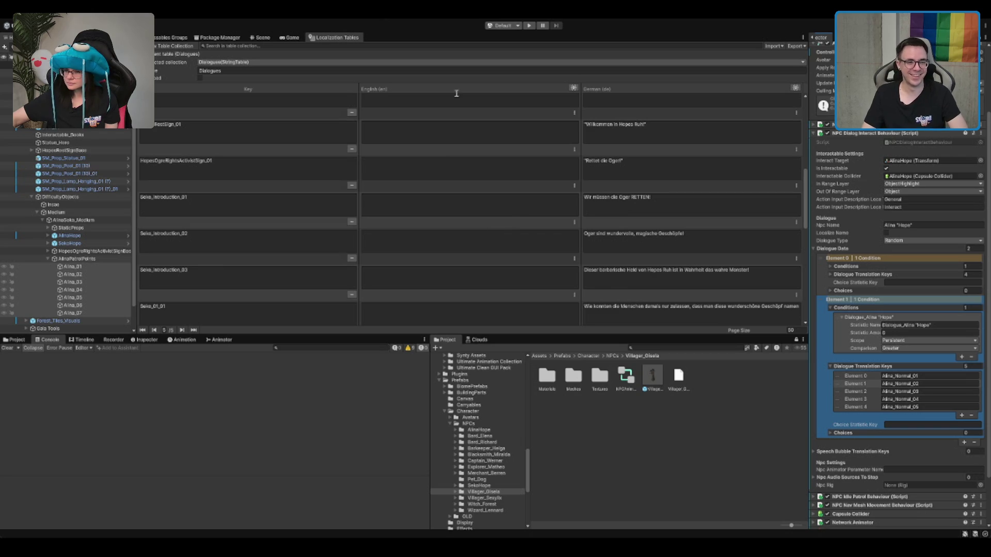
Step: Select the AlinaSoko_Medium group in the Hierarchy and duplicate it
click(260, 37)
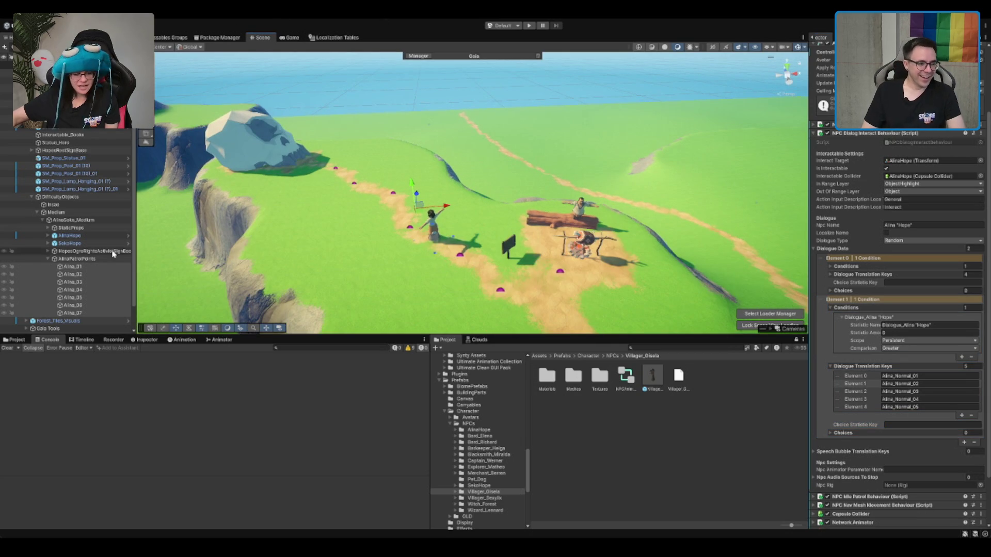
click(48, 259)
click(73, 220)
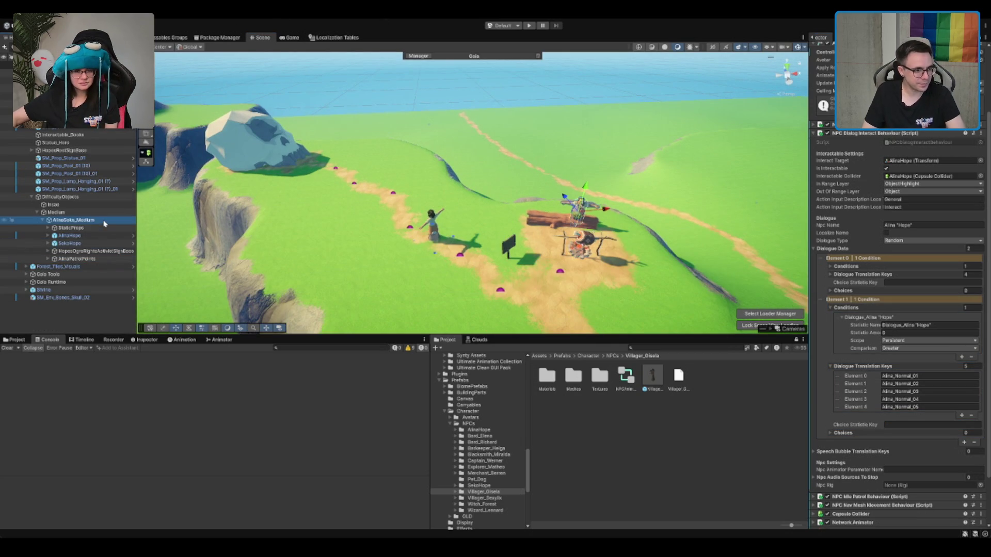
click(76, 205)
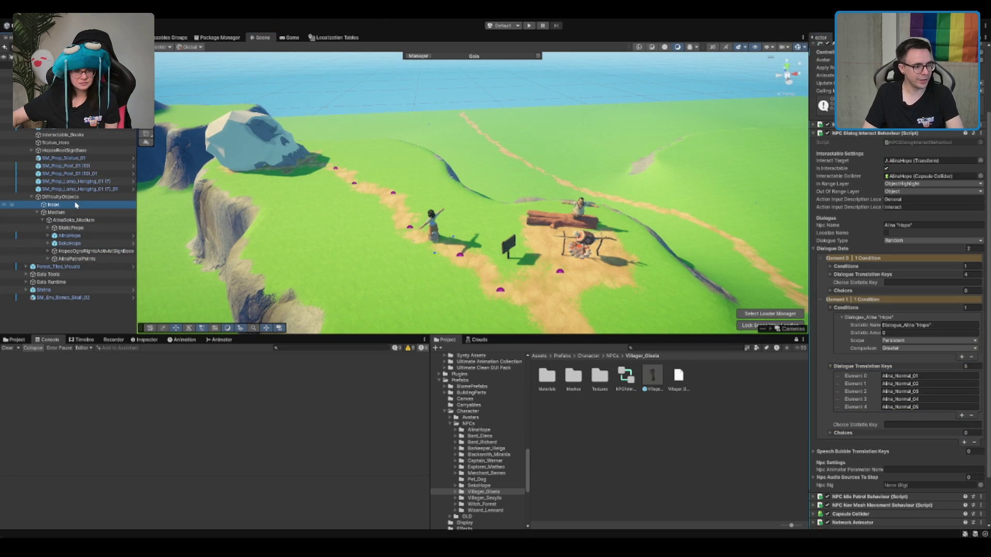
click(71, 227)
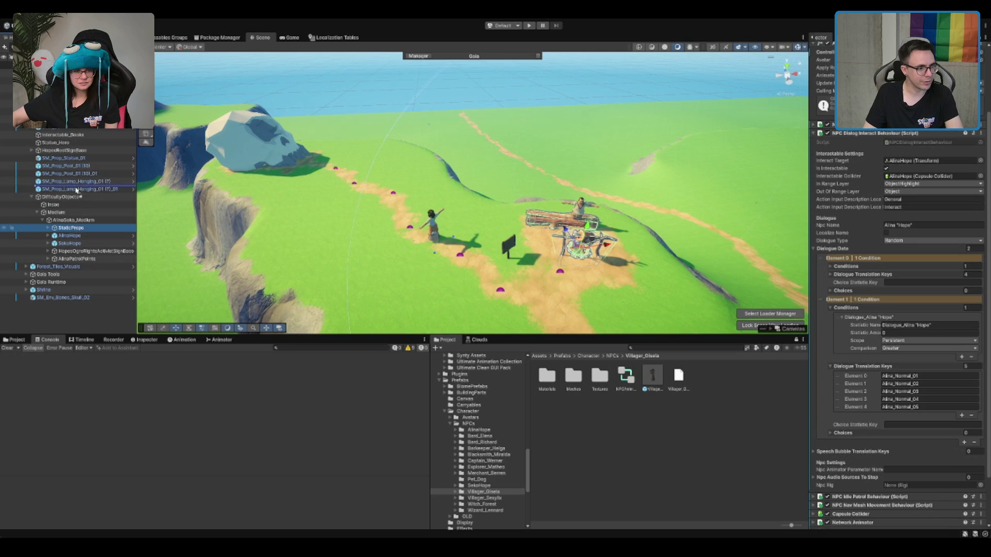
click(75, 220)
key(ctrl+v)
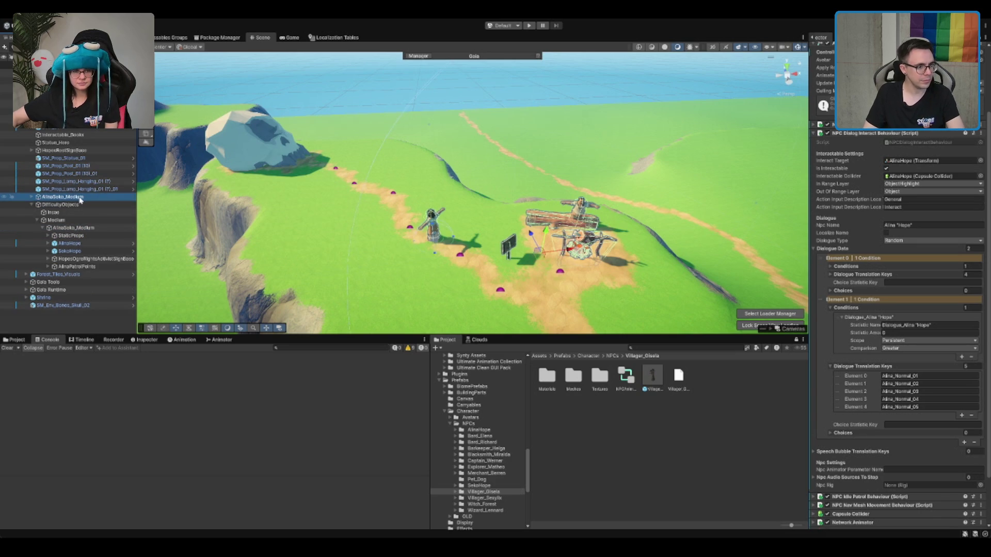
Step: Delete the copied AlinaHope and SekoHope from the duplicate group
key(Right)
click(79, 212)
shift+click(79, 220)
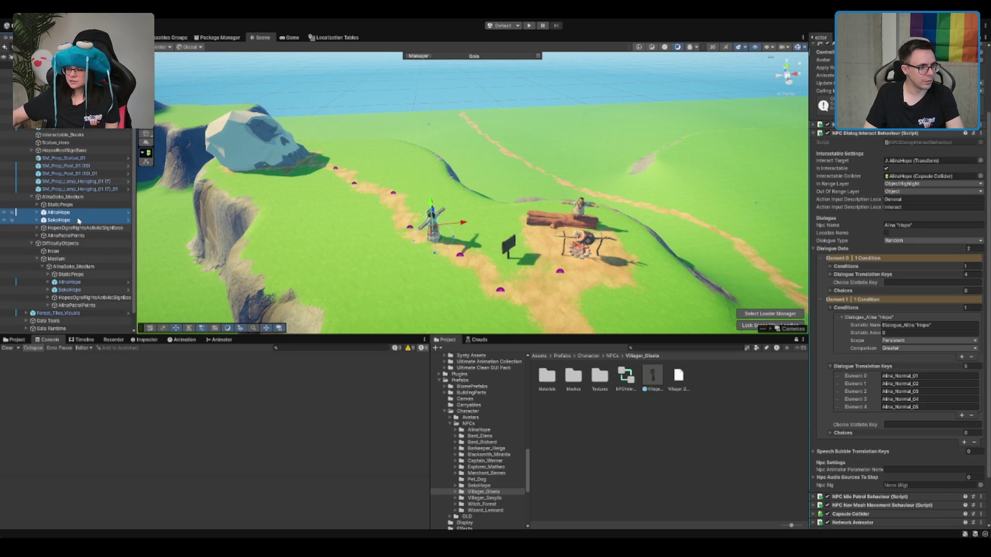
key(Delete)
click(62, 221)
Step: Review the copy's StaticProps (log, goblin rotisserie) and the ogre-rights sign base
click(59, 204)
key(Right)
click(78, 212)
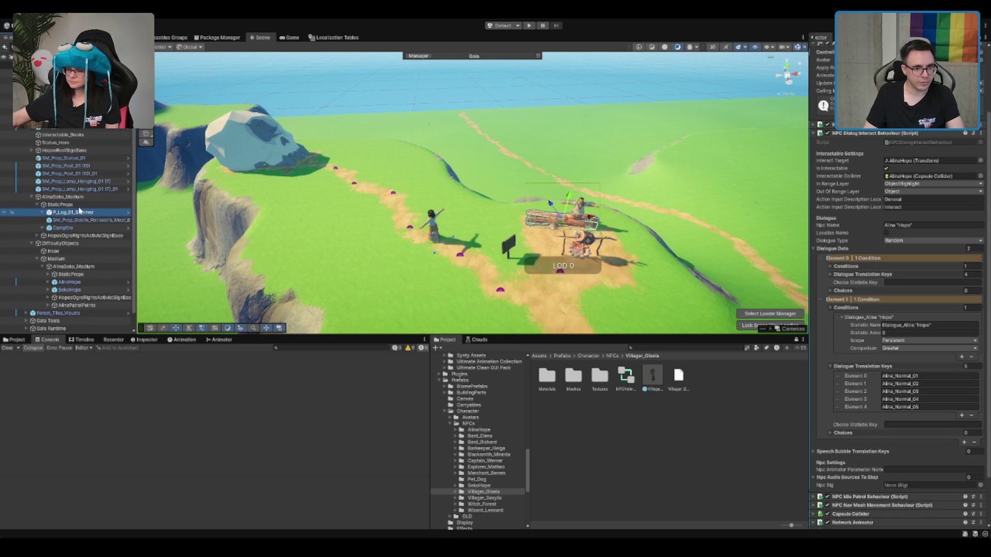
key(Down)
drag(575, 213, 555, 168)
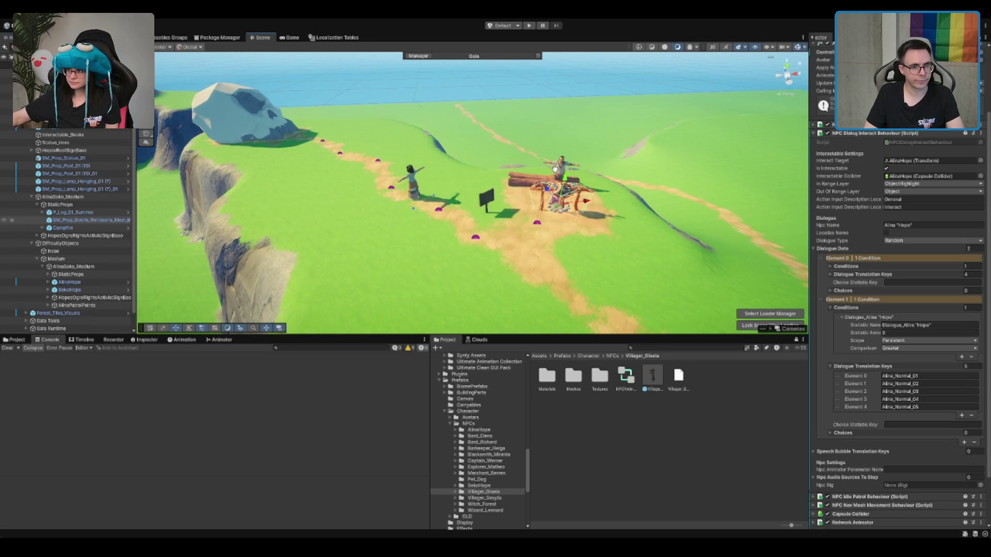
click(60, 204)
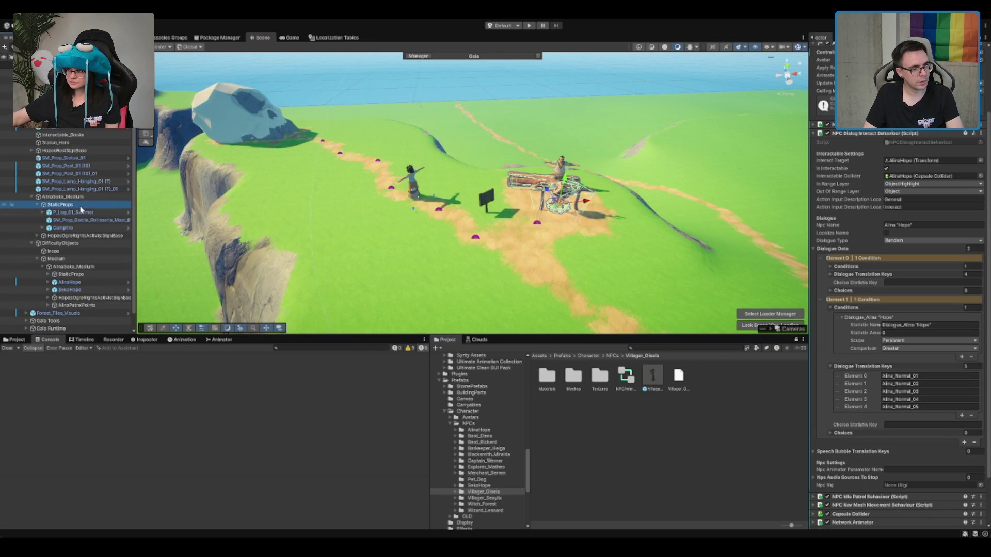
key(Left)
key(Down)
Step: Rename the copied group to AlinaSoko_Static
click(87, 198)
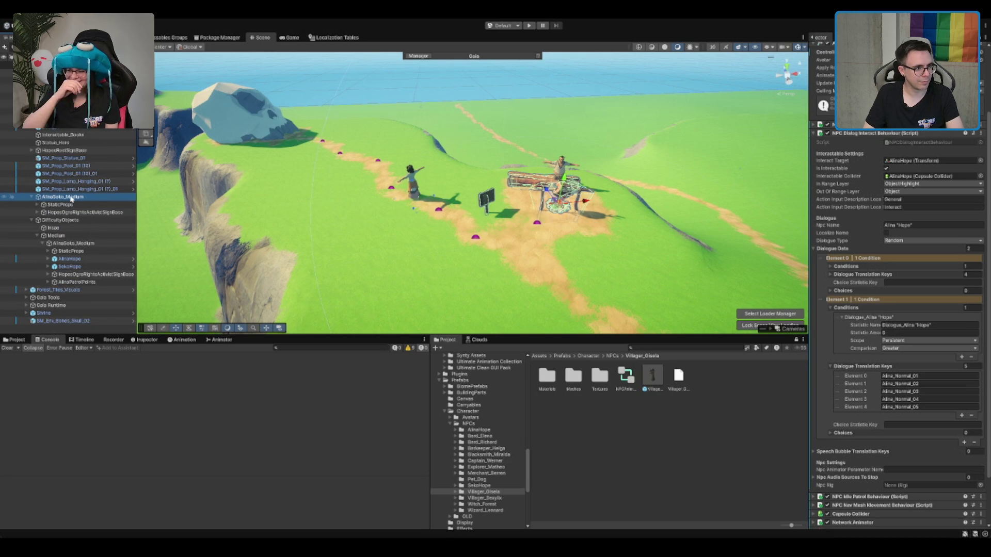
click(71, 200)
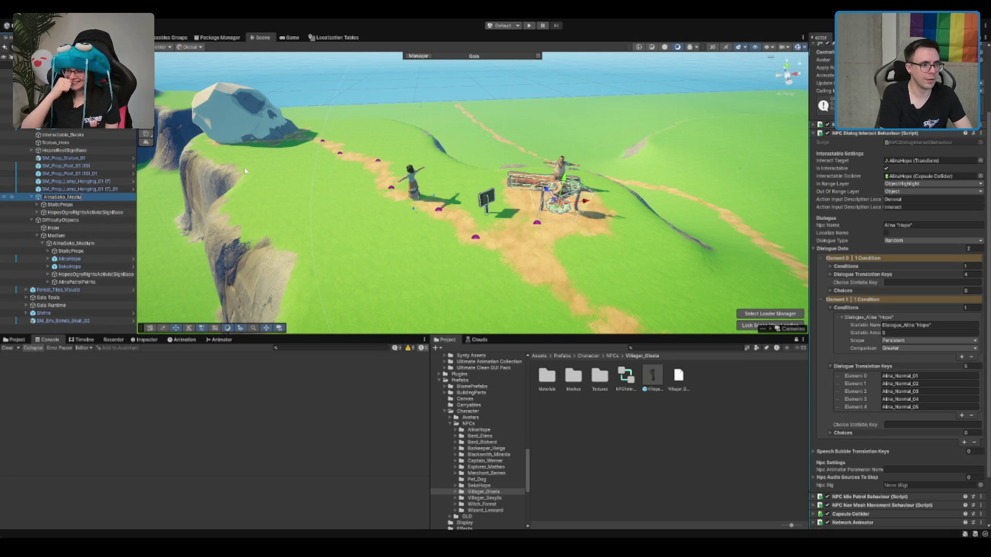
key(BackSpace)
key(BackSpace)
text(Static)
key(Return)
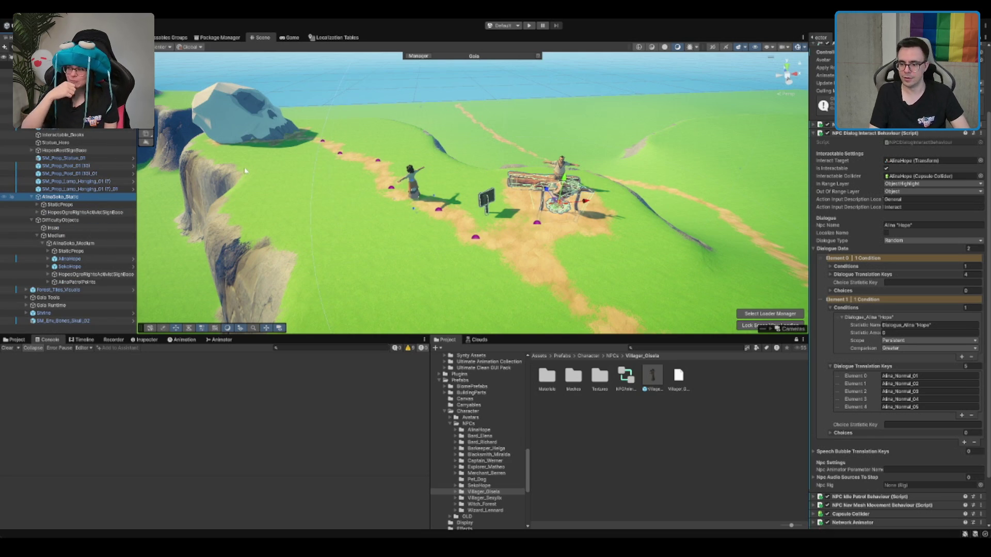
Step: Select the signpost in the scene and frame the view on it
click(486, 199)
key(f)
scroll(519, 220, down, 10)
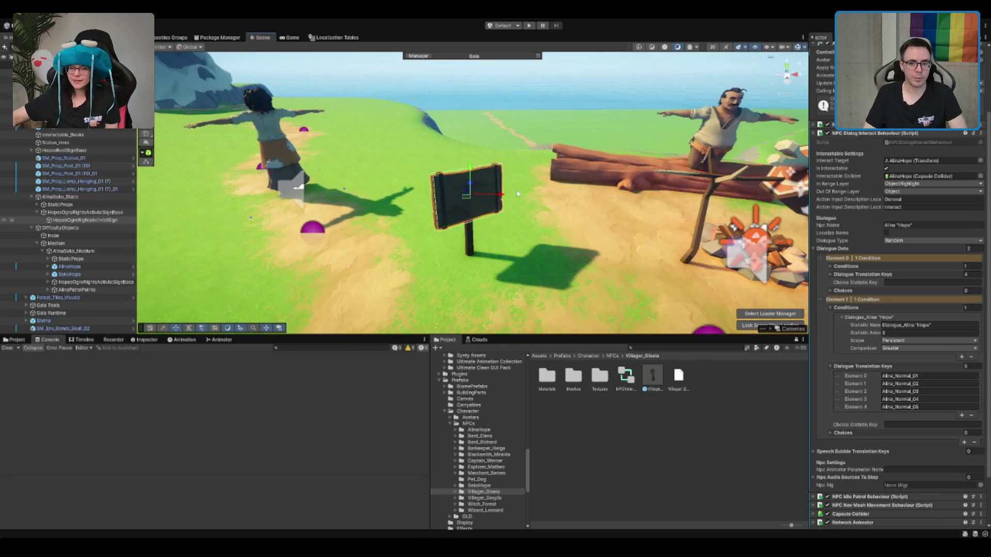
Step: Check the 'Rettet die Oger!' German line in the Dialogues localization table
click(336, 37)
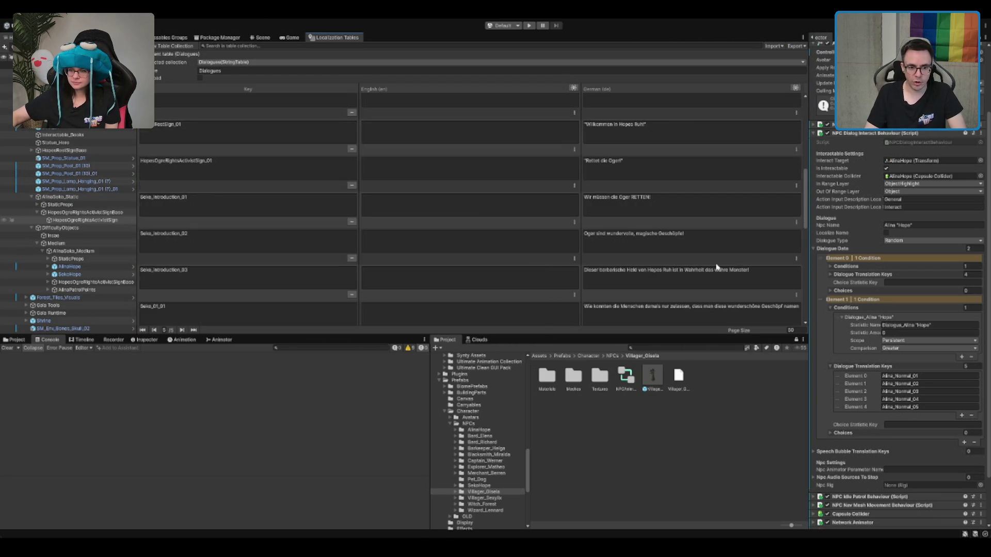
scroll(713, 266, up, 5)
click(645, 283)
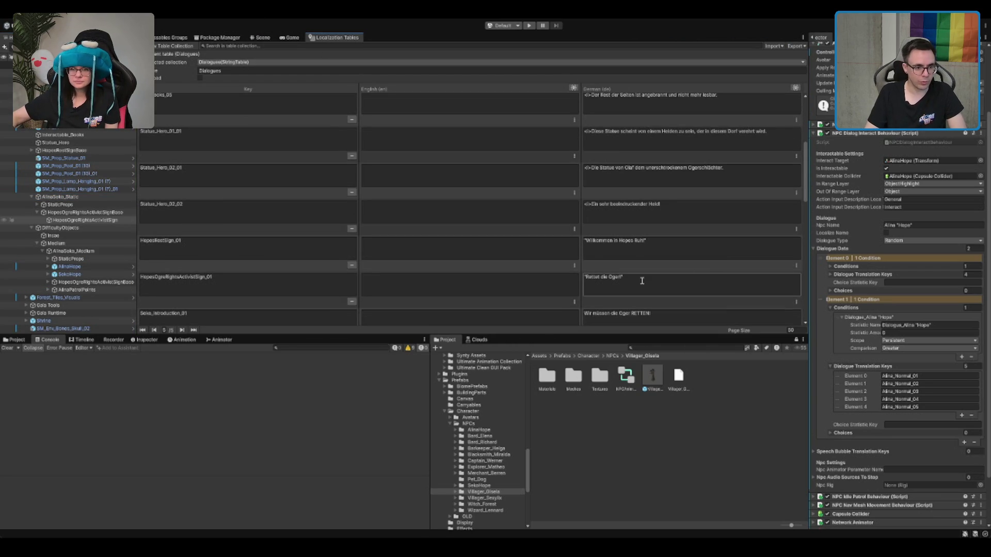
scroll(645, 283, down, 5)
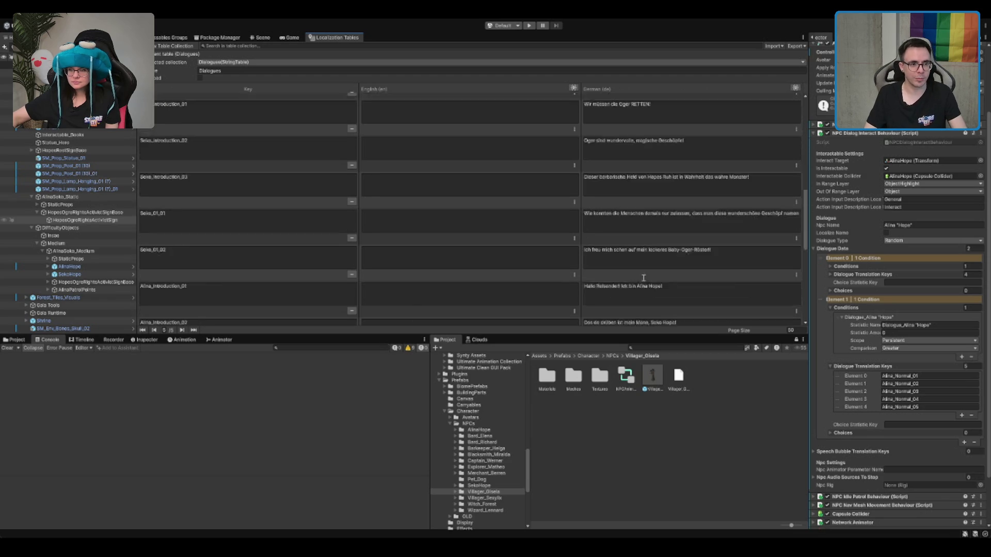
Step: Return to the scene view and bring the sign and camp into view
click(261, 37)
scroll(480, 104, down, 2)
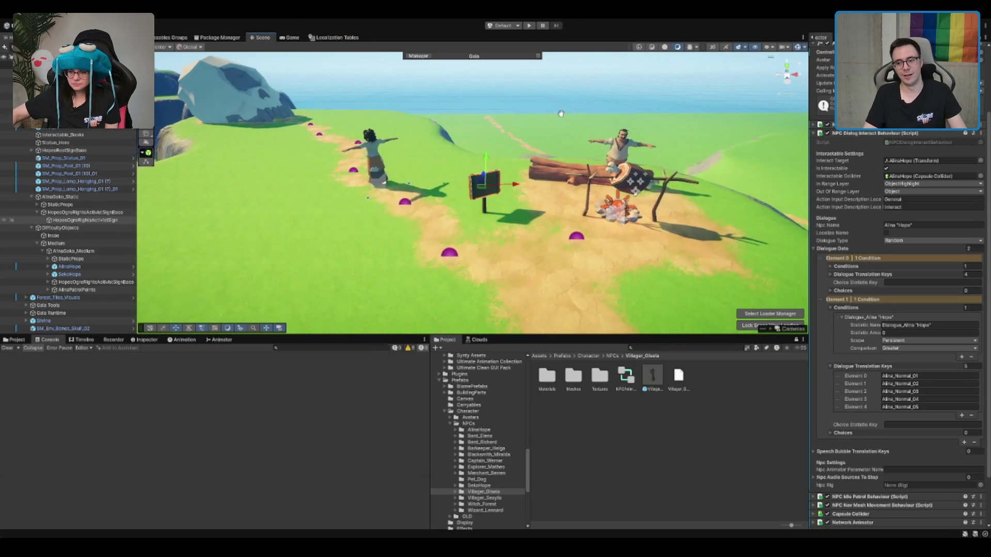
drag(467, 174, 430, 224)
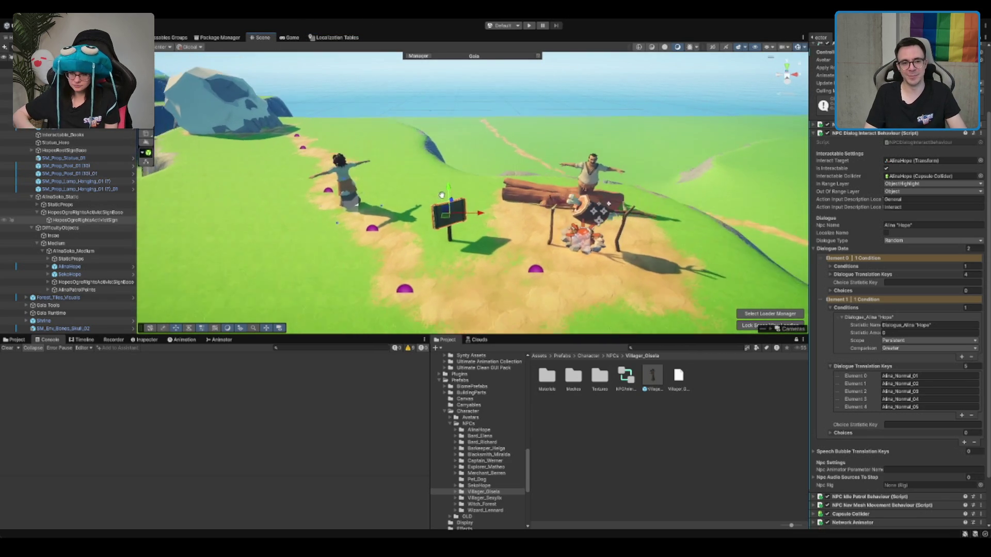
drag(608, 176, 621, 153)
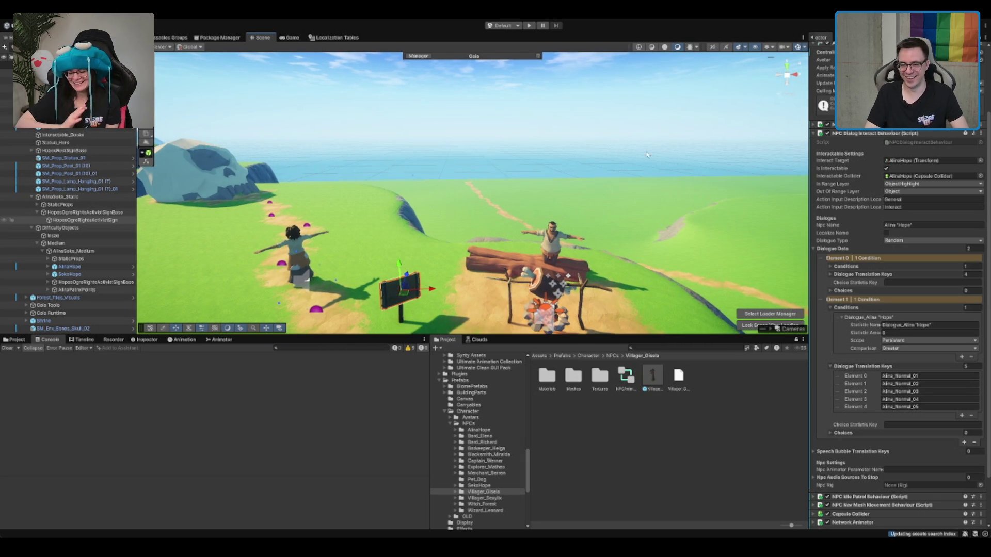
drag(705, 147, 573, 159)
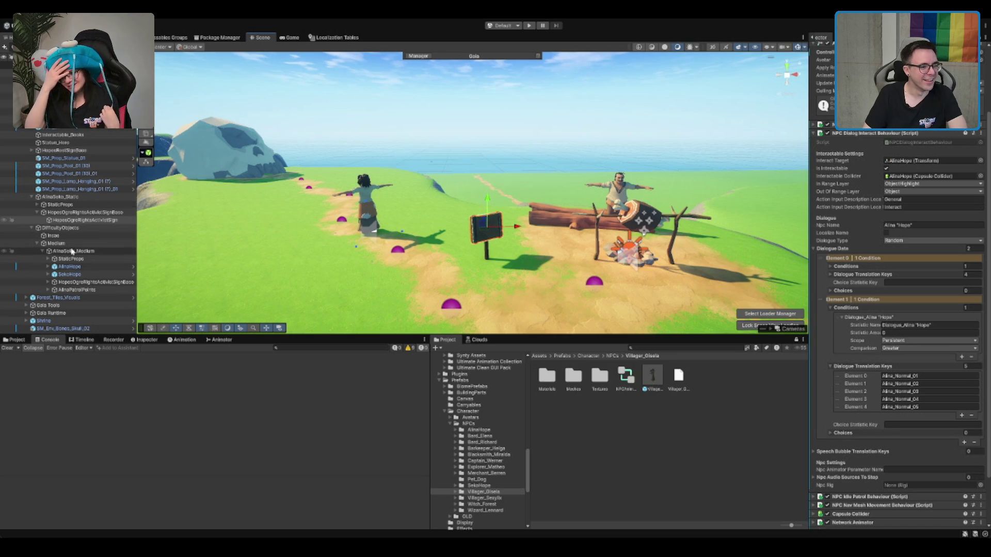
Step: Duplicate the ogre-rights sign, shift it left along the path and angle it
click(83, 213)
click(37, 212)
mouse_move(520, 205)
mouse_down()
mouse_move(579, 186)
mouse_move(469, 182)
mouse_move(444, 171)
mouse_move(634, 205)
mouse_move(512, 261)
mouse_up()
key(ctrl+d)
key(e)
key(f)
mouse_move(430, 252)
mouse_down()
mouse_move(545, 191)
mouse_move(601, 189)
mouse_move(585, 210)
mouse_move(594, 197)
mouse_move(560, 184)
mouse_up()
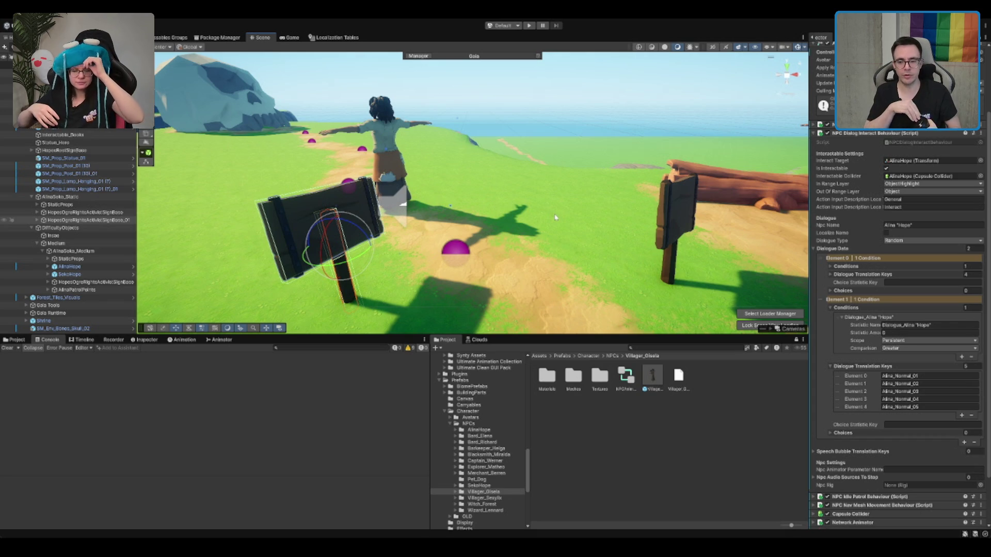
mouse_move(439, 212)
mouse_down()
mouse_move(475, 167)
mouse_move(427, 139)
mouse_up()
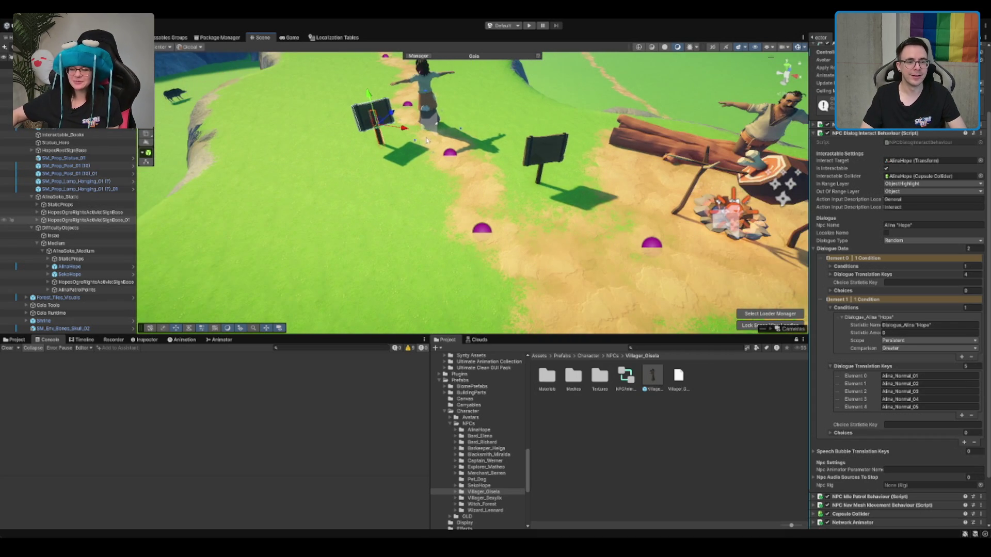
Step: Duplicate the second sign, then undo the stray copy's move up the path
click(539, 175)
key(e)
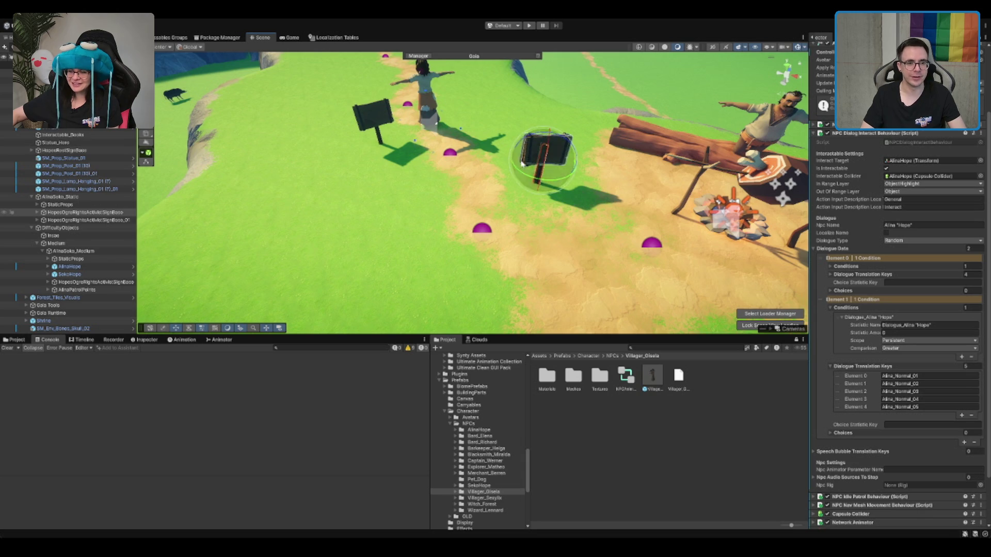
key(ctrl+d)
key(w)
drag(551, 150, 574, 123)
key(ctrl+z)
Step: Delete the sign base and leftover StaticProps from AlinaSoko_Medium
click(105, 221)
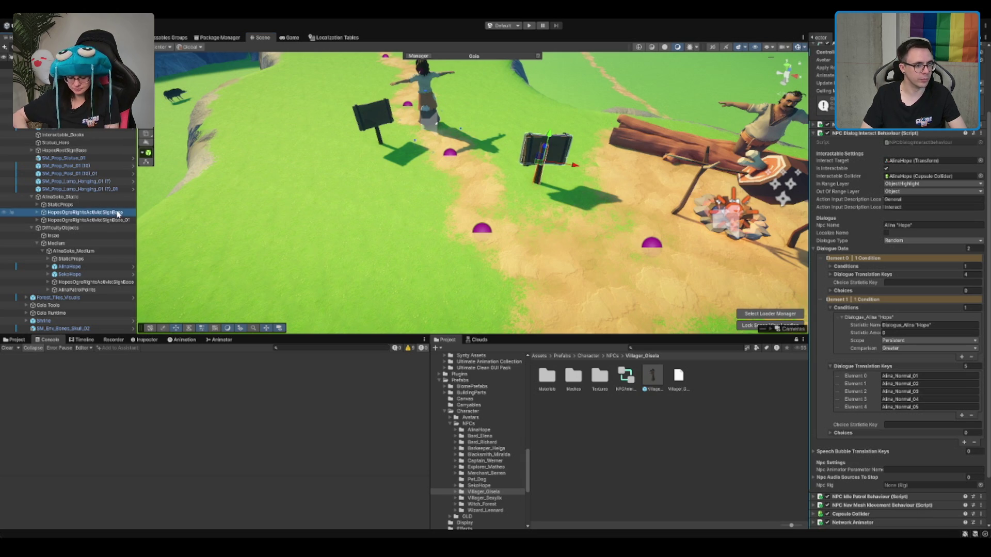
click(111, 213)
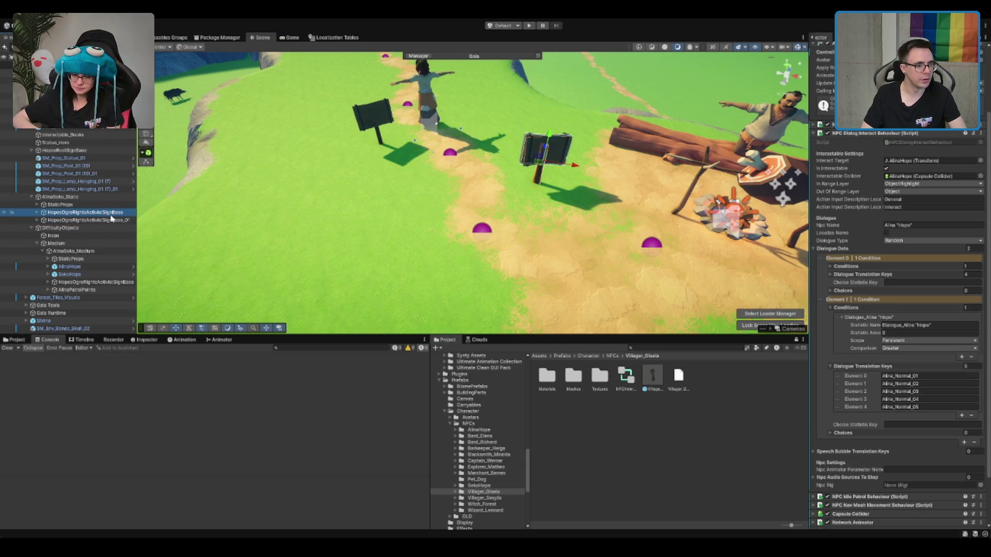
click(106, 282)
key(Delete)
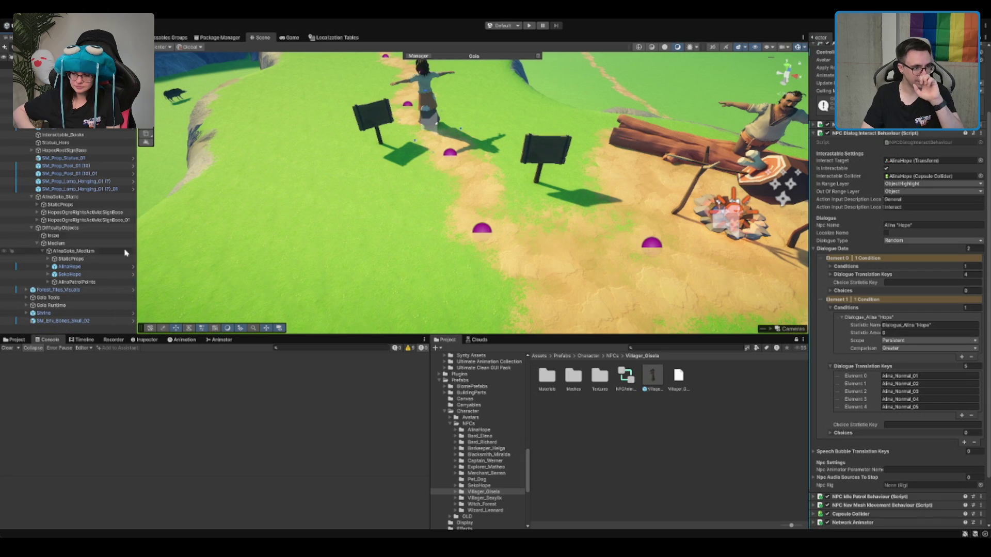
click(86, 260)
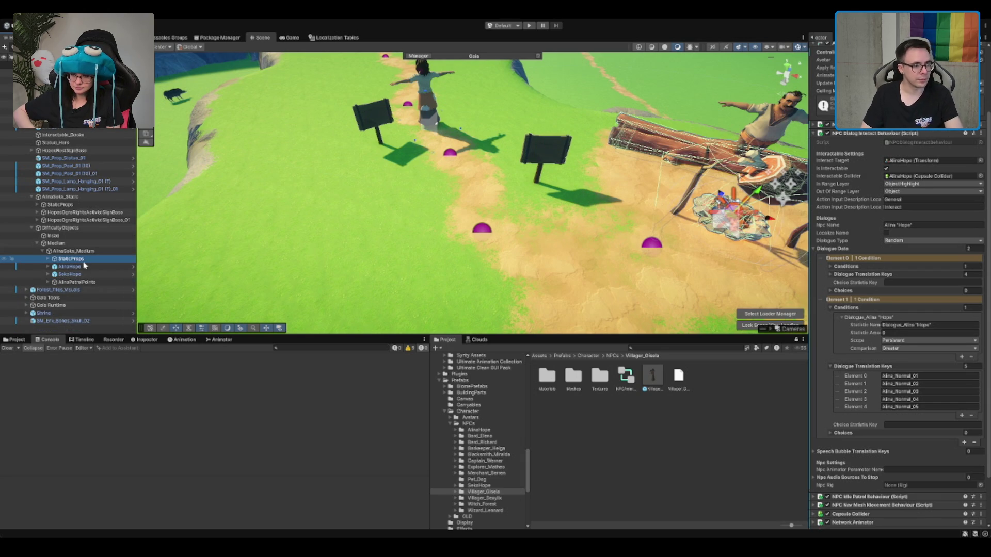
key(Right)
key(Down)
key(Down)
key(Down)
click(92, 260)
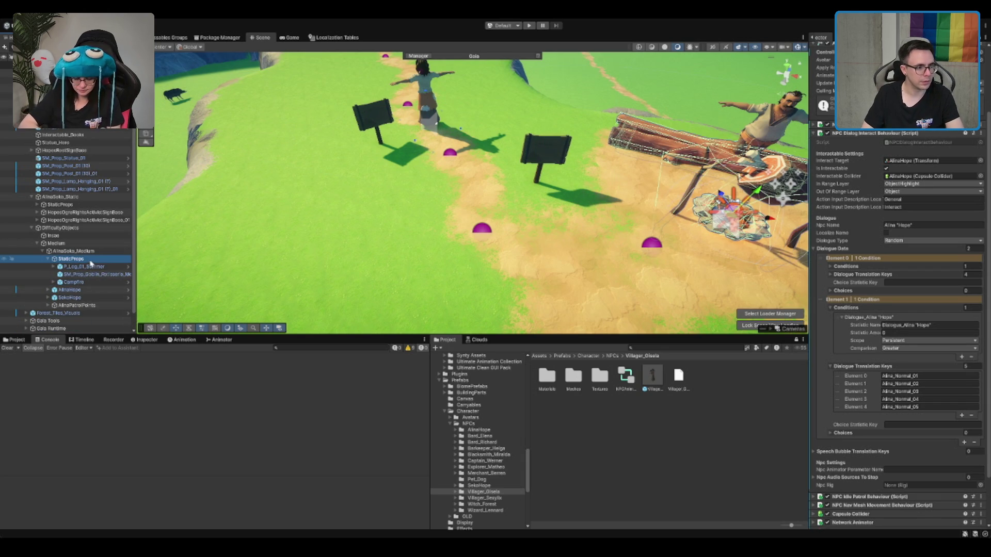
key(Delete)
Step: Select the AlinaSoko_Medium group and look over the camp toward the horizon
scroll(205, 262, down, 4)
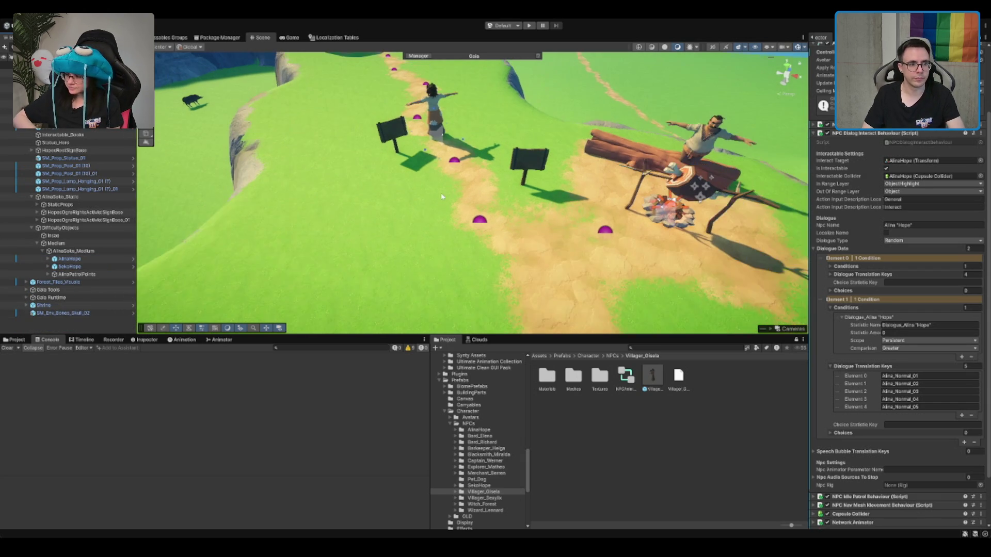
click(61, 260)
key(Left)
key(Left)
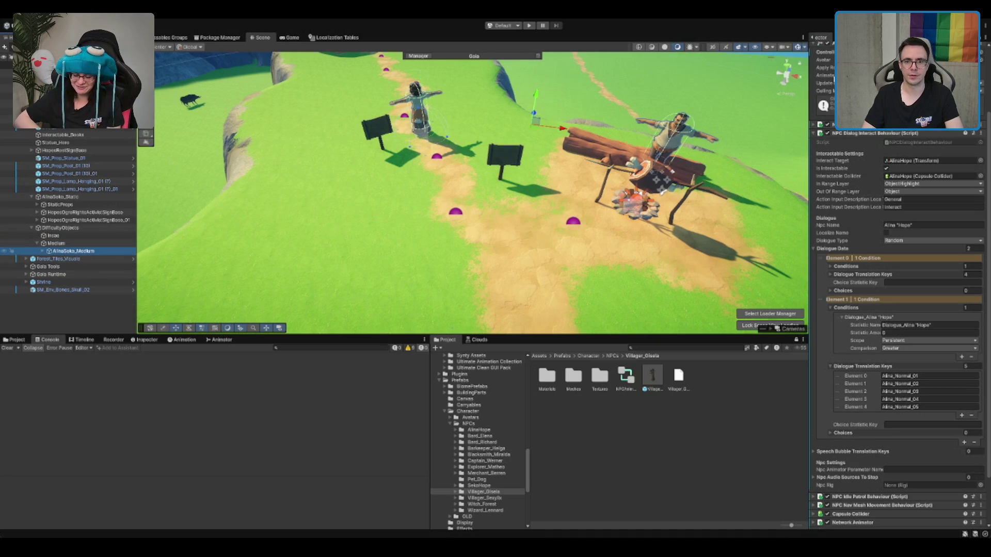
scroll(830, 57, up, 3)
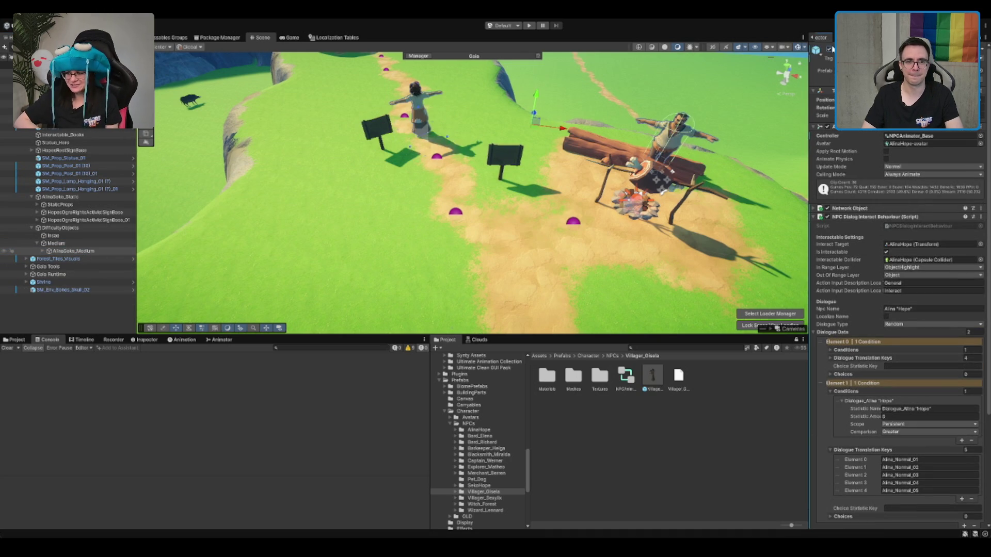
drag(559, 118, 574, 164)
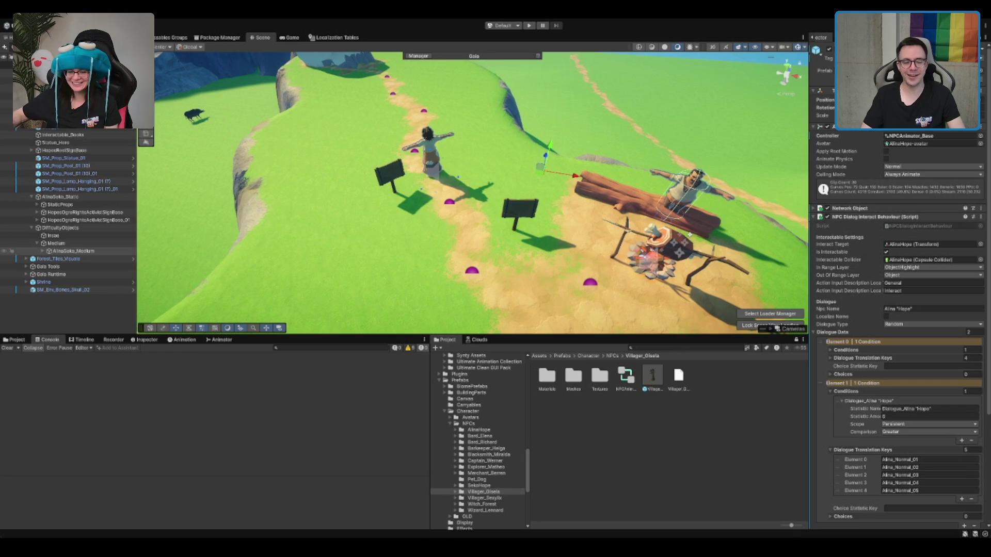
drag(533, 144, 557, 82)
scroll(521, 235, up, 5)
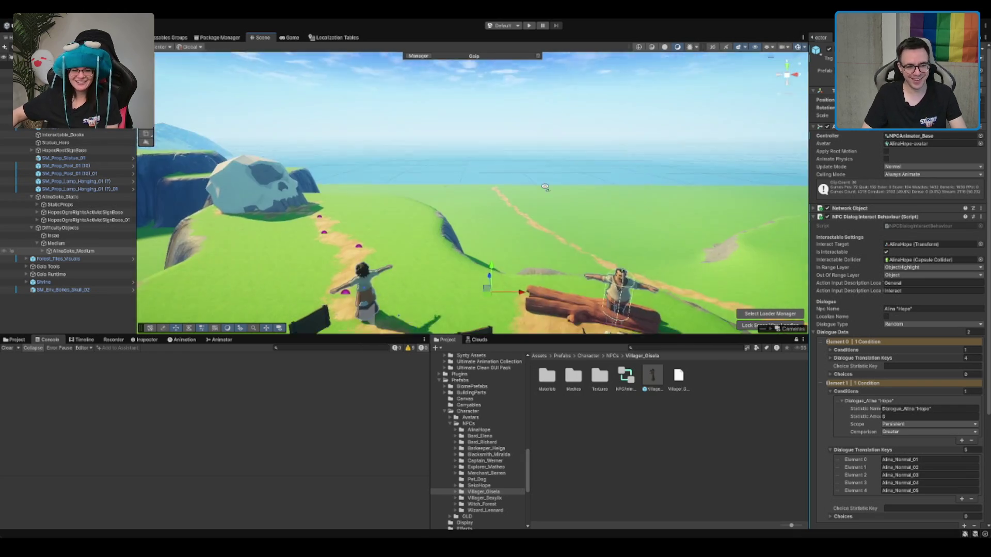